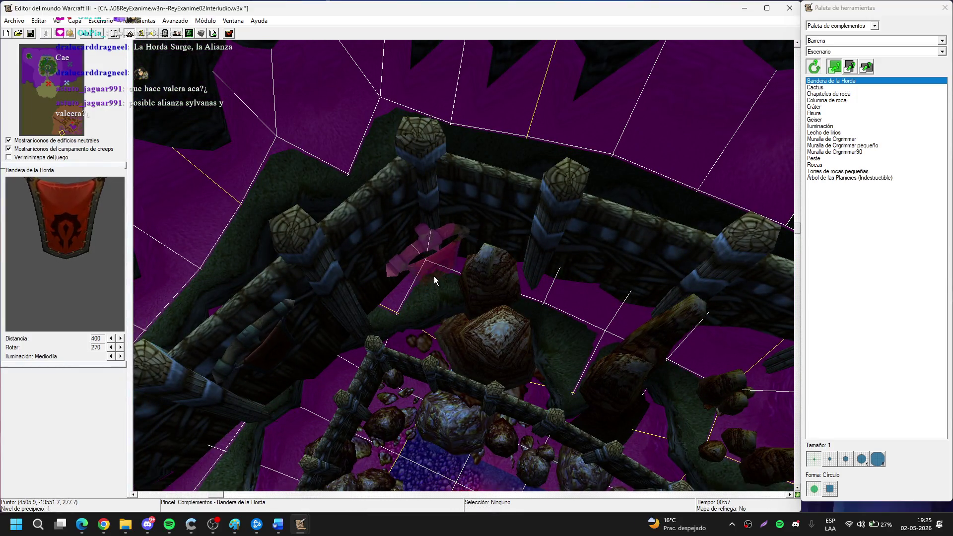
Place a Horde banner on the fortress wall and raise its height.
{"action": "left_click", "coordinate": [435, 281]}
{"action": "right_click", "coordinate": [438, 292]}
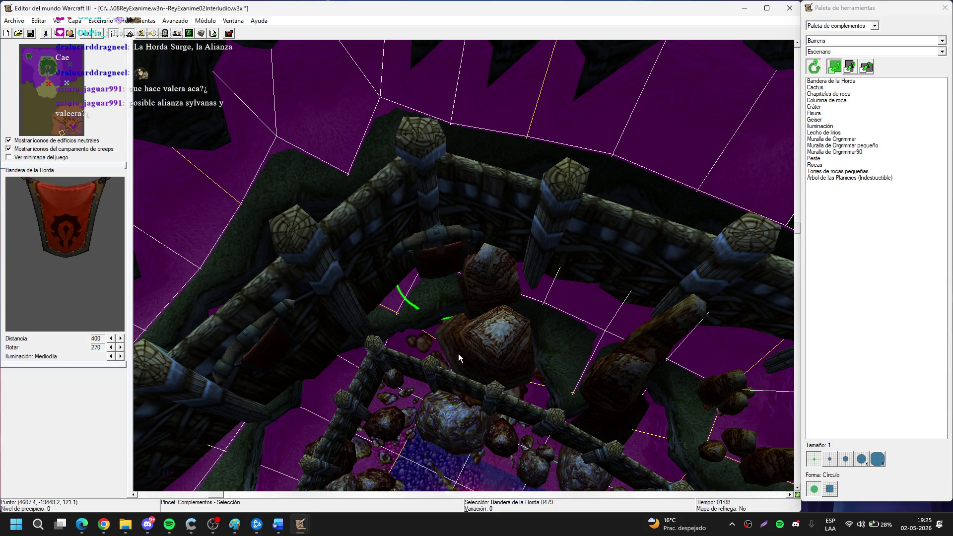
{"action": "key", "text": "Page_Up"}
{"action": "key", "text": "Page_Up"}
{"action": "key", "text": "Page_Up"}
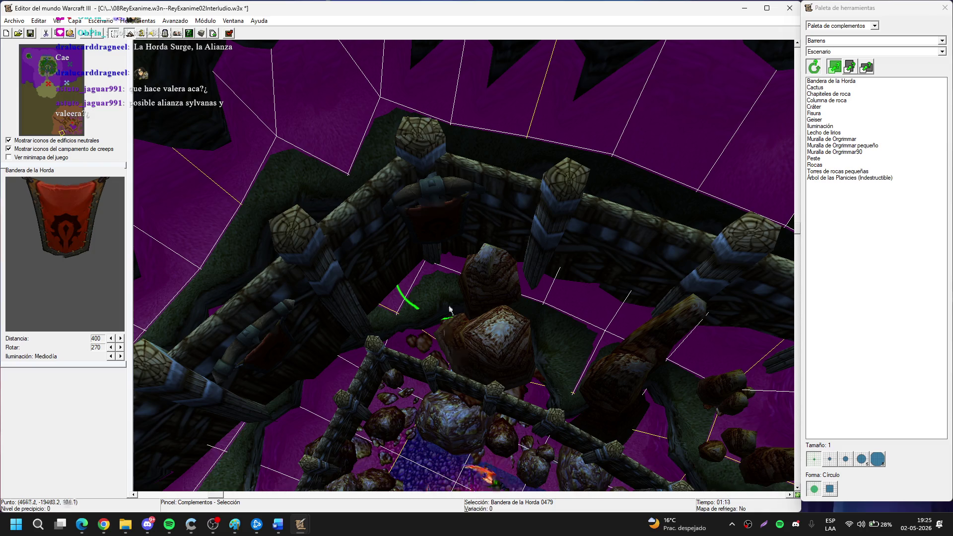
Place a second Horde banner on the wall and drag it along the wall.
{"action": "key", "text": "Down"}
{"action": "key", "text": "Up"}
{"action": "key", "text": "d"}
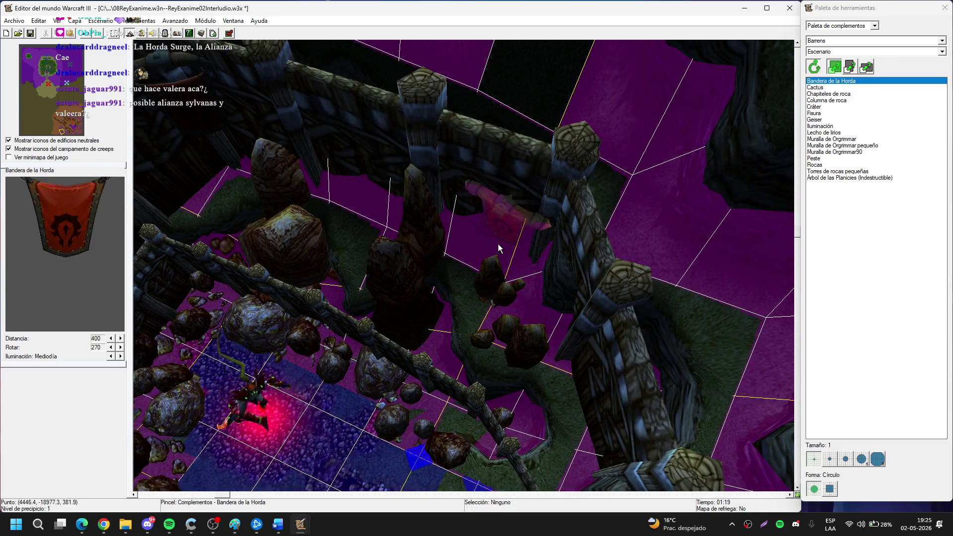
{"action": "key", "text": "Escape"}
{"action": "left_click", "coordinate": [507, 236]}
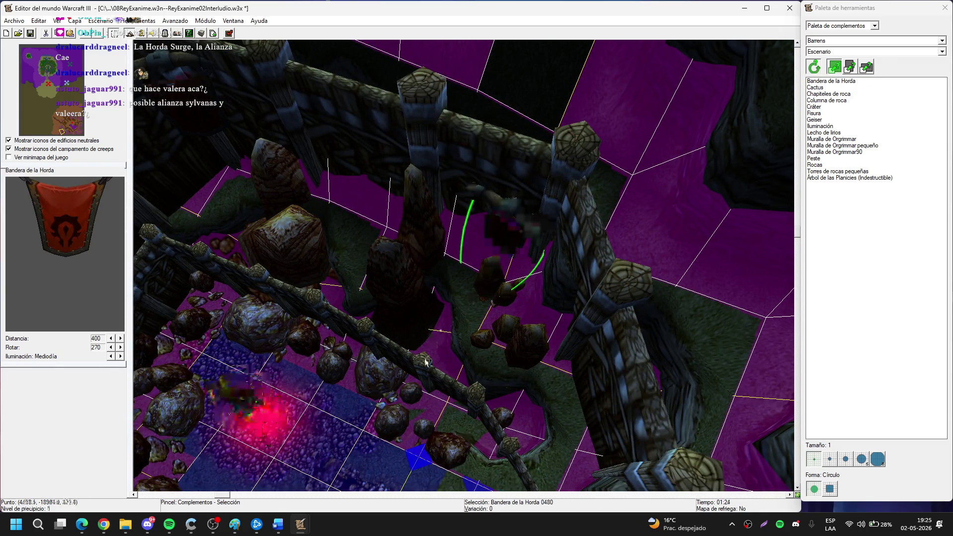
{"action": "mouse_move", "coordinate": [511, 241]}
{"action": "left_mouse_down"}
{"action": "mouse_move", "coordinate": [530, 269]}
{"action": "mouse_move", "coordinate": [529, 260]}
{"action": "left_mouse_up"}
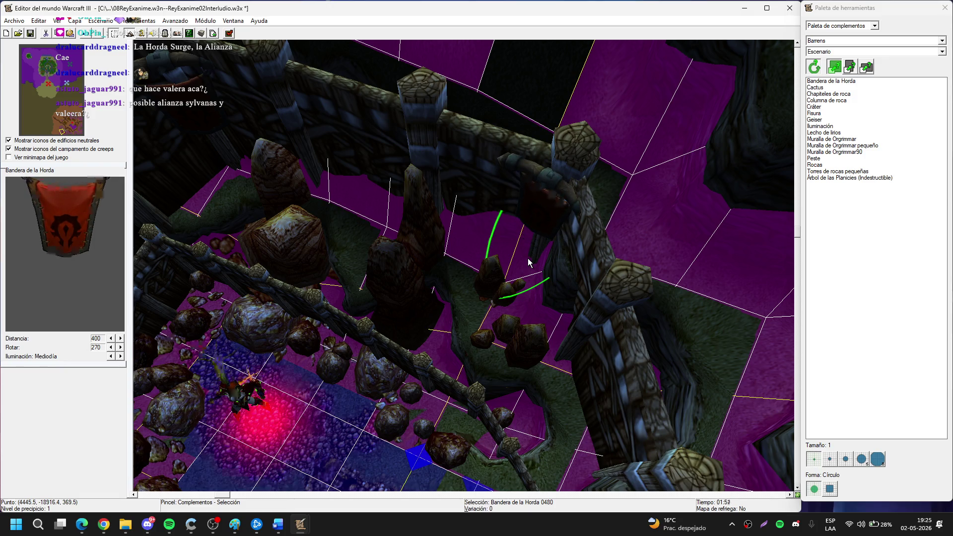
Place a third Horde banner beside the wall pillar.
{"action": "key", "text": "Down"}
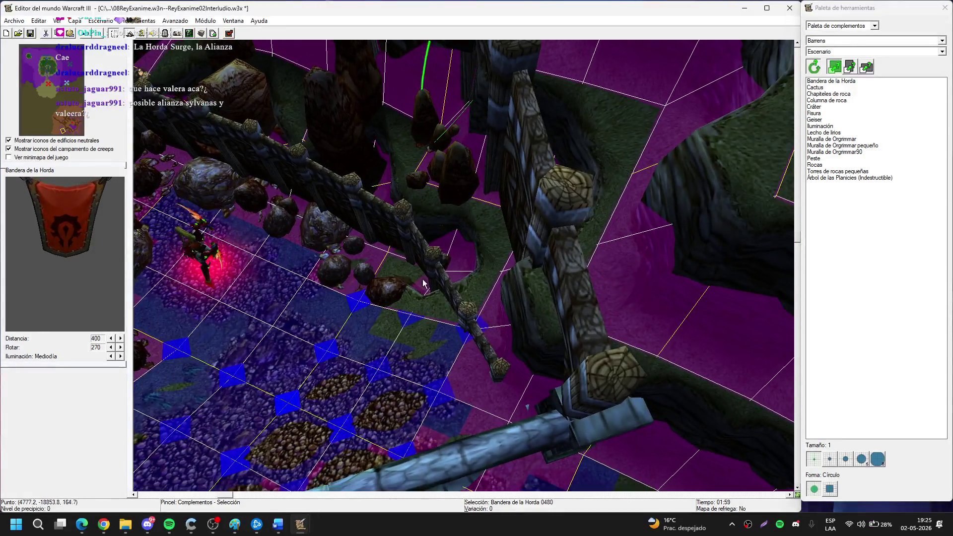
{"action": "key", "text": "space"}
{"action": "key", "text": "Up"}
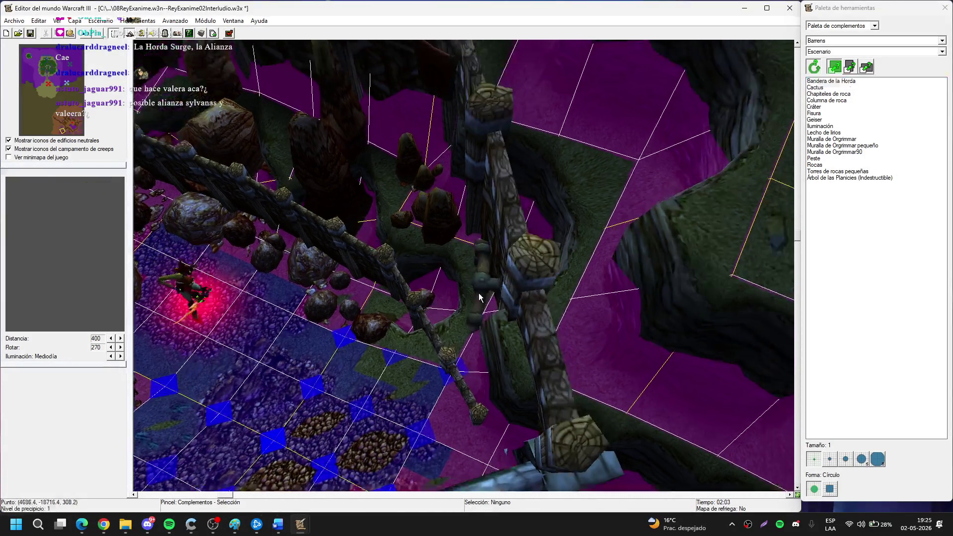
{"action": "key", "text": "space"}
{"action": "left_click", "coordinate": [479, 312]}
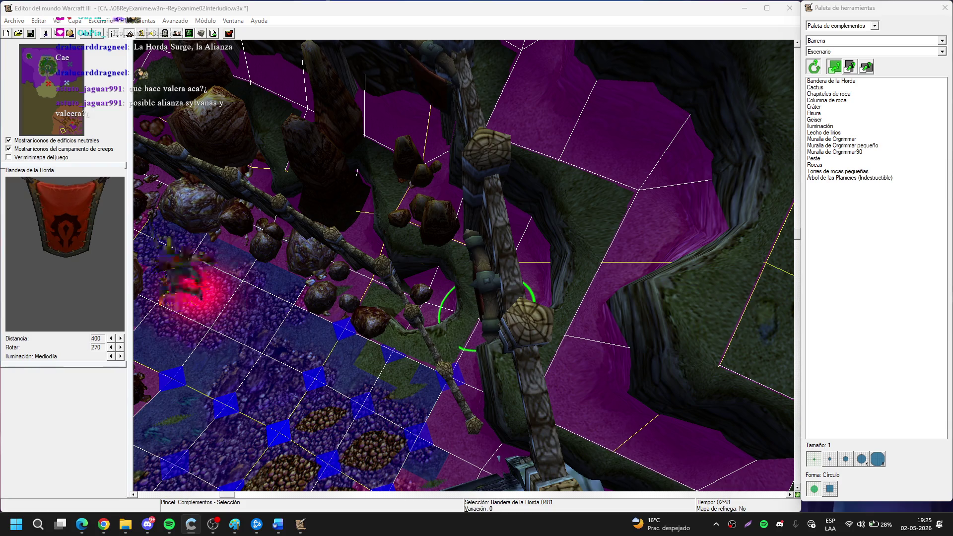
Clear the banner selection, pan back toward the hero, and save the map.
{"action": "key", "text": "Down"}
{"action": "key", "text": "Down"}
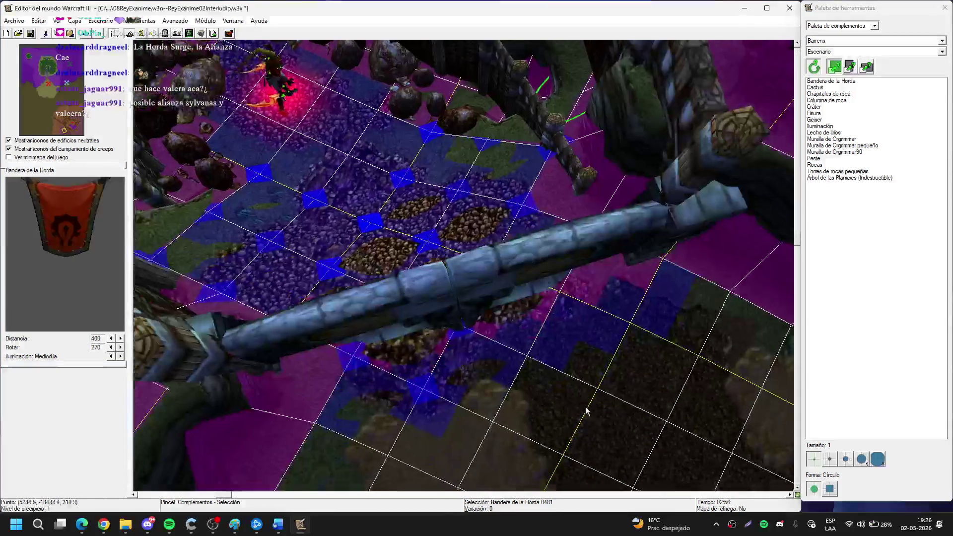
{"action": "left_click", "coordinate": [623, 408]}
{"action": "key", "text": "Up"}
{"action": "key", "text": "Left"}
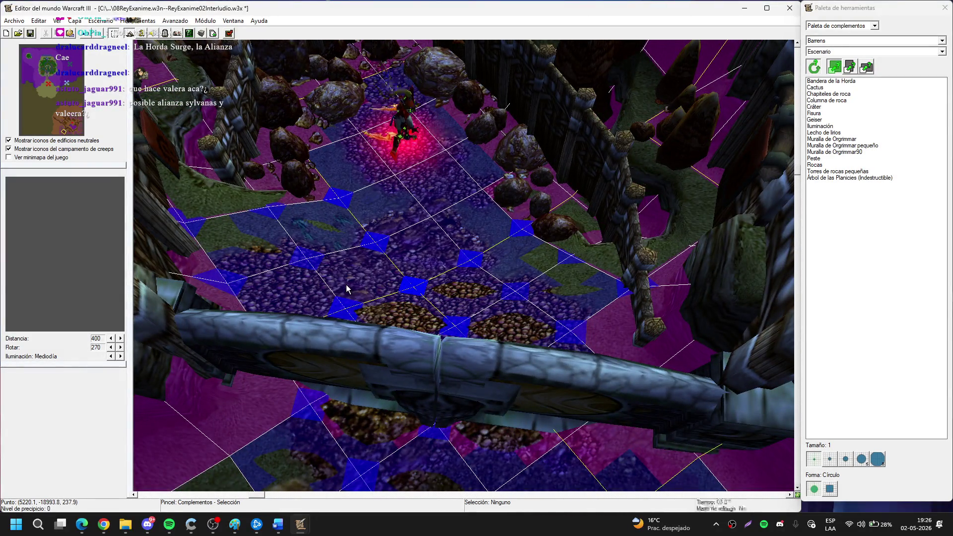
{"action": "key", "text": "ctrl+s"}
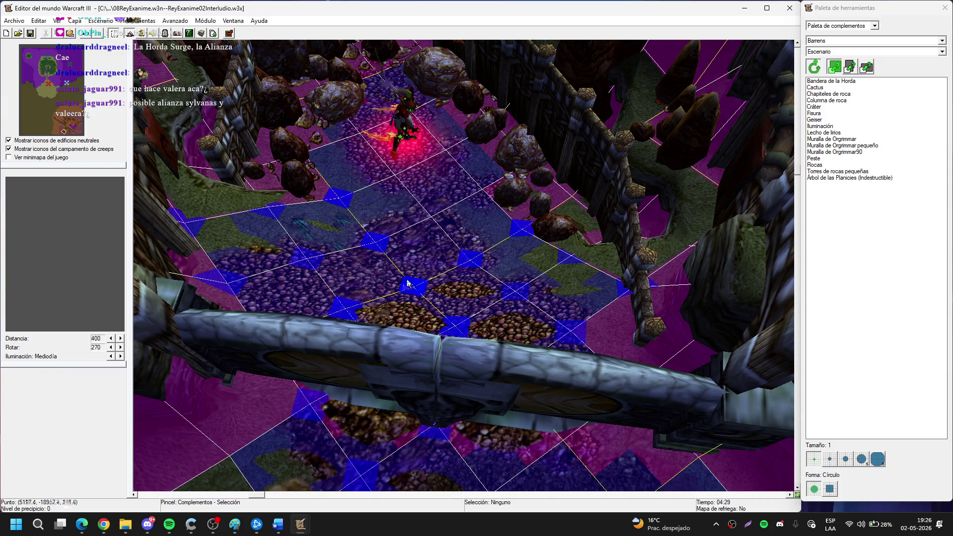
Zoom in and out around the fortress and pan the view south.
{"action": "scroll", "coordinate": [407, 283], "scroll_direction": "up", "scroll_amount": 10}
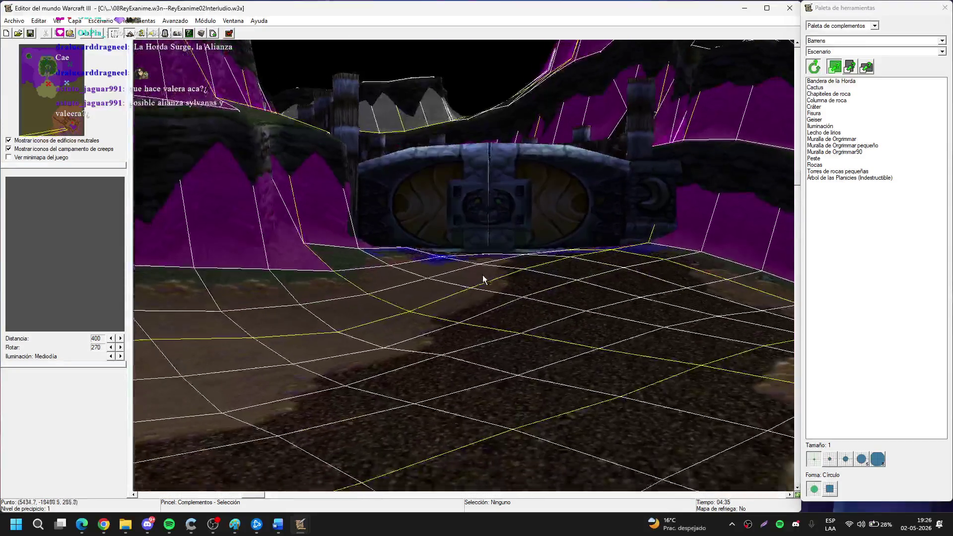
{"action": "scroll", "coordinate": [484, 279], "scroll_direction": "down", "scroll_amount": 5}
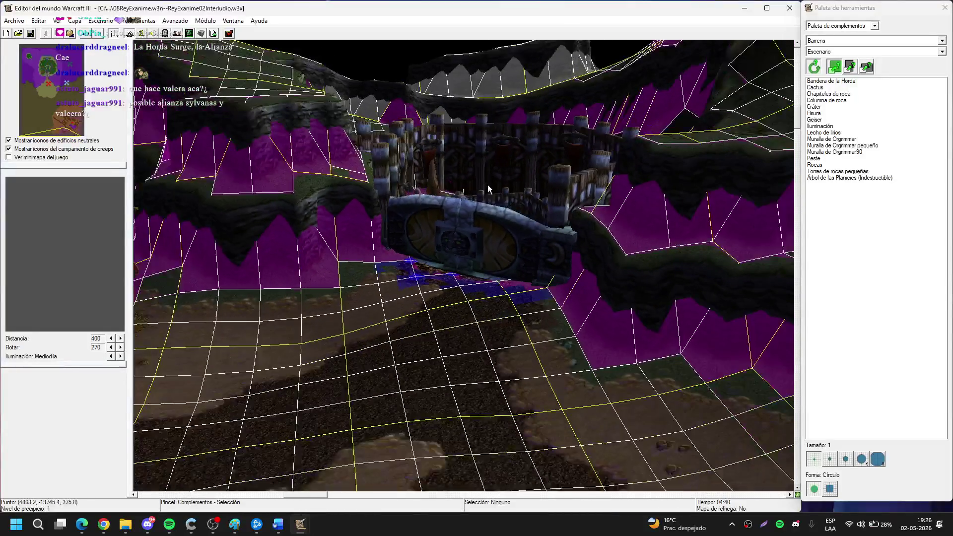
{"action": "scroll", "coordinate": [489, 189], "scroll_direction": "down", "scroll_amount": 5}
{"action": "scroll", "coordinate": [496, 223], "scroll_direction": "up", "scroll_amount": 4}
{"action": "scroll", "coordinate": [592, 357], "scroll_direction": "down", "scroll_amount": 5}
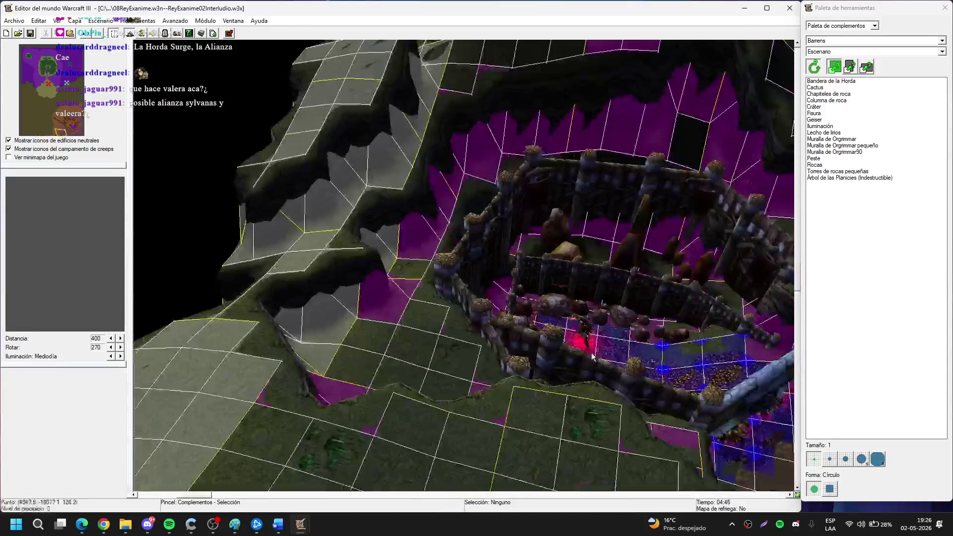
{"action": "key", "text": "Down"}
{"action": "key", "text": "Down"}
{"action": "key", "text": "Down"}
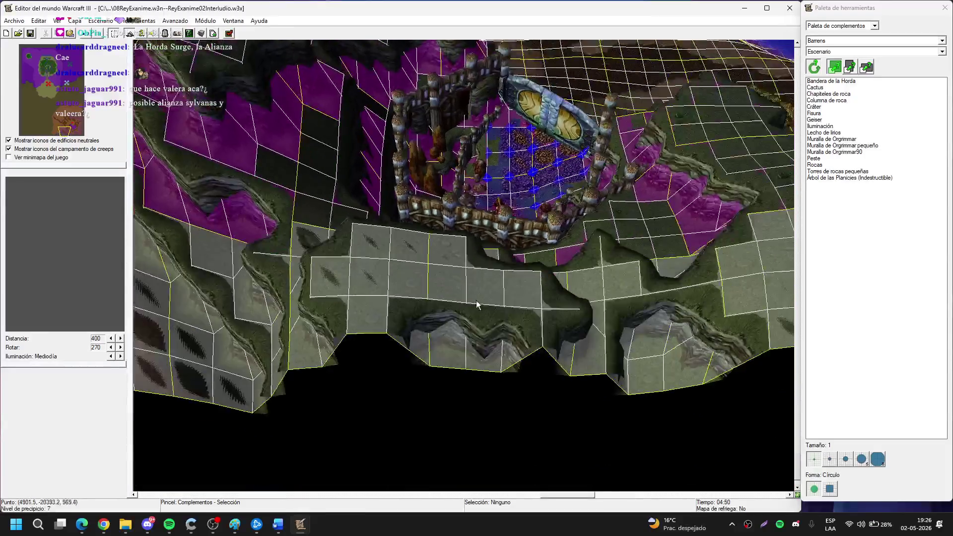
Raise the cliff ground beside the fortress using a size-3 Alzar height brush.
{"action": "key", "text": "t"}
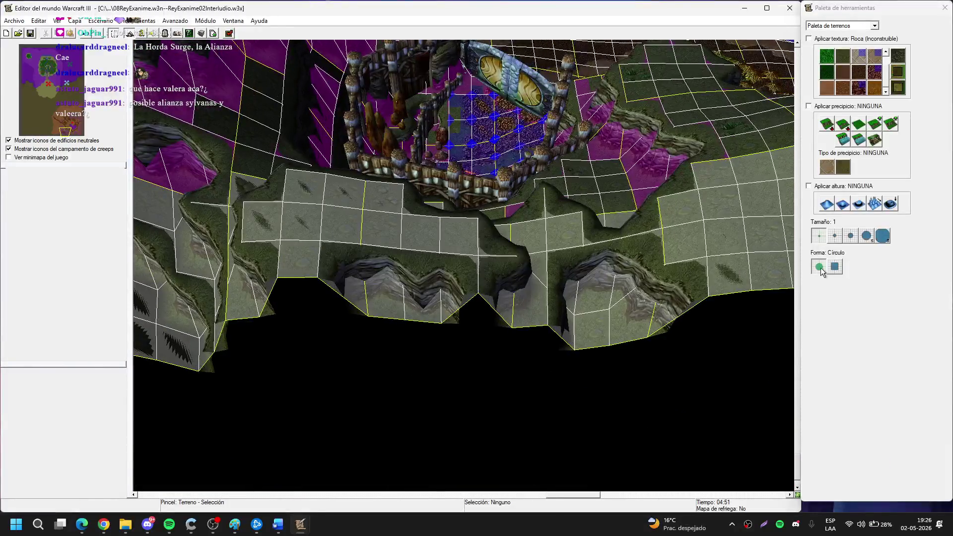
{"action": "left_click", "coordinate": [826, 203]}
{"action": "left_click", "coordinate": [866, 237]}
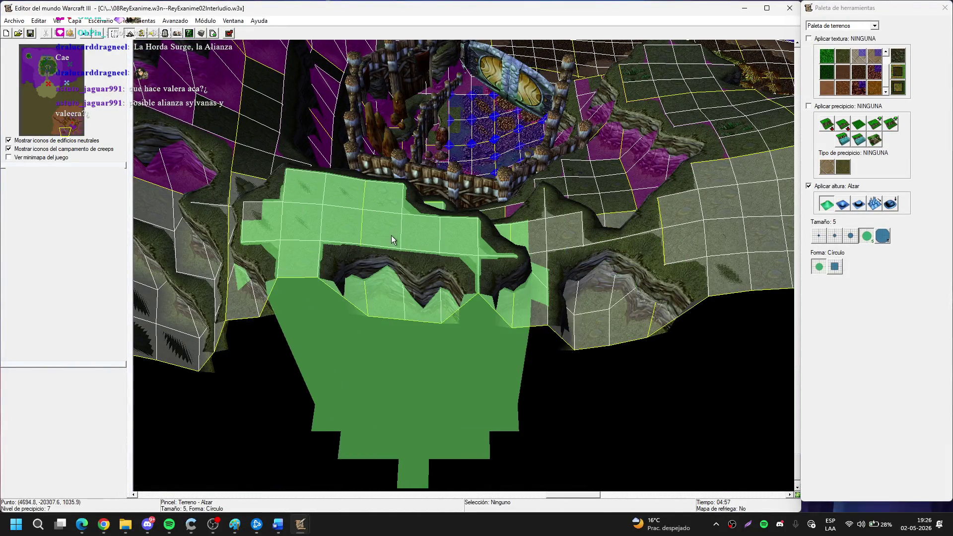
{"action": "scroll", "coordinate": [394, 239], "scroll_direction": "up", "scroll_amount": 2}
{"action": "left_click", "coordinate": [851, 236]}
{"action": "mouse_move", "coordinate": [358, 255]}
{"action": "left_mouse_down"}
{"action": "mouse_move", "coordinate": [424, 258]}
{"action": "mouse_move", "coordinate": [423, 240]}
{"action": "mouse_move", "coordinate": [276, 298]}
{"action": "mouse_move", "coordinate": [242, 299]}
{"action": "mouse_move", "coordinate": [489, 268]}
{"action": "mouse_move", "coordinate": [277, 278]}
{"action": "mouse_move", "coordinate": [468, 256]}
{"action": "mouse_move", "coordinate": [527, 294]}
{"action": "mouse_move", "coordinate": [487, 308]}
{"action": "mouse_move", "coordinate": [379, 297]}
{"action": "mouse_move", "coordinate": [398, 352]}
{"action": "mouse_move", "coordinate": [496, 306]}
{"action": "mouse_move", "coordinate": [559, 332]}
{"action": "mouse_move", "coordinate": [587, 268]}
{"action": "mouse_move", "coordinate": [548, 270]}
{"action": "mouse_move", "coordinate": [707, 313]}
{"action": "mouse_move", "coordinate": [558, 273]}
{"action": "mouse_move", "coordinate": [546, 228]}
{"action": "mouse_move", "coordinate": [577, 170]}
{"action": "mouse_move", "coordinate": [576, 199]}
{"action": "mouse_move", "coordinate": [373, 219]}
{"action": "mouse_move", "coordinate": [372, 271]}
{"action": "mouse_move", "coordinate": [305, 234]}
{"action": "mouse_move", "coordinate": [370, 314]}
{"action": "mouse_move", "coordinate": [445, 293]}
{"action": "mouse_move", "coordinate": [457, 306]}
{"action": "mouse_move", "coordinate": [496, 268]}
{"action": "mouse_move", "coordinate": [581, 288]}
{"action": "mouse_move", "coordinate": [525, 392]}
{"action": "mouse_move", "coordinate": [453, 330]}
{"action": "mouse_move", "coordinate": [355, 368]}
{"action": "mouse_move", "coordinate": [343, 296]}
{"action": "mouse_move", "coordinate": [602, 373]}
{"action": "mouse_move", "coordinate": [536, 426]}
{"action": "mouse_move", "coordinate": [430, 299]}
{"action": "mouse_move", "coordinate": [639, 276]}
{"action": "mouse_move", "coordinate": [675, 373]}
{"action": "mouse_move", "coordinate": [437, 277]}
{"action": "mouse_move", "coordinate": [373, 394]}
{"action": "mouse_move", "coordinate": [308, 191]}
{"action": "mouse_move", "coordinate": [332, 158]}
{"action": "mouse_move", "coordinate": [288, 263]}
{"action": "mouse_move", "coordinate": [218, 309]}
{"action": "mouse_move", "coordinate": [397, 303]}
{"action": "mouse_move", "coordinate": [255, 234]}
{"action": "mouse_move", "coordinate": [425, 245]}
{"action": "mouse_move", "coordinate": [372, 255]}
{"action": "mouse_move", "coordinate": [513, 242]}
{"action": "mouse_move", "coordinate": [449, 293]}
{"action": "mouse_move", "coordinate": [449, 228]}
{"action": "mouse_move", "coordinate": [330, 201]}
{"action": "mouse_move", "coordinate": [320, 134]}
{"action": "mouse_move", "coordinate": [243, 149]}
{"action": "mouse_move", "coordinate": [275, 215]}
{"action": "mouse_move", "coordinate": [397, 206]}
{"action": "left_mouse_up"}
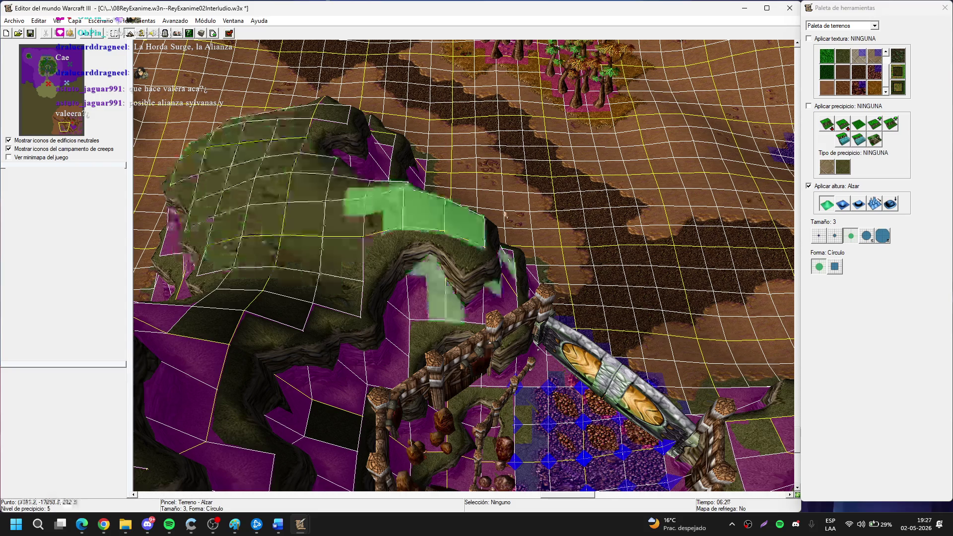
{"action": "key", "text": "Right"}
Switch to the Unit palette and change its race from Humano to Orco.
{"action": "key", "text": "space"}
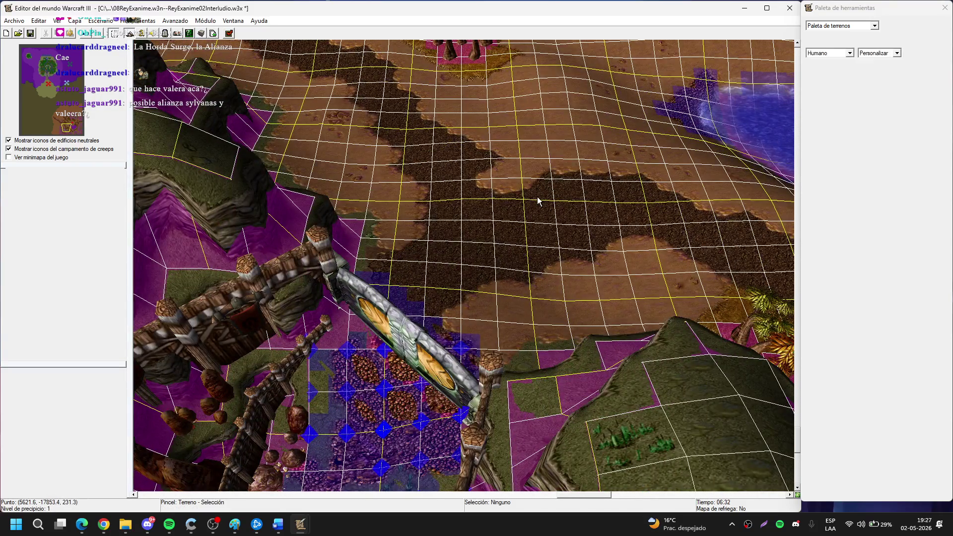
{"action": "key", "text": "u"}
{"action": "key", "text": "Up"}
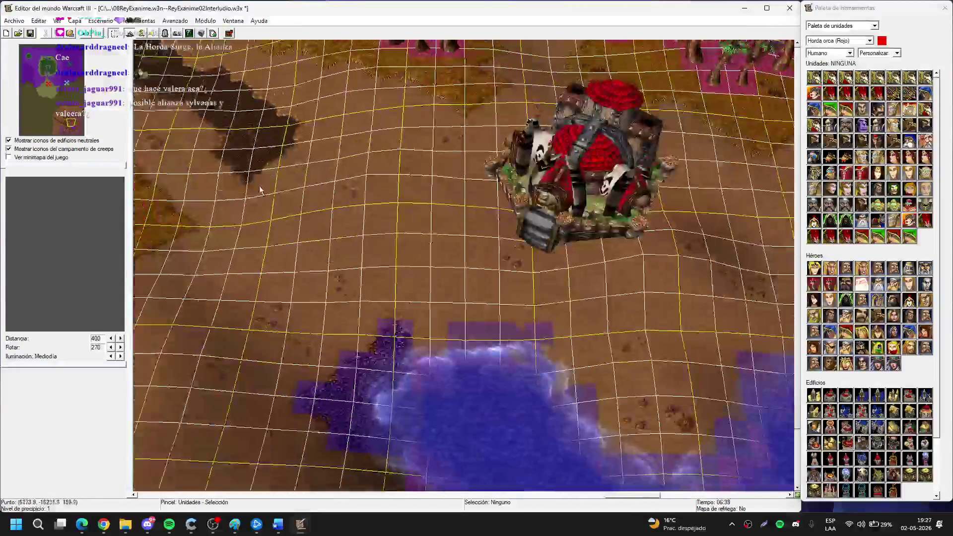
{"action": "key", "text": "Right"}
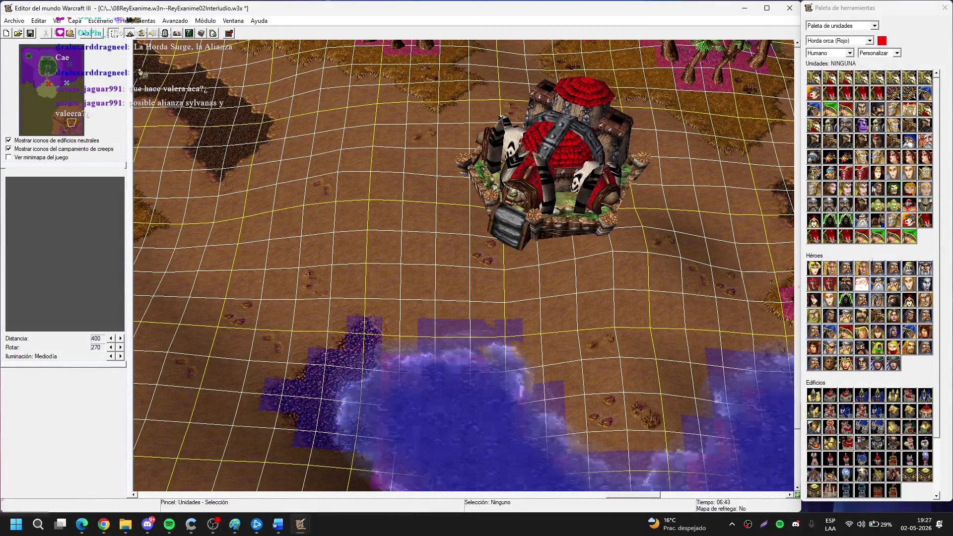
{"action": "left_click", "coordinate": [842, 57]}
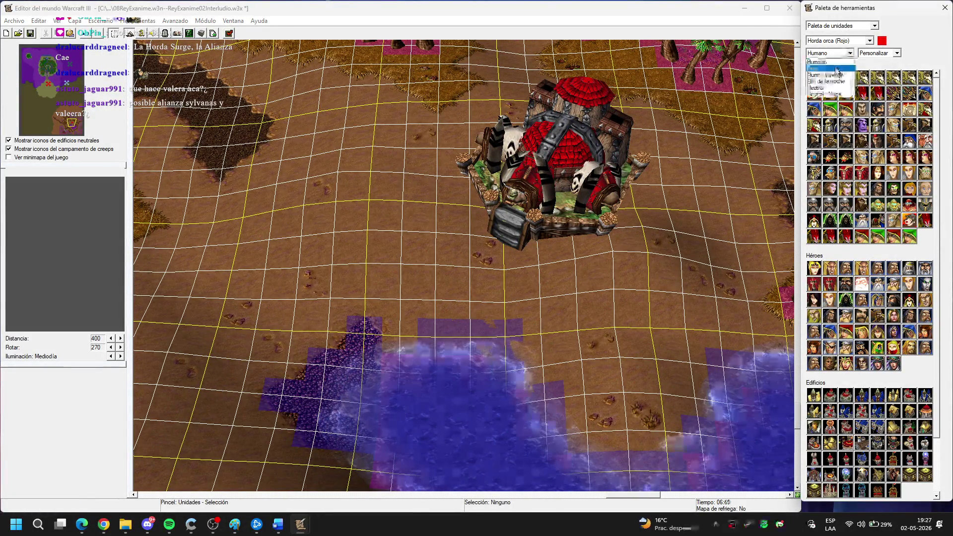
{"action": "left_click", "coordinate": [838, 69]}
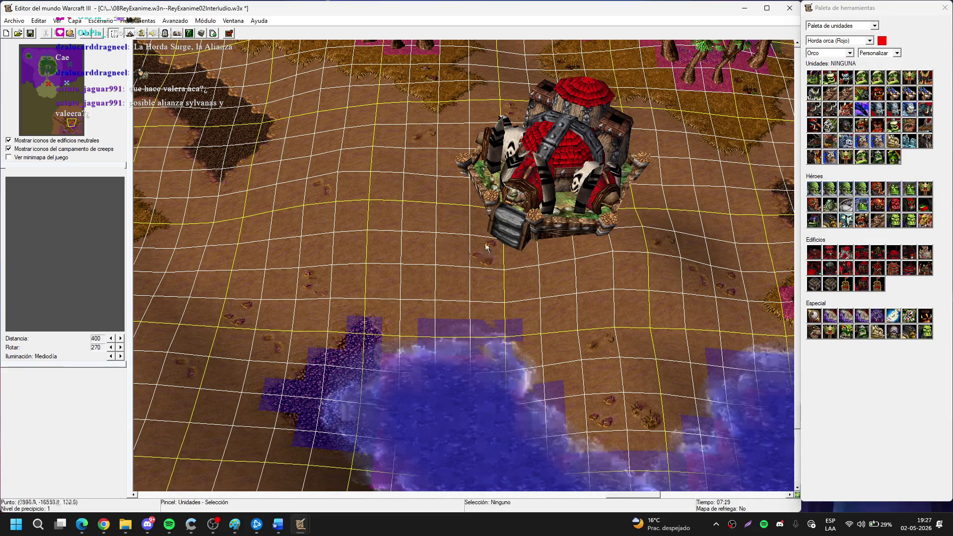
Jump to the grassy plateau by the castle bridge via the minimap.
{"action": "key", "text": "Left"}
{"action": "key", "text": "Down"}
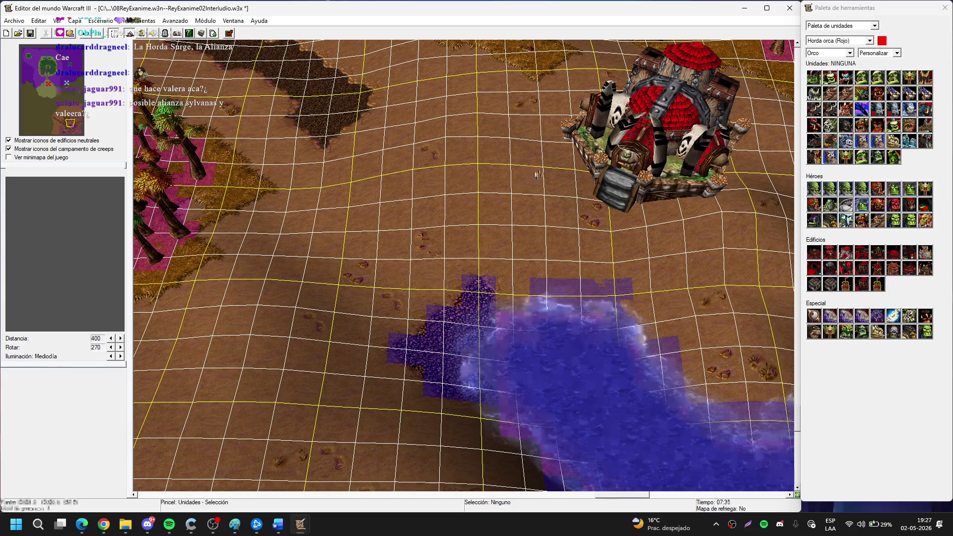
{"action": "left_click", "coordinate": [46, 87]}
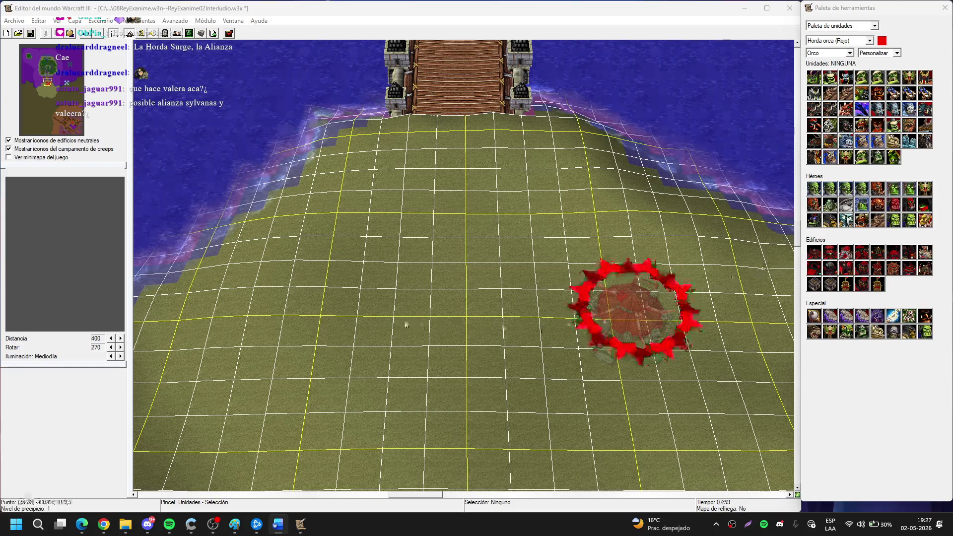
{"action": "key", "text": "Up"}
{"action": "key", "text": "Right"}
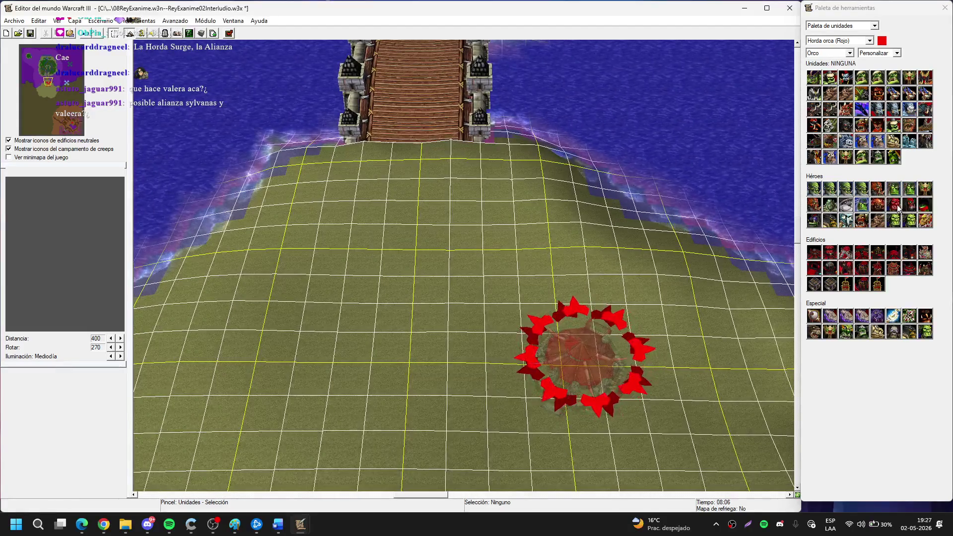
{"action": "key", "text": "Up"}
{"action": "key", "text": "Down"}
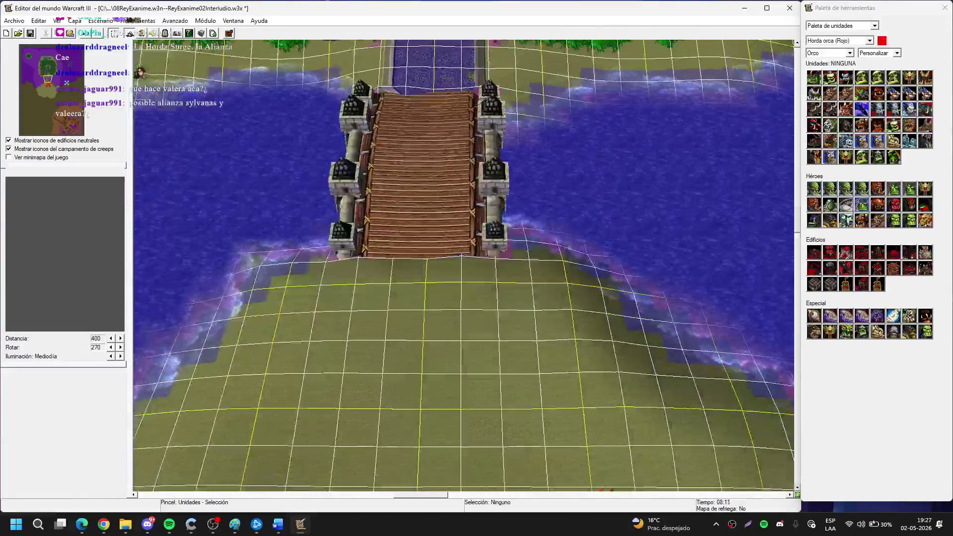
Place the hero Broxigar Saurfang on the plateau.
{"action": "left_click", "coordinate": [830, 204]}
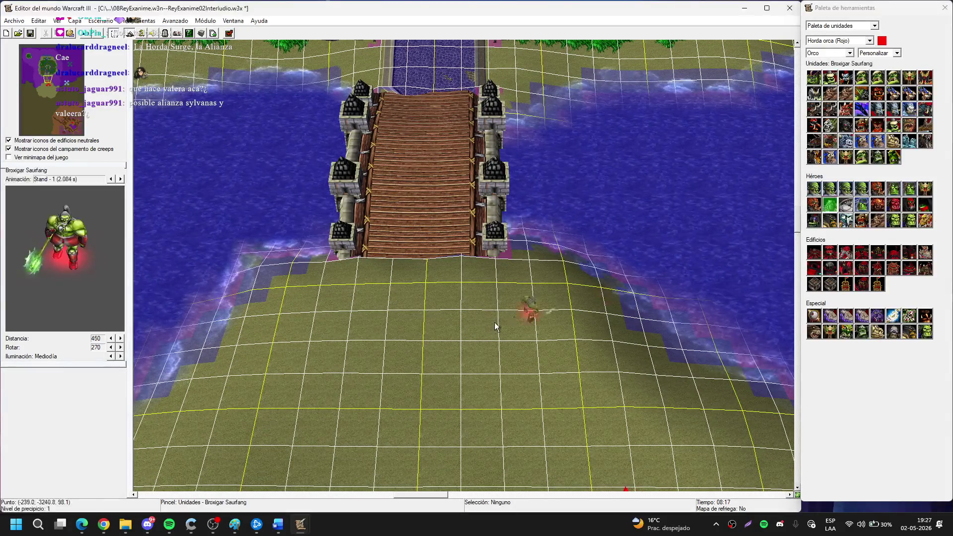
{"action": "key", "text": "Down"}
{"action": "left_click", "coordinate": [511, 276]}
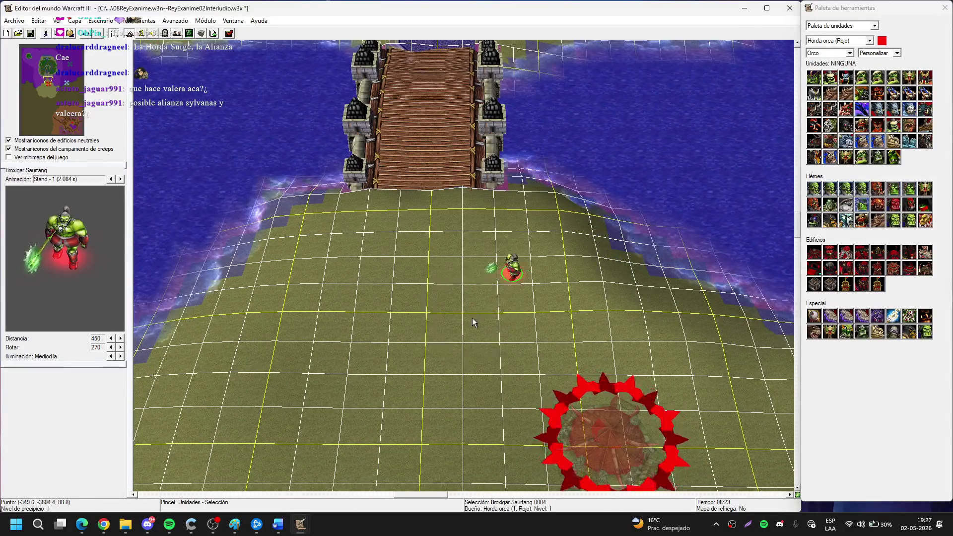
{"action": "scroll", "coordinate": [472, 317], "scroll_direction": "up", "scroll_amount": 3}
{"action": "scroll", "coordinate": [630, 293], "scroll_direction": "up", "scroll_amount": 3}
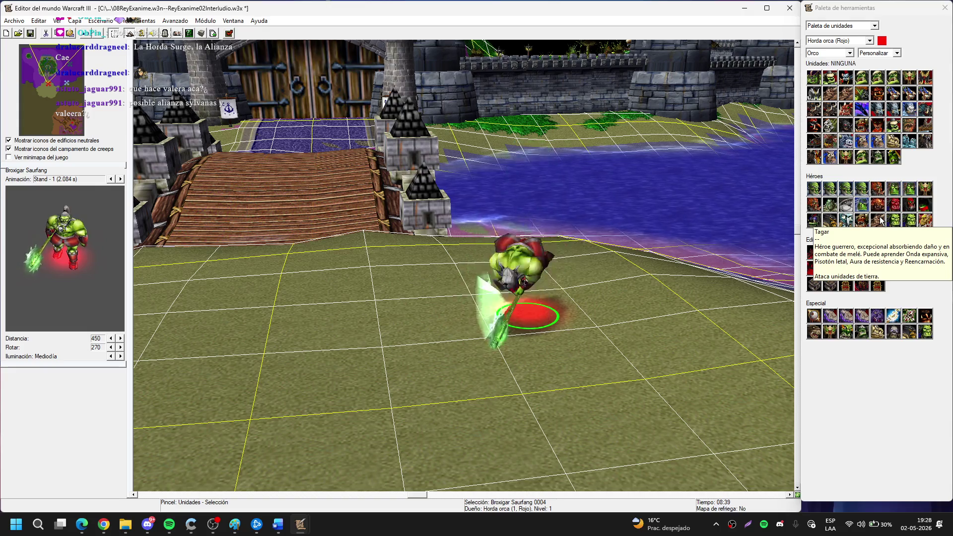
Place Varok Saurfang beside Broxigar and check his position.
{"action": "left_click", "coordinate": [926, 220]}
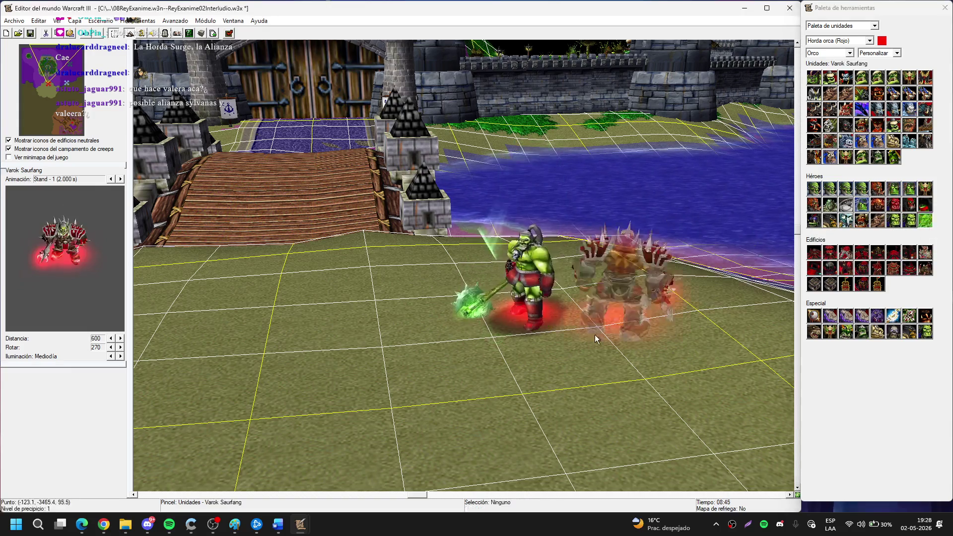
{"action": "left_click", "coordinate": [415, 358]}
{"action": "key", "text": "Escape"}
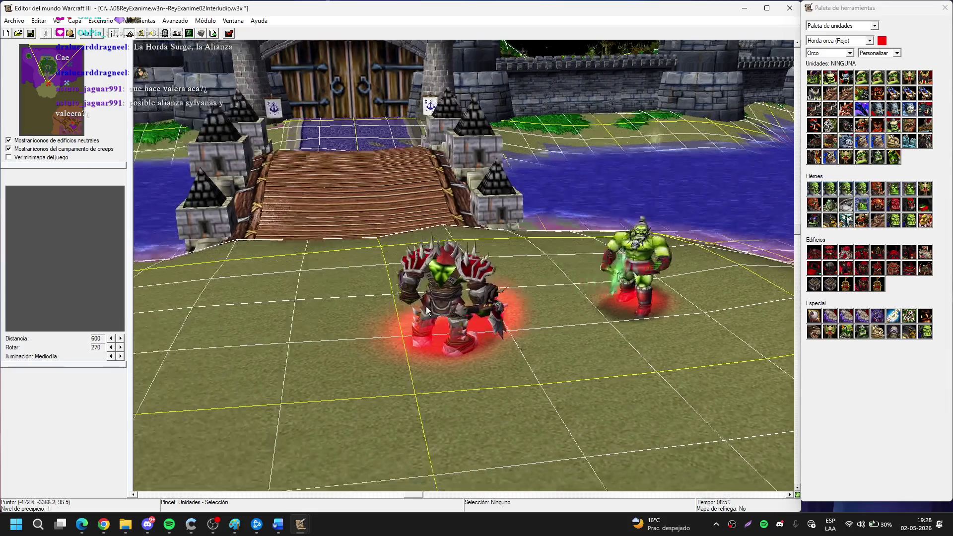
{"action": "left_click", "coordinate": [354, 336]}
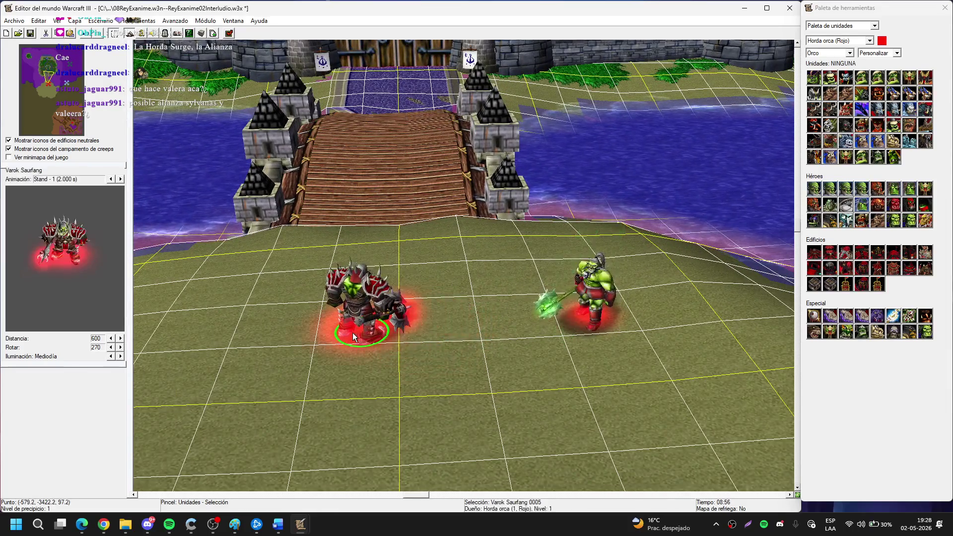
{"action": "left_click", "coordinate": [467, 374]}
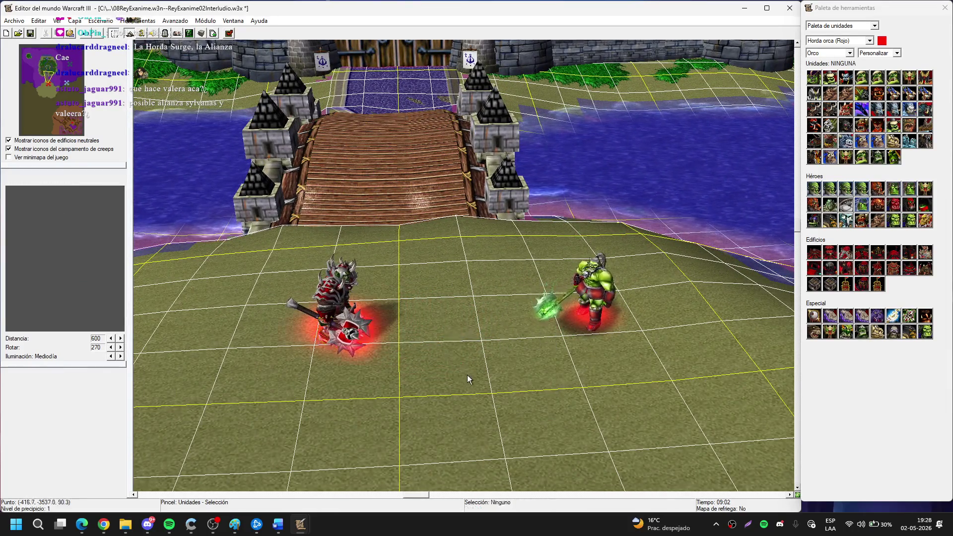
{"action": "scroll", "coordinate": [496, 314], "scroll_direction": "up", "scroll_amount": 2}
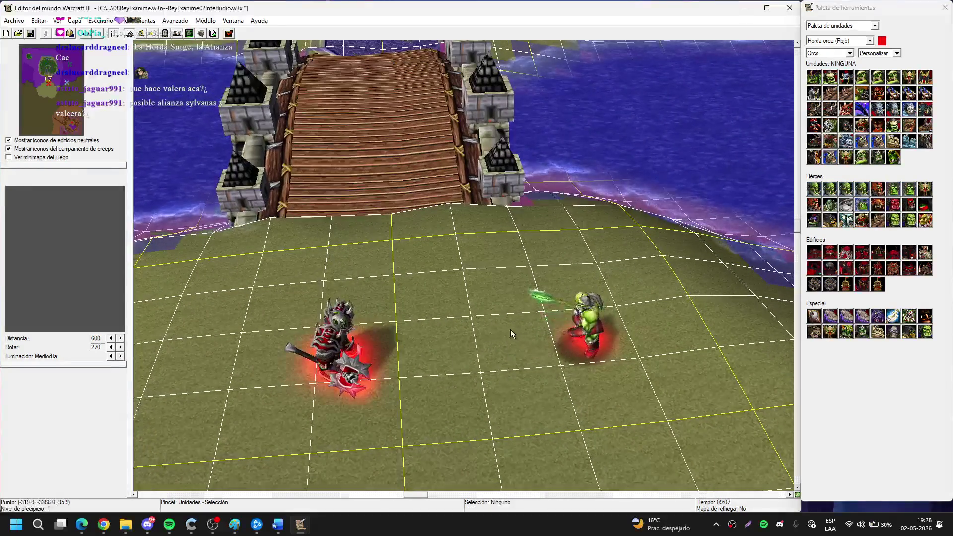
{"action": "scroll", "coordinate": [536, 333], "scroll_direction": "down", "scroll_amount": 2}
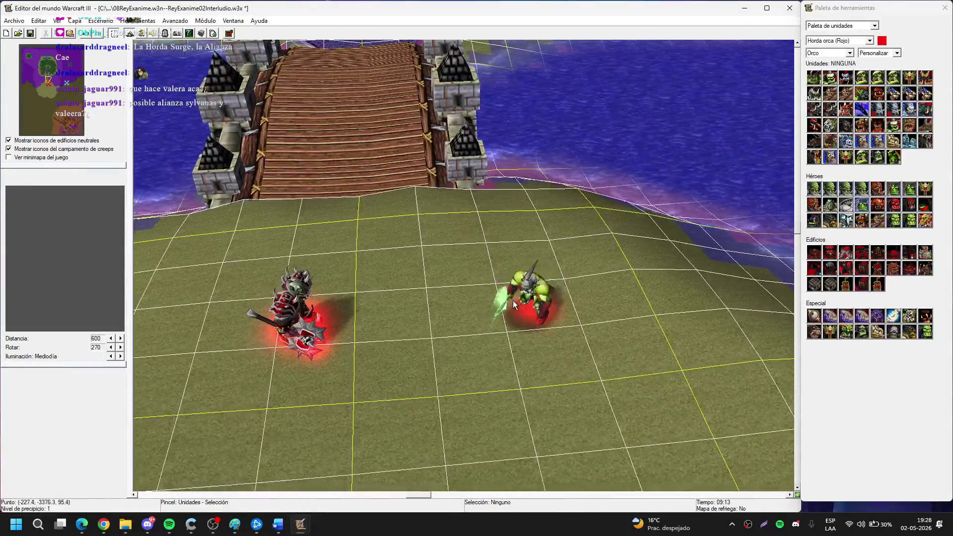
{"action": "scroll", "coordinate": [550, 407], "scroll_direction": "up", "scroll_amount": 2}
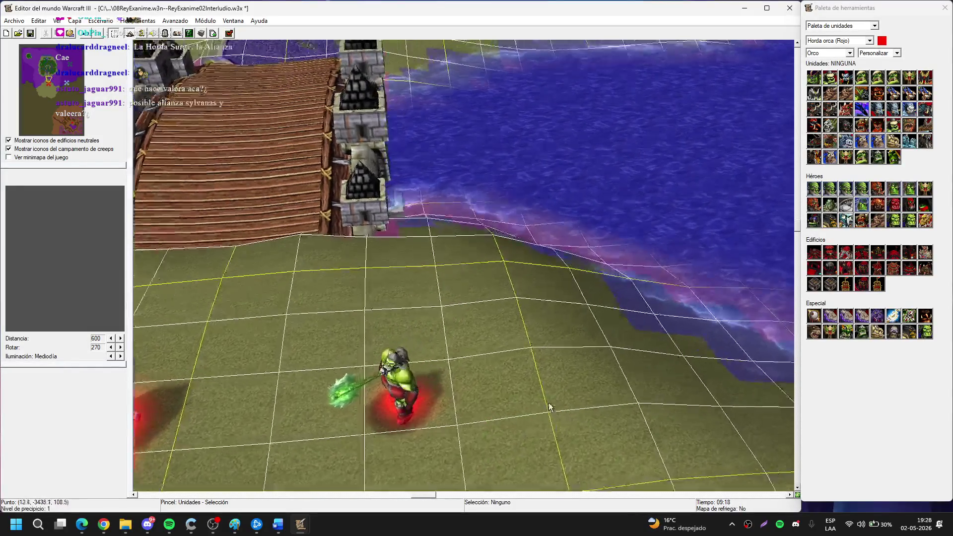
{"action": "scroll", "coordinate": [550, 407], "scroll_direction": "down", "scroll_amount": 2}
{"action": "left_click", "coordinate": [364, 338]}
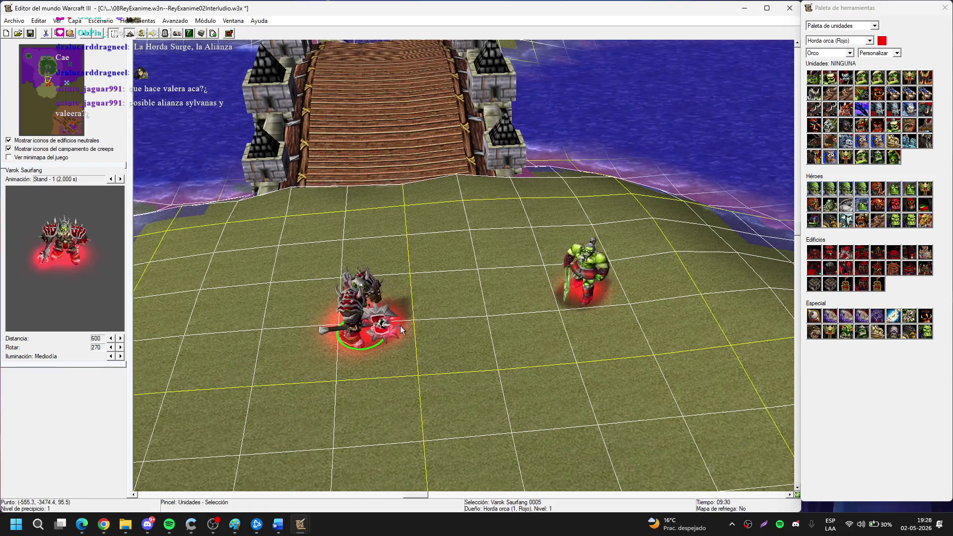
{"action": "left_click", "coordinate": [459, 327]}
{"action": "key", "text": "Right"}
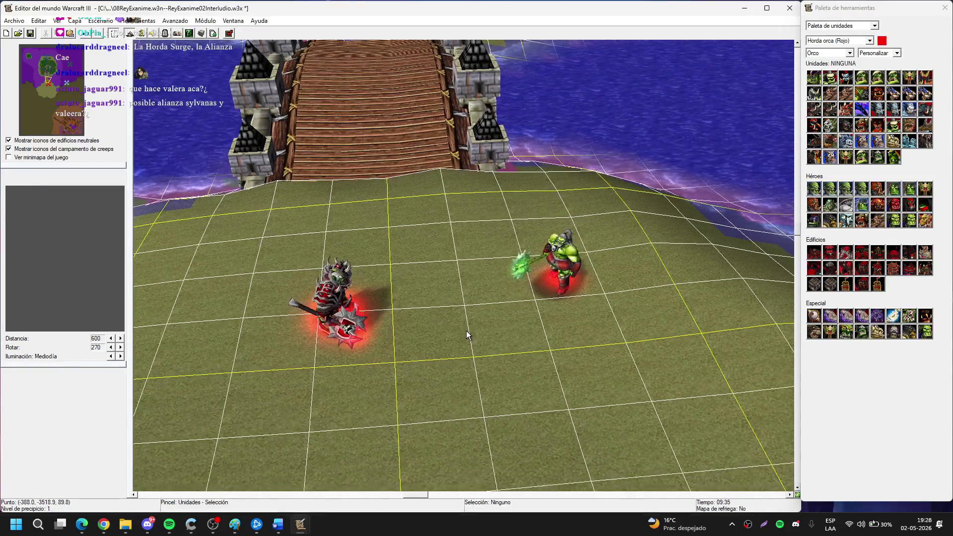
{"action": "key", "text": "Up"}
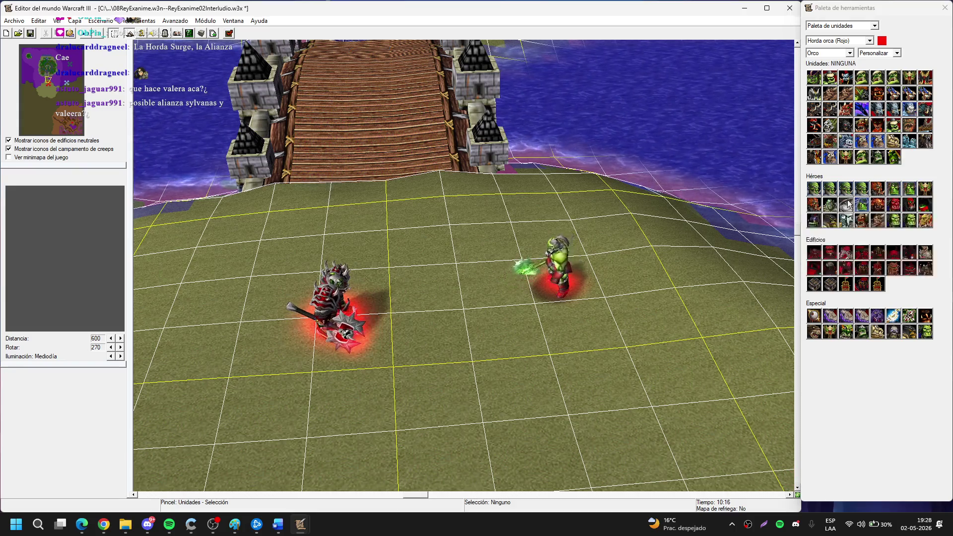
Place the orc hero Rehgar on the ground left of Varok.
{"action": "left_click", "coordinate": [904, 218]}
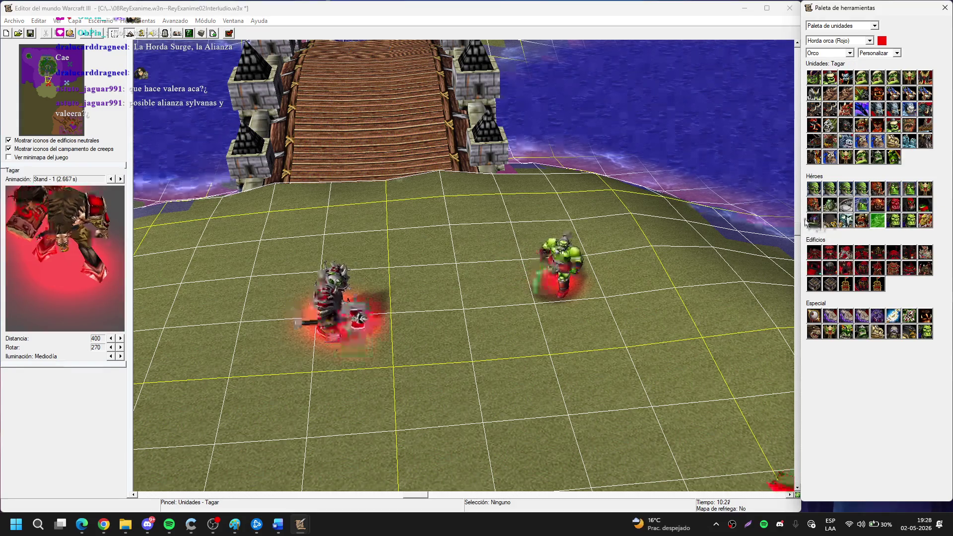
{"action": "left_click", "coordinate": [814, 220]}
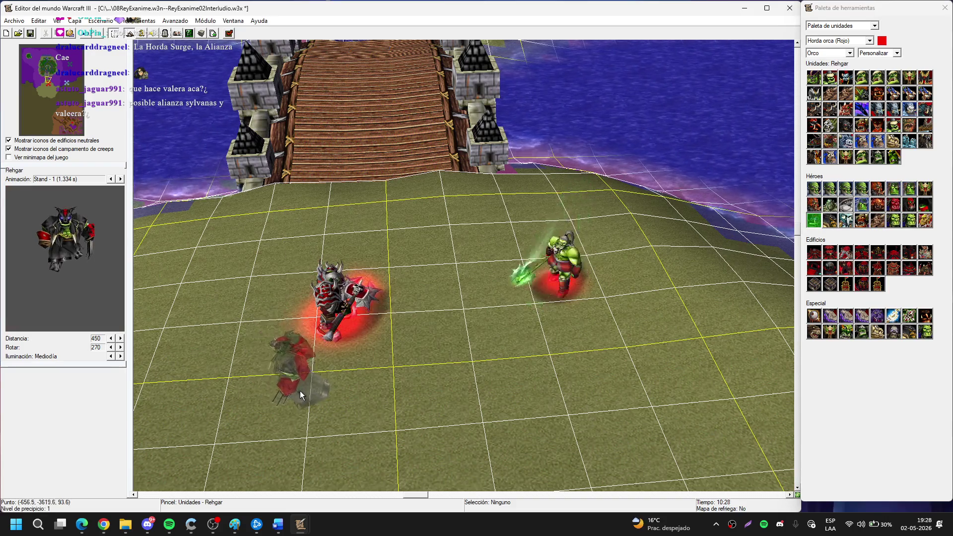
{"action": "left_click", "coordinate": [300, 391]}
{"action": "mouse_move", "coordinate": [543, 306]}
{"action": "left_mouse_down"}
{"action": "mouse_move", "coordinate": [341, 357]}
{"action": "mouse_move", "coordinate": [552, 320]}
{"action": "left_mouse_up"}
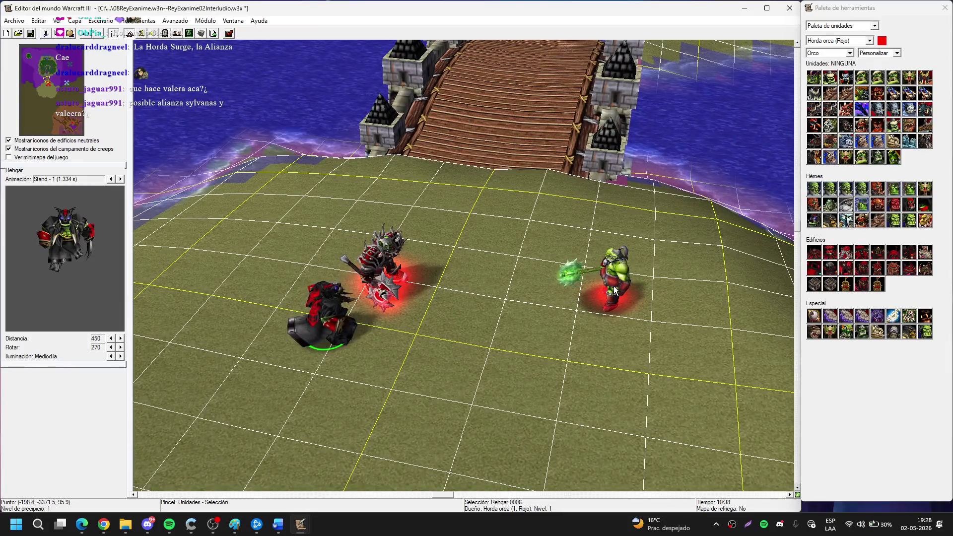
Nudge Broxigar slightly left and move Rehgar up behind Varok Saurfang.
{"action": "left_click_drag", "start_coordinate": [598, 291], "coordinate": [570, 283]}
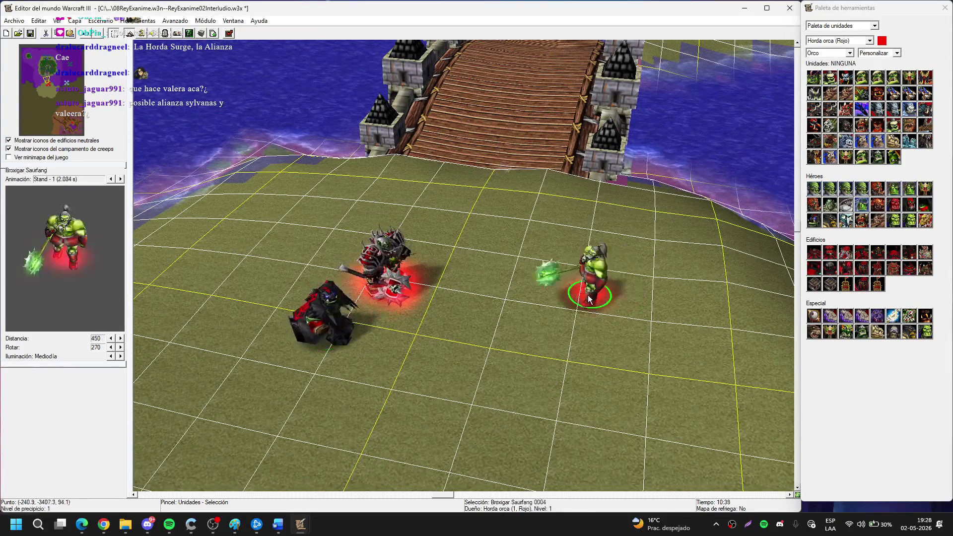
{"action": "mouse_move", "coordinate": [328, 315]}
{"action": "left_mouse_down"}
{"action": "mouse_move", "coordinate": [381, 255]}
{"action": "mouse_move", "coordinate": [340, 259]}
{"action": "mouse_move", "coordinate": [340, 307]}
{"action": "left_mouse_up"}
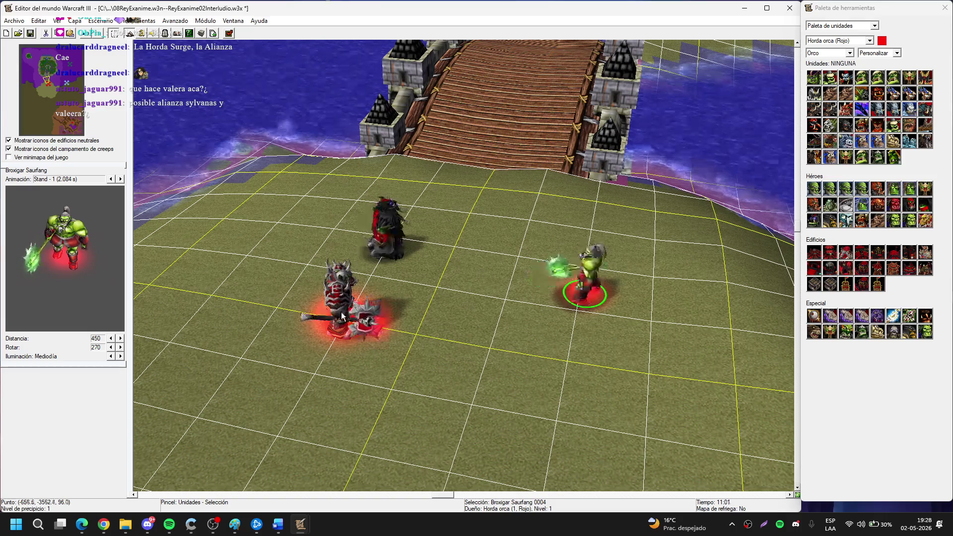
{"action": "left_click", "coordinate": [385, 256]}
{"action": "left_click_drag", "start_coordinate": [385, 255], "coordinate": [360, 269]}
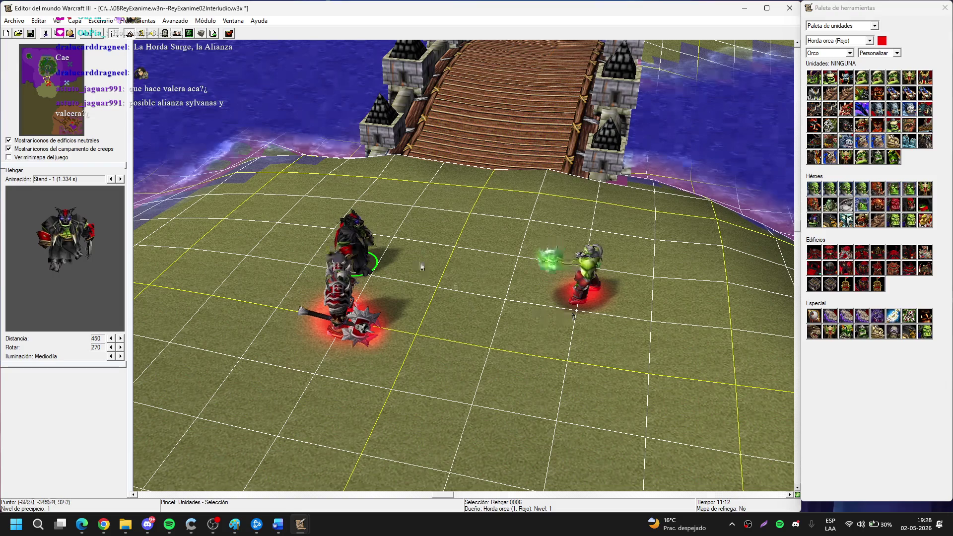
Review each hero's placement, then switch the palette to the Campaña unit set.
{"action": "left_click", "coordinate": [571, 288]}
{"action": "scroll", "coordinate": [421, 368], "scroll_direction": "up", "scroll_amount": 2}
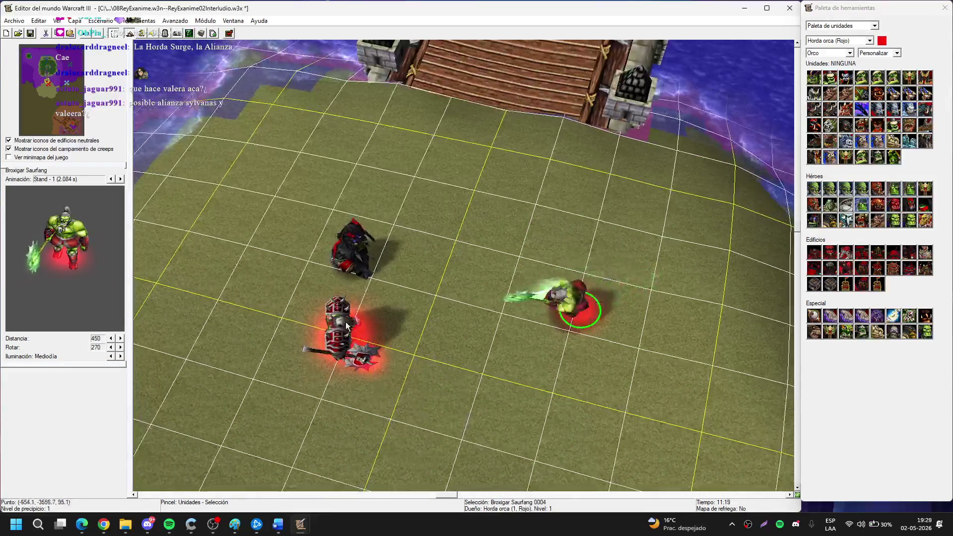
{"action": "left_click", "coordinate": [349, 338]}
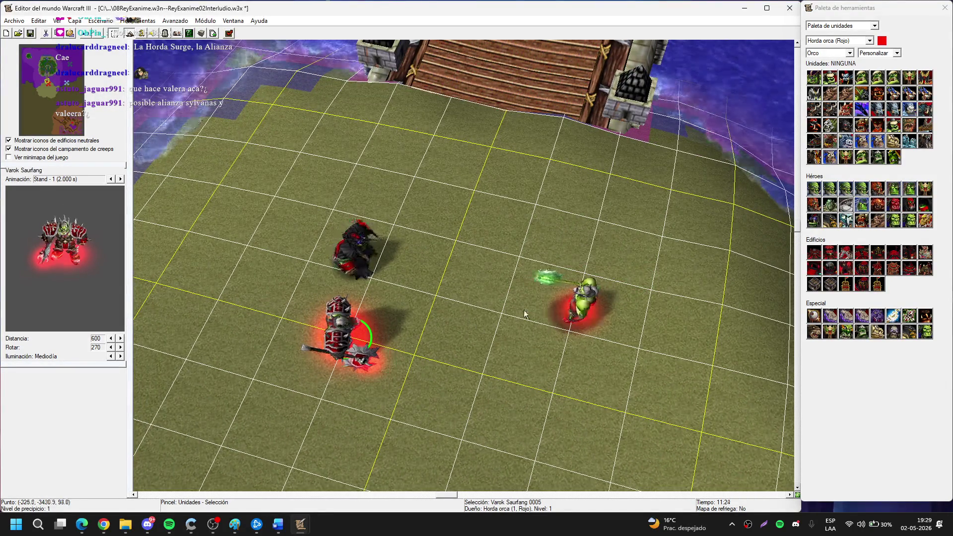
{"action": "left_click", "coordinate": [375, 251]}
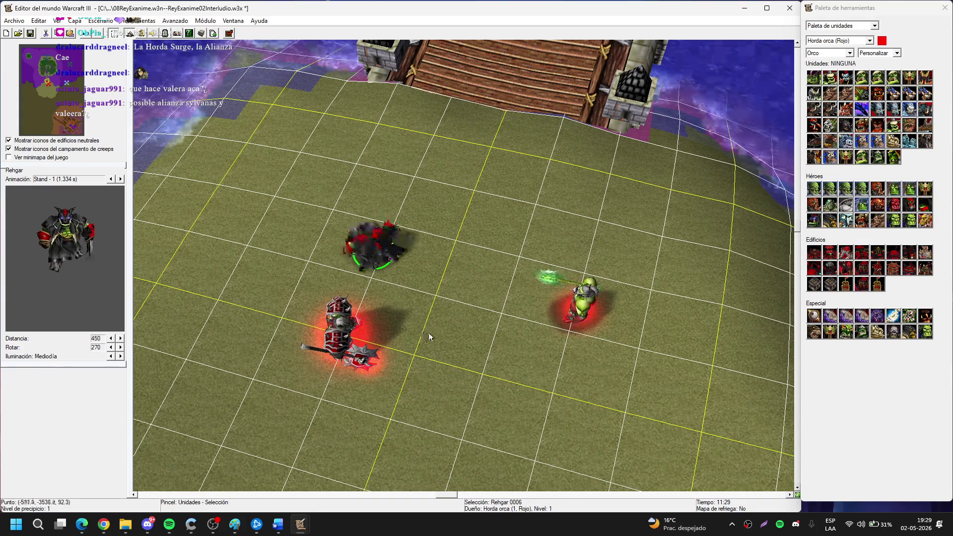
{"action": "left_click", "coordinate": [521, 377]}
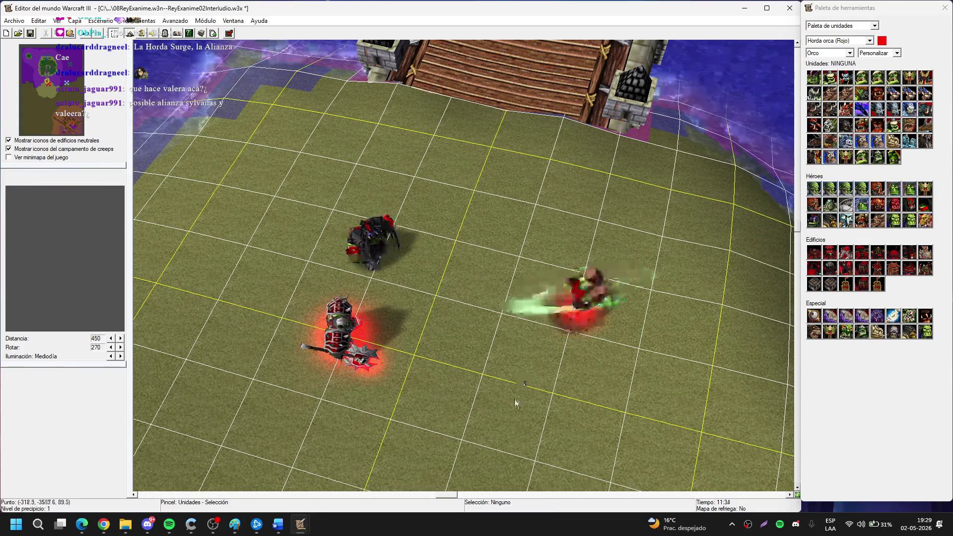
{"action": "scroll", "coordinate": [580, 342], "scroll_direction": "up", "scroll_amount": 1}
{"action": "scroll", "coordinate": [580, 342], "scroll_direction": "up", "scroll_amount": 2}
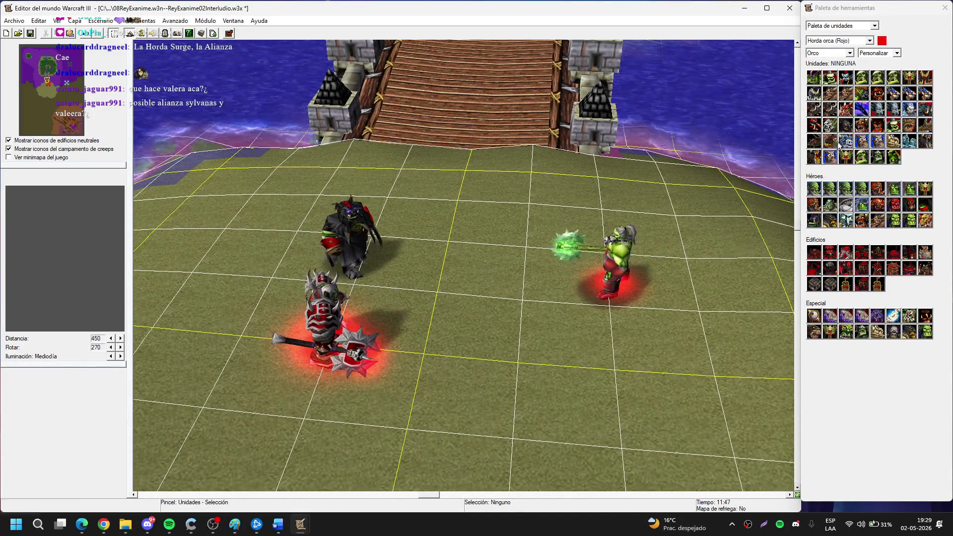
{"action": "left_click", "coordinate": [879, 52]}
{"action": "left_click", "coordinate": [884, 74]}
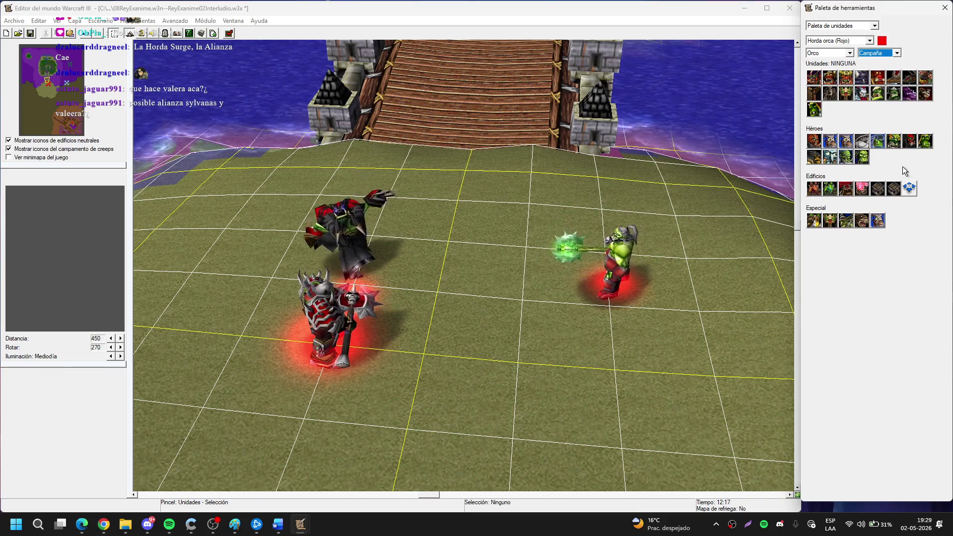
Place Chen Stormstout left of Varok Saurfang and nudge him slightly into position.
{"action": "left_click", "coordinate": [862, 143]}
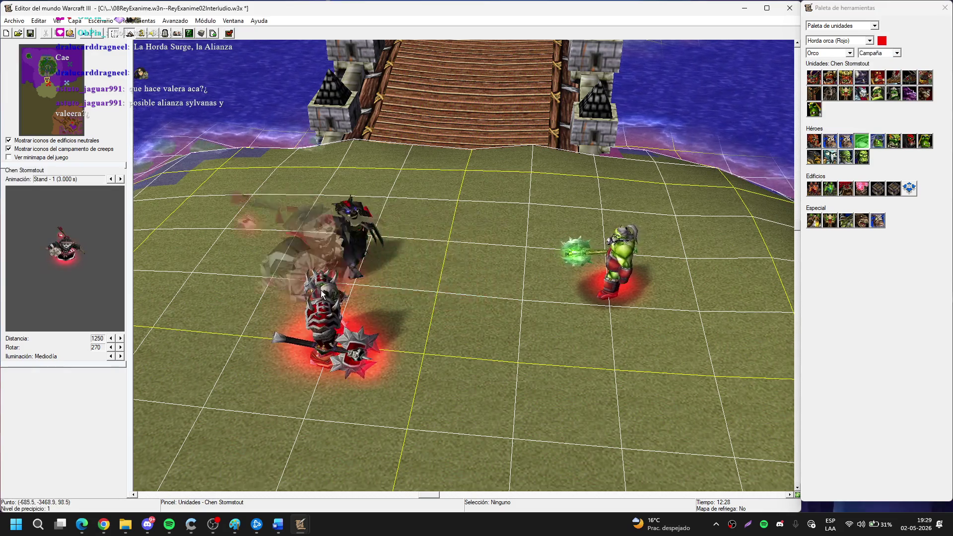
{"action": "scroll", "coordinate": [326, 291], "scroll_direction": "down", "scroll_amount": 1}
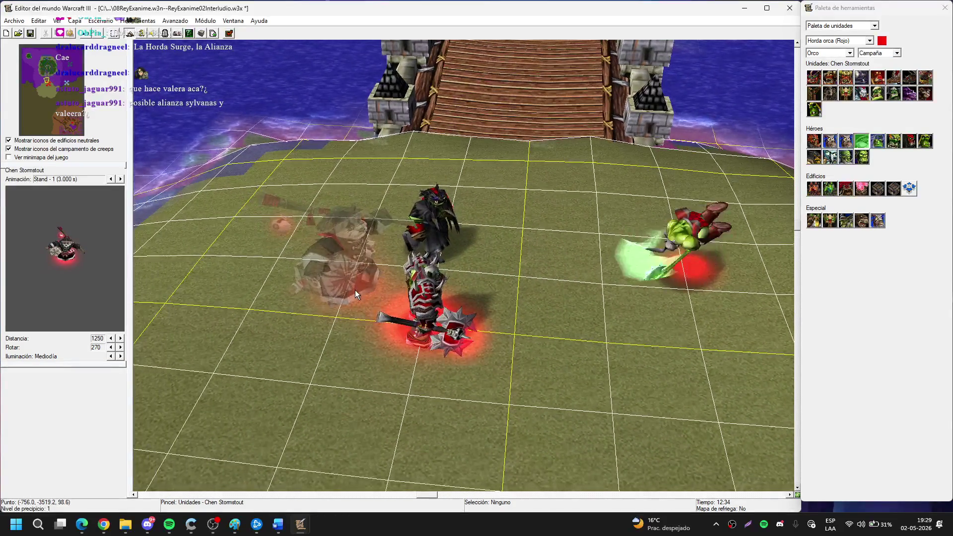
{"action": "scroll", "coordinate": [355, 290], "scroll_direction": "down", "scroll_amount": 2}
{"action": "scroll", "coordinate": [382, 282], "scroll_direction": "down", "scroll_amount": 1}
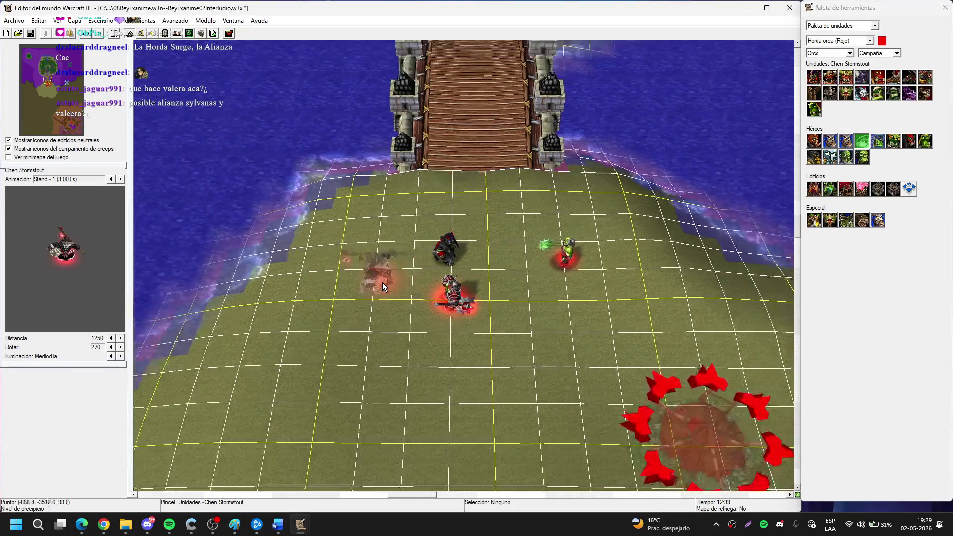
{"action": "scroll", "coordinate": [382, 282], "scroll_direction": "up", "scroll_amount": 3}
{"action": "left_click", "coordinate": [368, 298]}
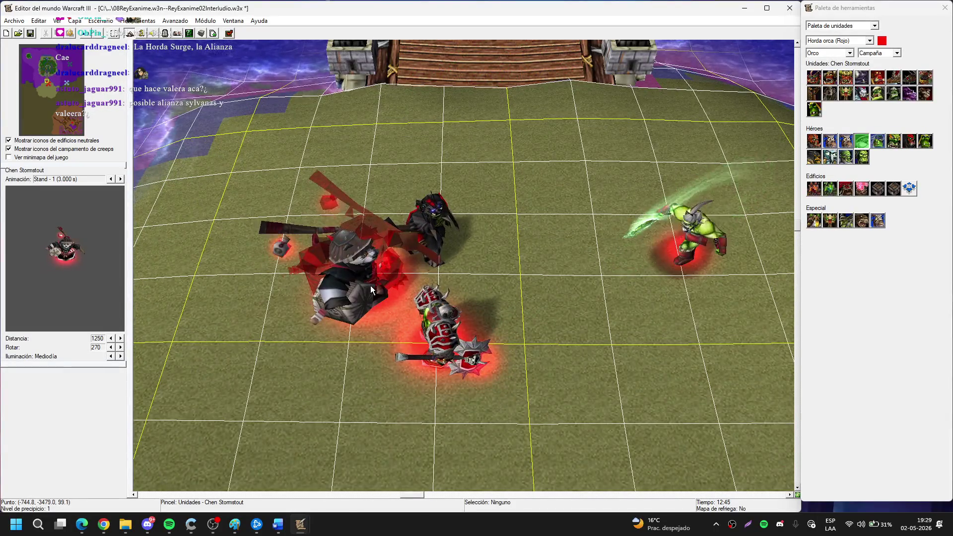
{"action": "right_click", "coordinate": [370, 285]}
{"action": "left_click", "coordinate": [356, 284]}
{"action": "left_click_drag", "start_coordinate": [357, 284], "coordinate": [356, 287]}
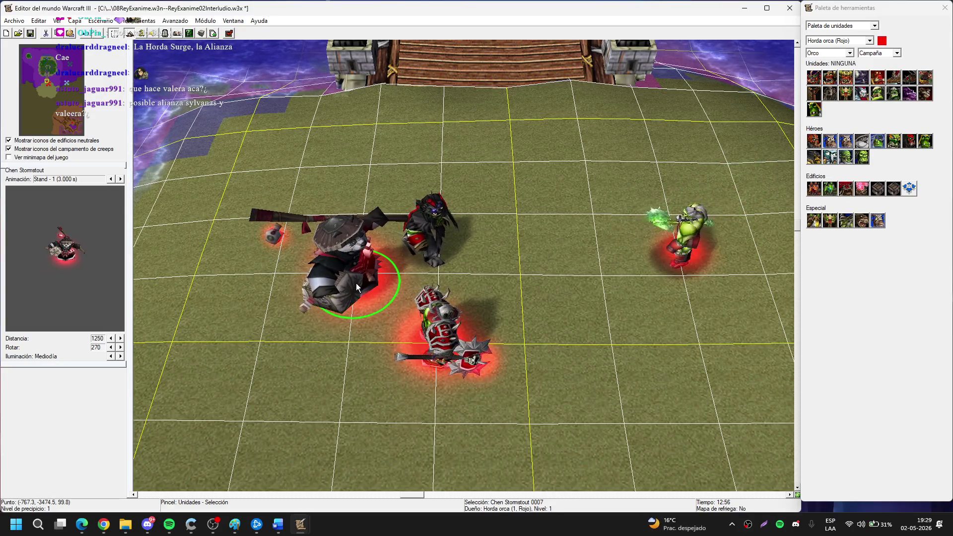
{"action": "key", "text": "Right"}
{"action": "key", "text": "Up"}
{"action": "mouse_move", "coordinate": [252, 237]}
{"action": "left_mouse_down"}
{"action": "mouse_move", "coordinate": [335, 121]}
{"action": "mouse_move", "coordinate": [415, 69]}
{"action": "left_mouse_up"}
{"action": "key", "text": "Up"}
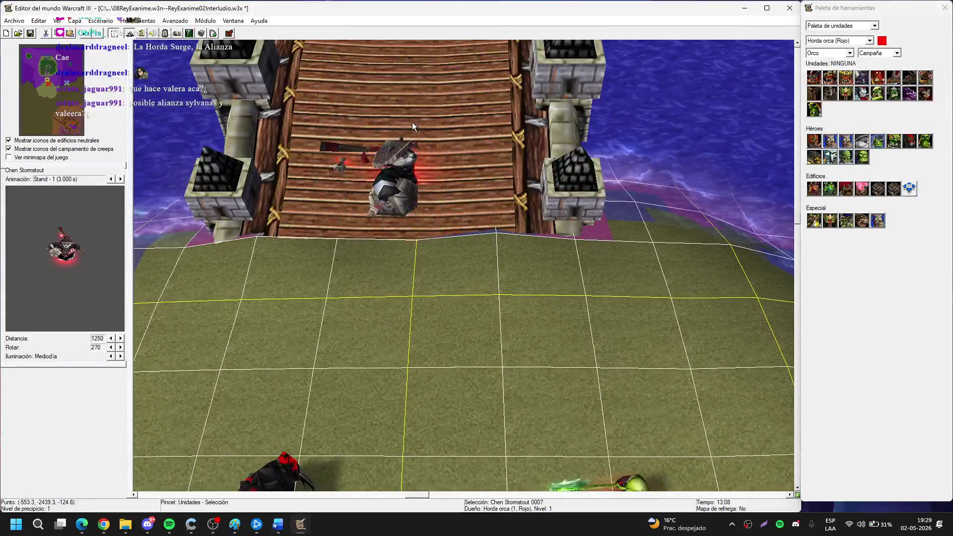
{"action": "key", "text": "Delete"}
{"action": "key", "text": "Up"}
{"action": "key", "text": "Up"}
{"action": "key", "text": "Up"}
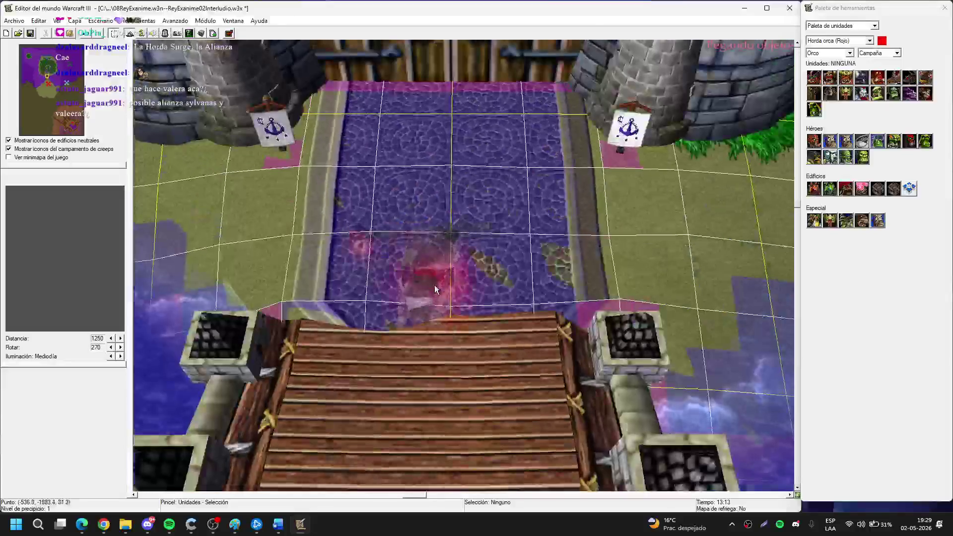
{"action": "left_click", "coordinate": [453, 262]}
{"action": "key", "text": "Down"}
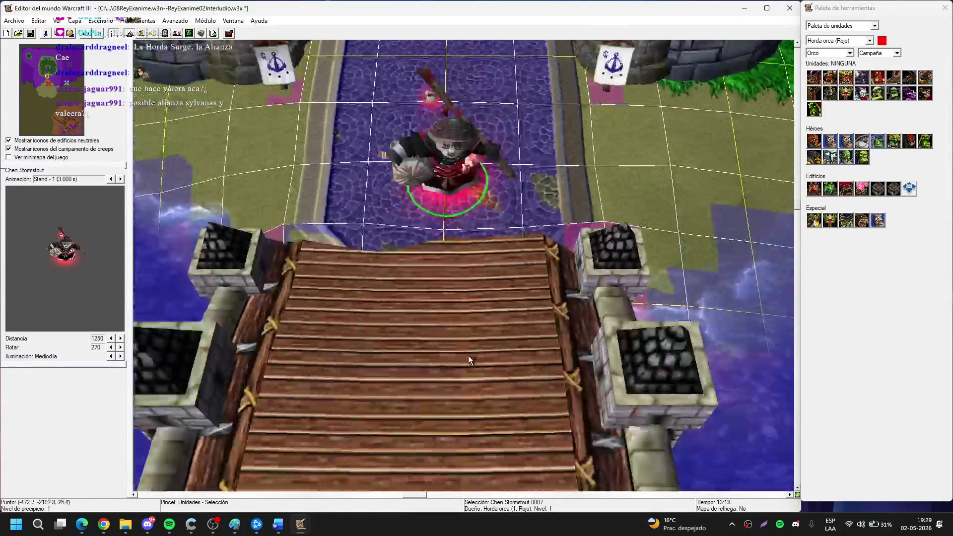
{"action": "mouse_move", "coordinate": [442, 192]}
{"action": "left_mouse_down"}
{"action": "mouse_move", "coordinate": [451, 345]}
{"action": "mouse_move", "coordinate": [443, 411]}
{"action": "mouse_move", "coordinate": [475, 236]}
{"action": "mouse_move", "coordinate": [469, 163]}
{"action": "mouse_move", "coordinate": [464, 207]}
{"action": "left_mouse_up"}
{"action": "key", "text": "Down"}
{"action": "key", "text": "Down"}
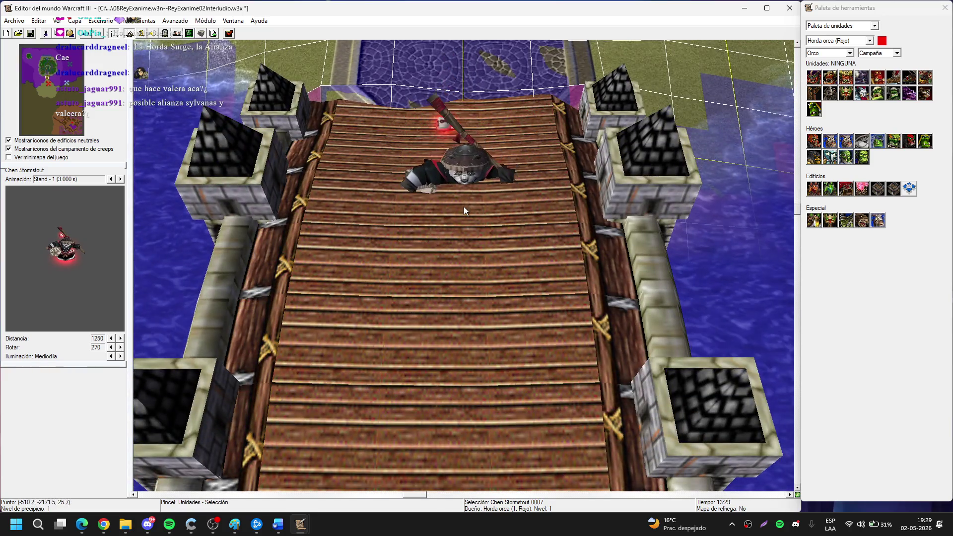
{"action": "key", "text": "Down"}
{"action": "key", "text": "Up"}
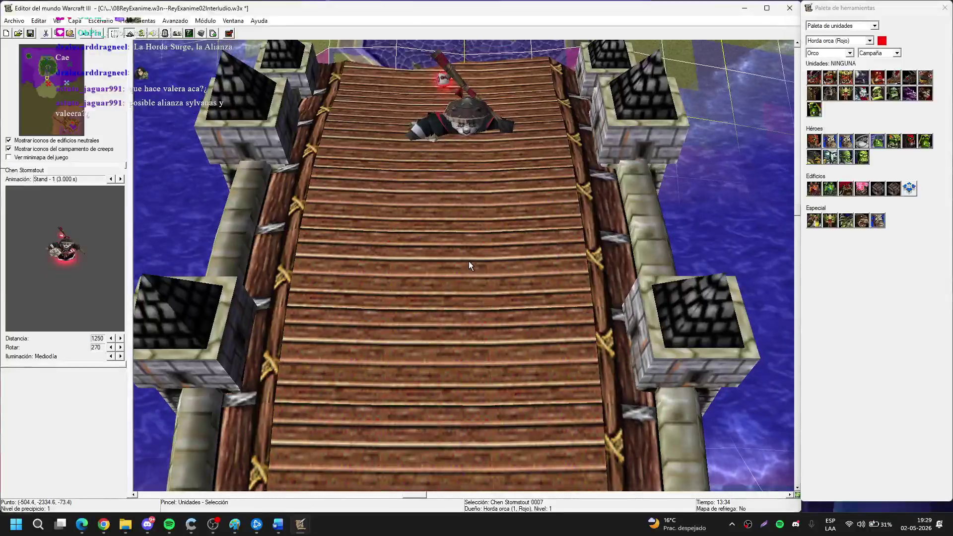
{"action": "key", "text": "d"}
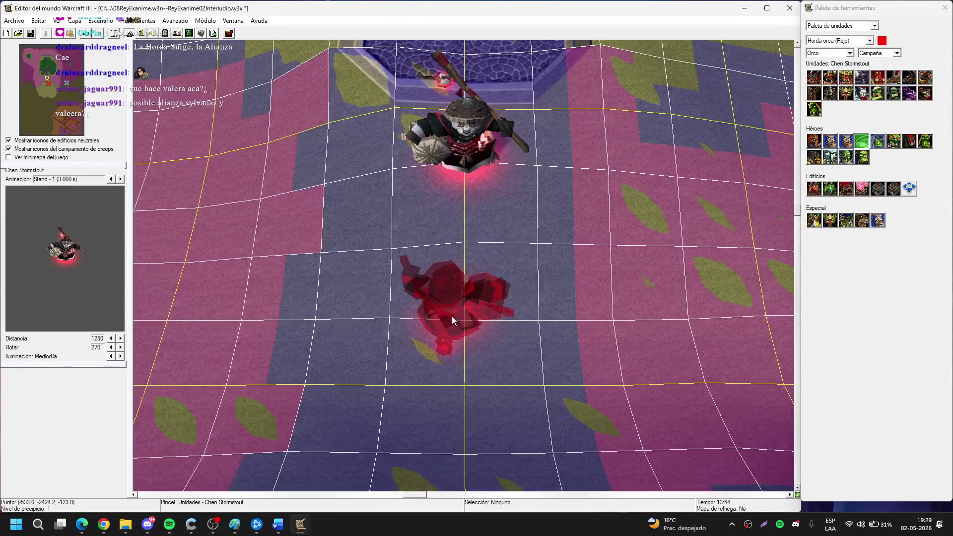
{"action": "right_click", "coordinate": [452, 317]}
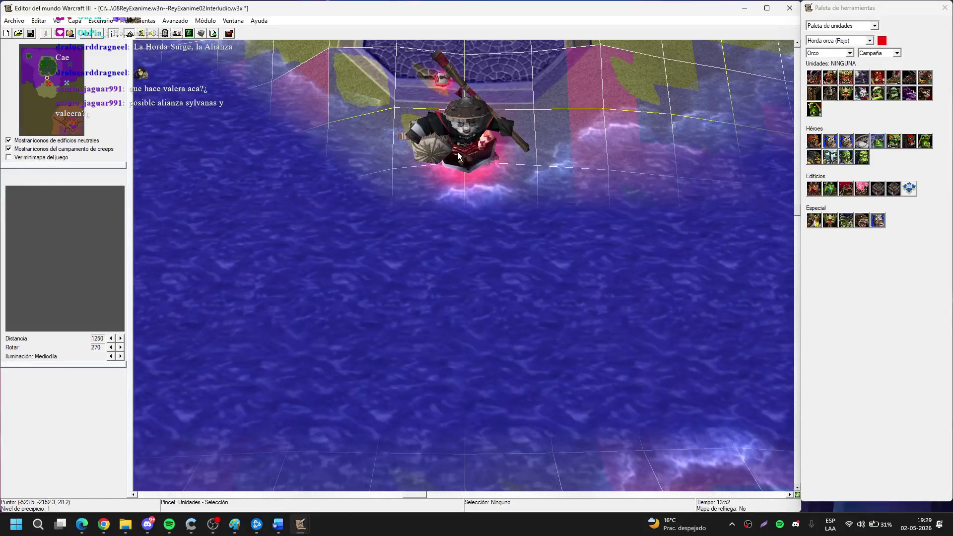
{"action": "key", "text": "Down"}
{"action": "key", "text": "Down"}
{"action": "key", "text": "Down"}
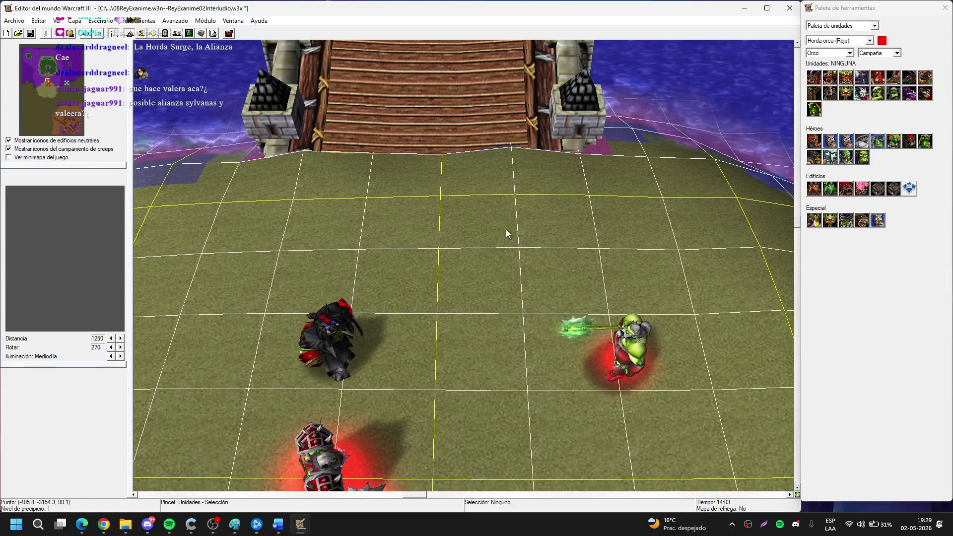
{"action": "key", "text": "Up"}
{"action": "key", "text": "Up"}
{"action": "key", "text": "Up"}
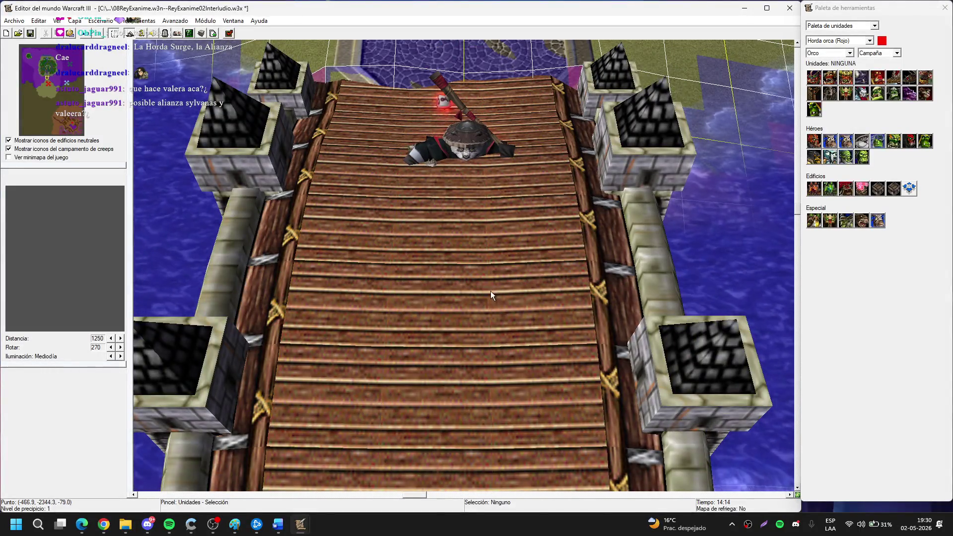
{"action": "key", "text": "Down"}
{"action": "key", "text": "Down"}
{"action": "key", "text": "Down"}
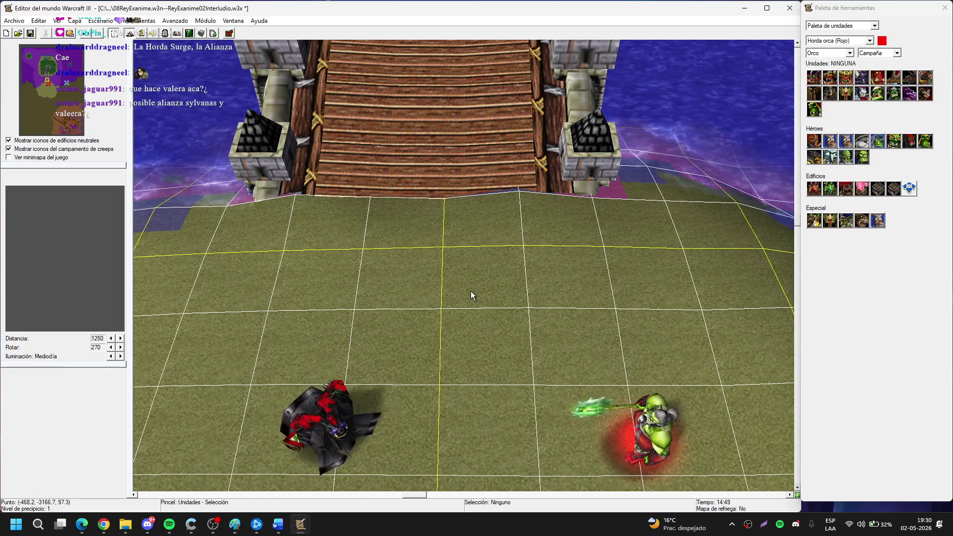
{"action": "key", "text": "Up"}
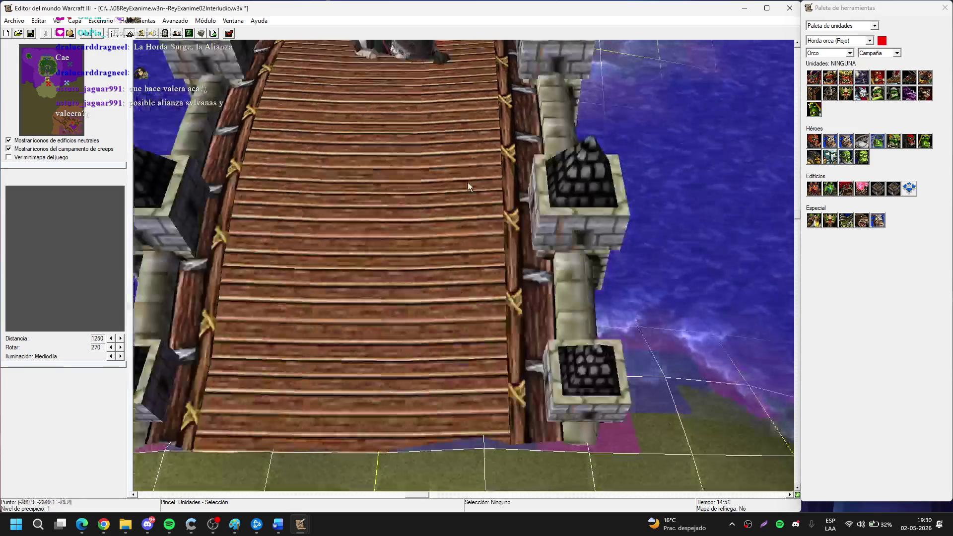
{"action": "key", "text": "Down"}
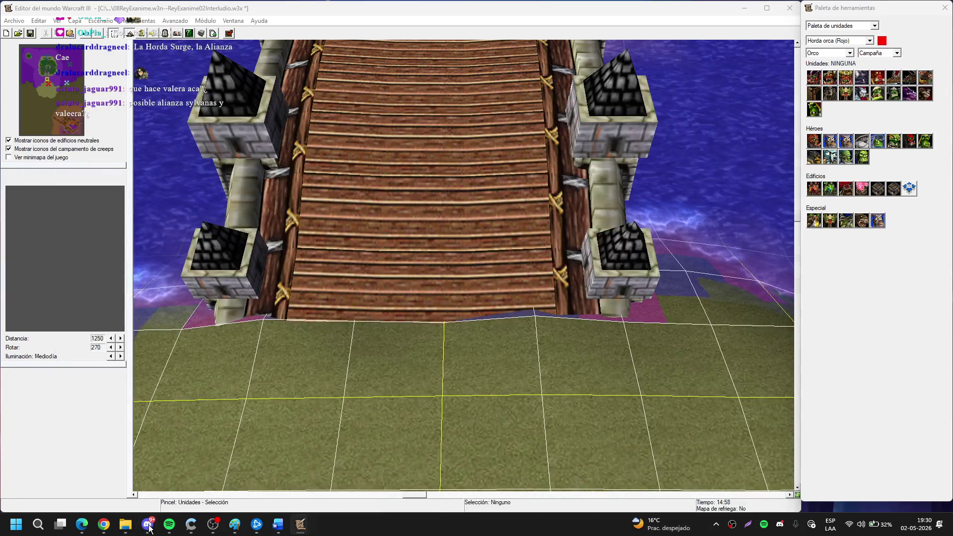
{"action": "left_click", "coordinate": [149, 527]}
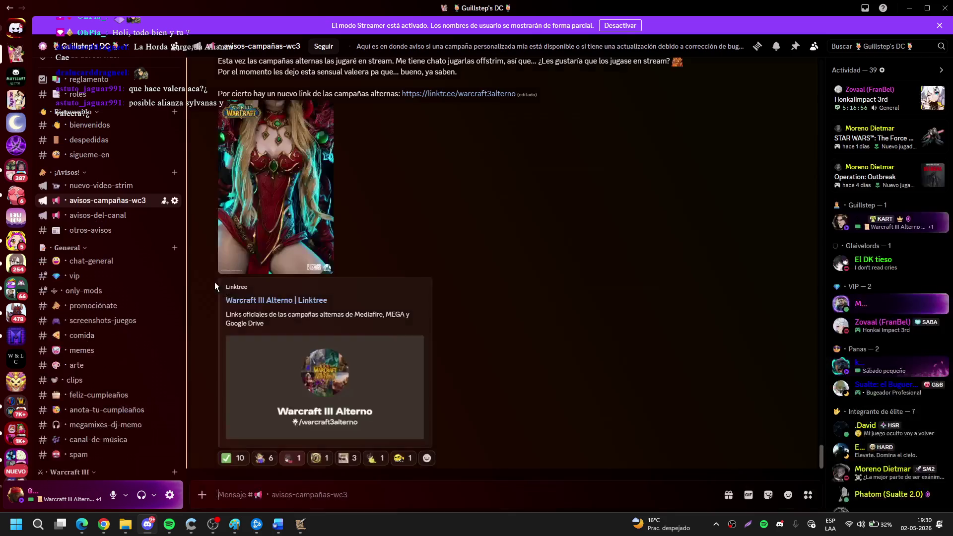
Reveal the spoiler video in spoilers-wc3-alterno, minimize Discord, and pan to the heroes.
{"action": "scroll", "coordinate": [79, 219], "scroll_direction": "down", "scroll_amount": 10}
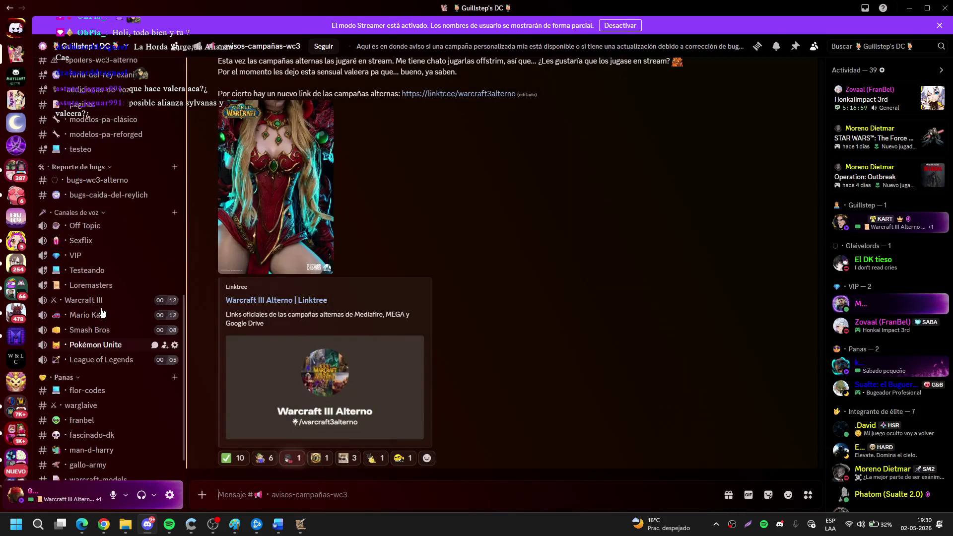
{"action": "left_click", "coordinate": [121, 93]}
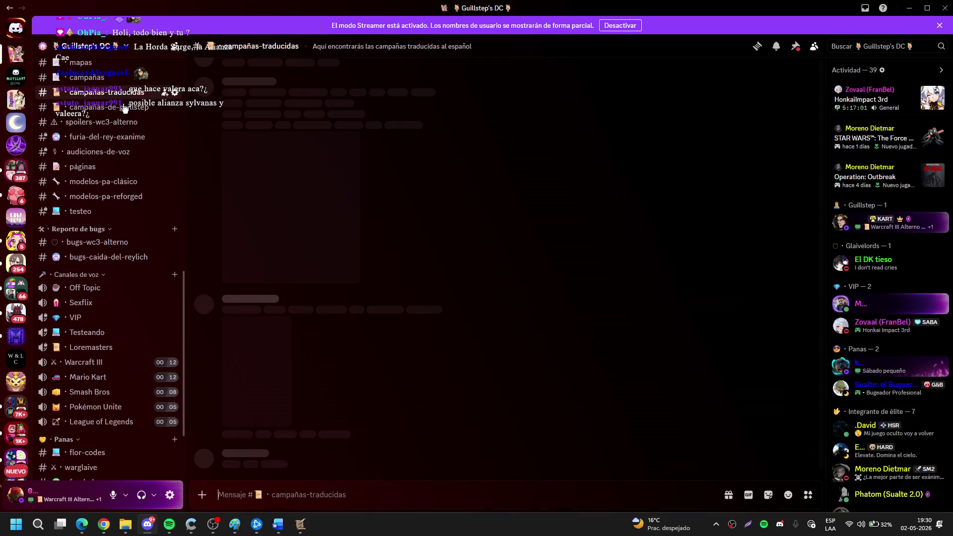
{"action": "left_click", "coordinate": [107, 108]}
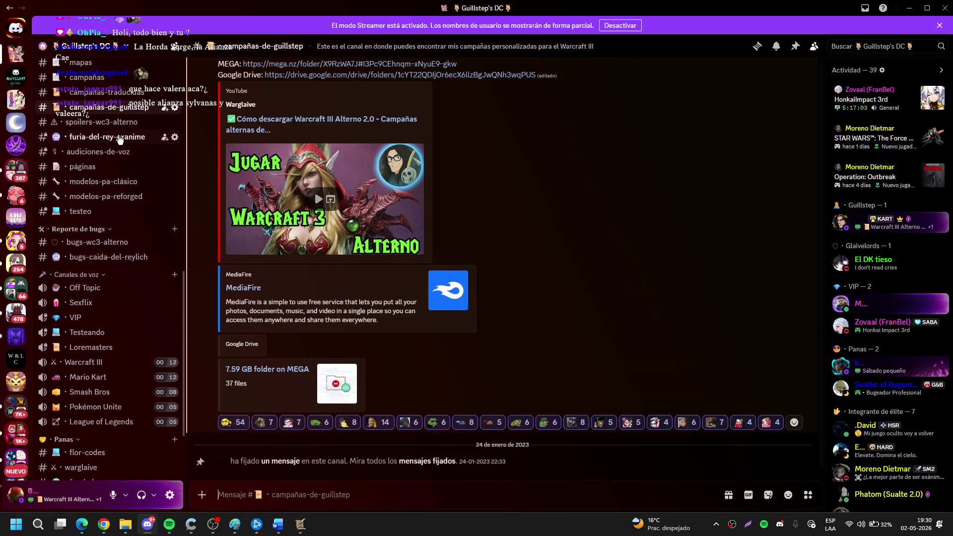
{"action": "left_click", "coordinate": [120, 124]}
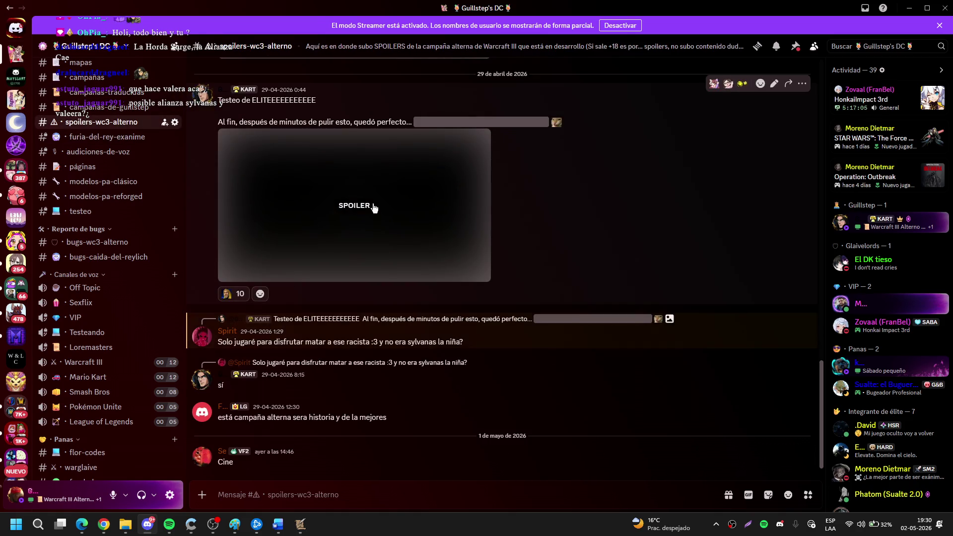
{"action": "left_click", "coordinate": [374, 207]}
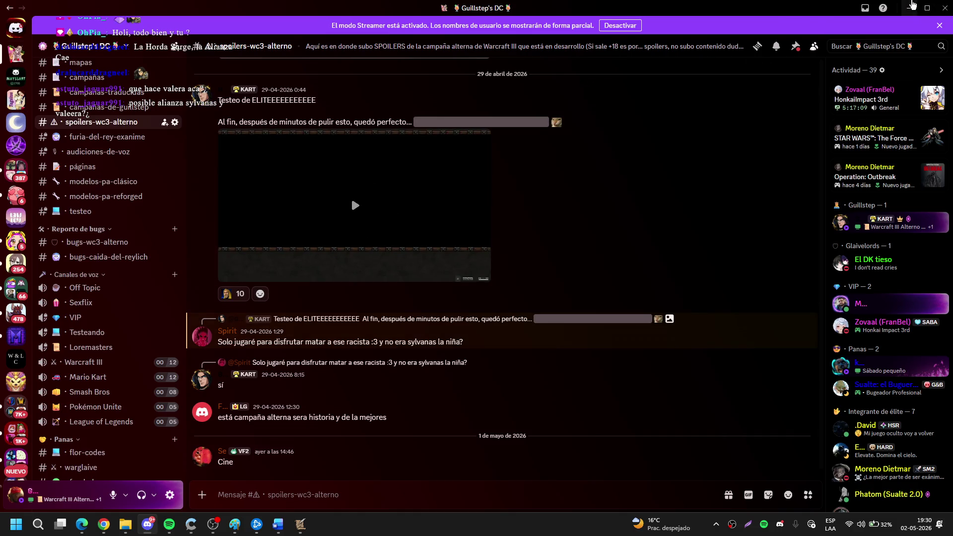
{"action": "left_click", "coordinate": [912, 7]}
{"action": "left_click_drag", "start_coordinate": [471, 330], "coordinate": [469, 173]}
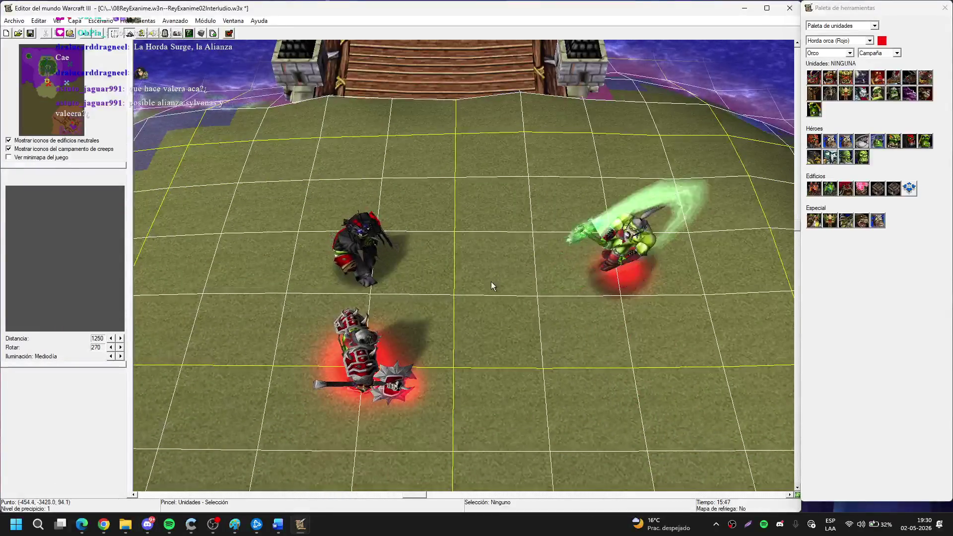
{"action": "left_click_drag", "start_coordinate": [491, 281], "coordinate": [475, 290]}
{"action": "left_click_drag", "start_coordinate": [416, 347], "coordinate": [441, 431]}
{"action": "scroll", "coordinate": [442, 367], "scroll_direction": "down", "scroll_amount": 3}
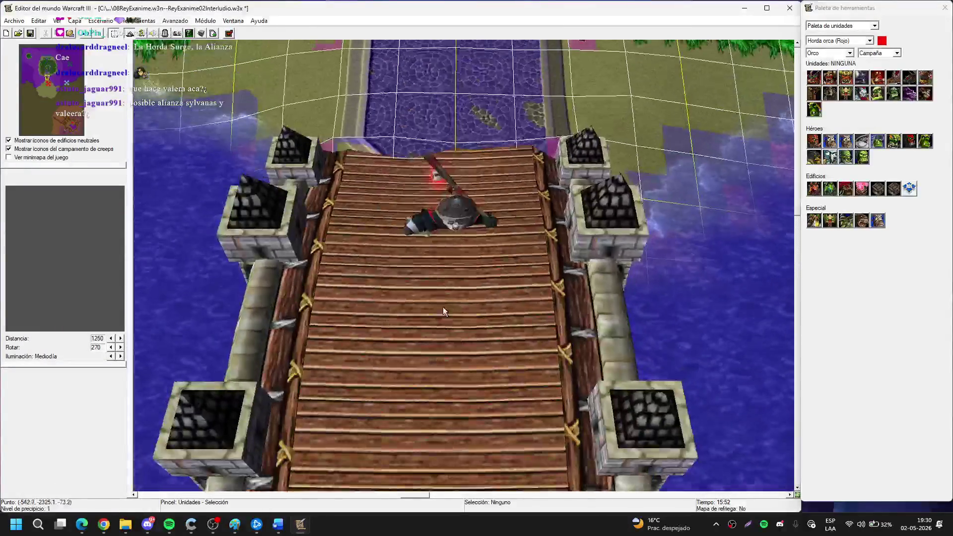
{"action": "left_click", "coordinate": [454, 204]}
{"action": "left_click_drag", "start_coordinate": [461, 386], "coordinate": [380, 154]}
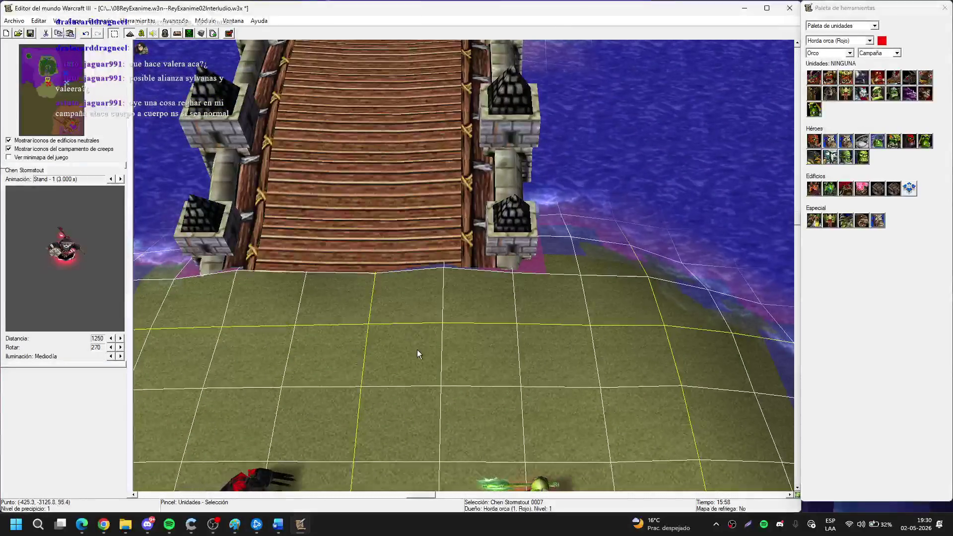
{"action": "left_click_drag", "start_coordinate": [417, 350], "coordinate": [422, 281]}
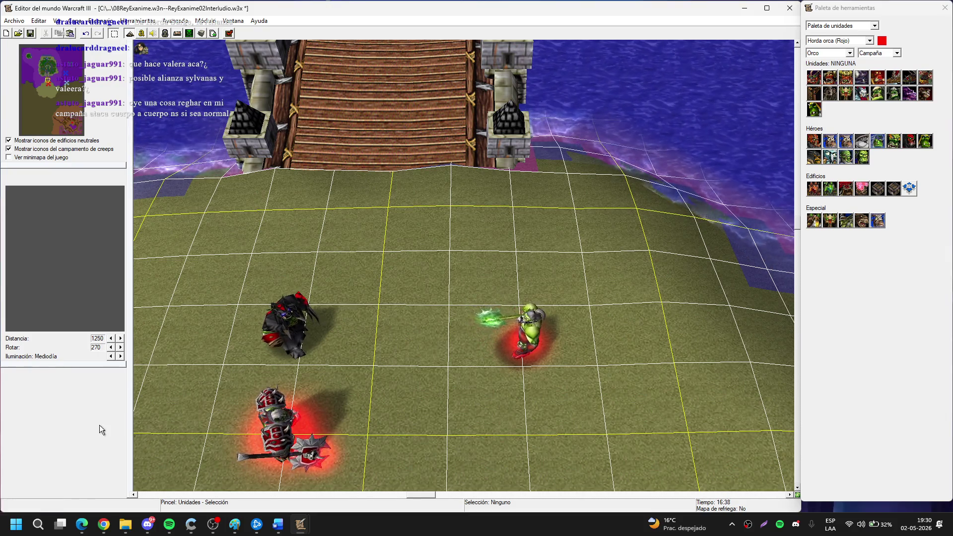
{"action": "left_click", "coordinate": [147, 524]}
{"action": "scroll", "coordinate": [107, 226], "scroll_direction": "up", "scroll_amount": 10}
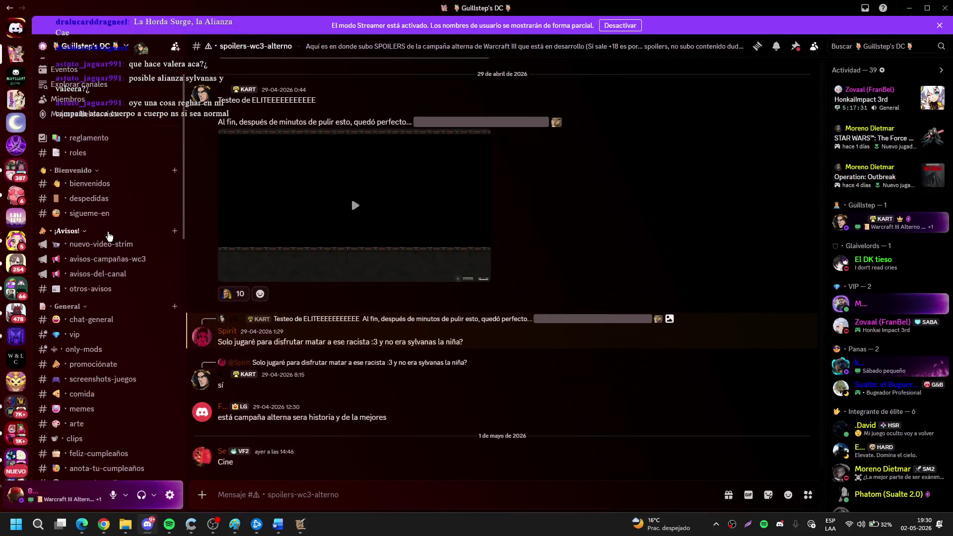
{"action": "left_click", "coordinate": [130, 246]}
{"action": "left_click", "coordinate": [119, 258]}
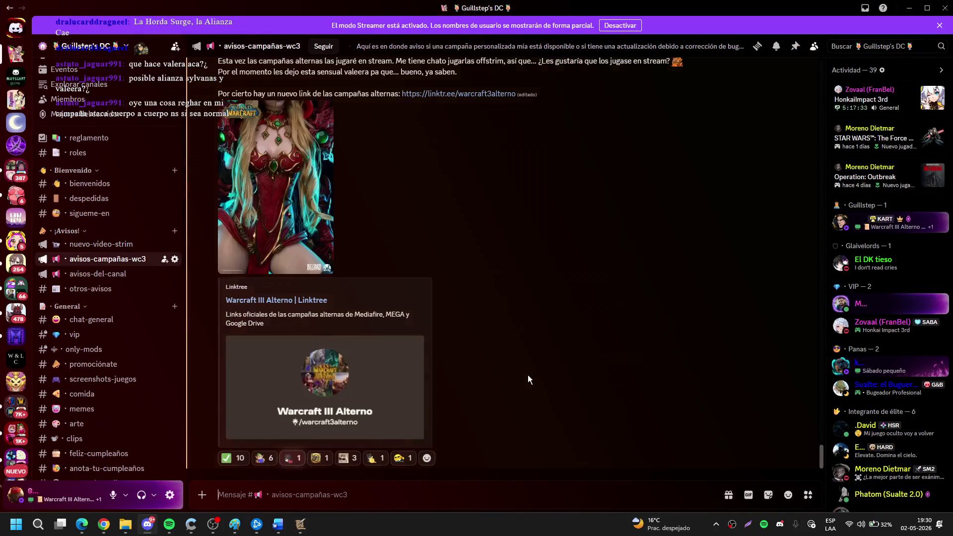
{"action": "scroll", "coordinate": [504, 164], "scroll_direction": "down", "scroll_amount": 5}
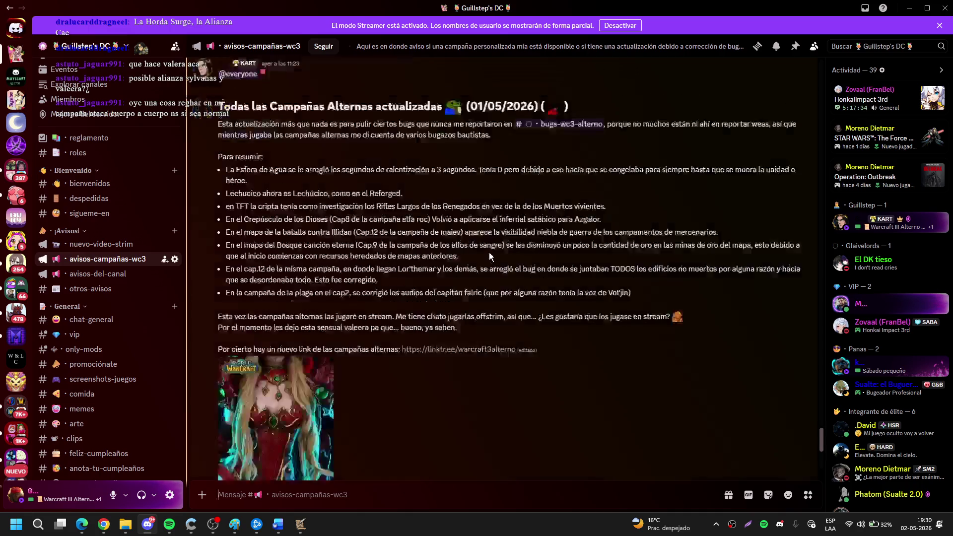
{"action": "key", "text": "alt+Tab"}
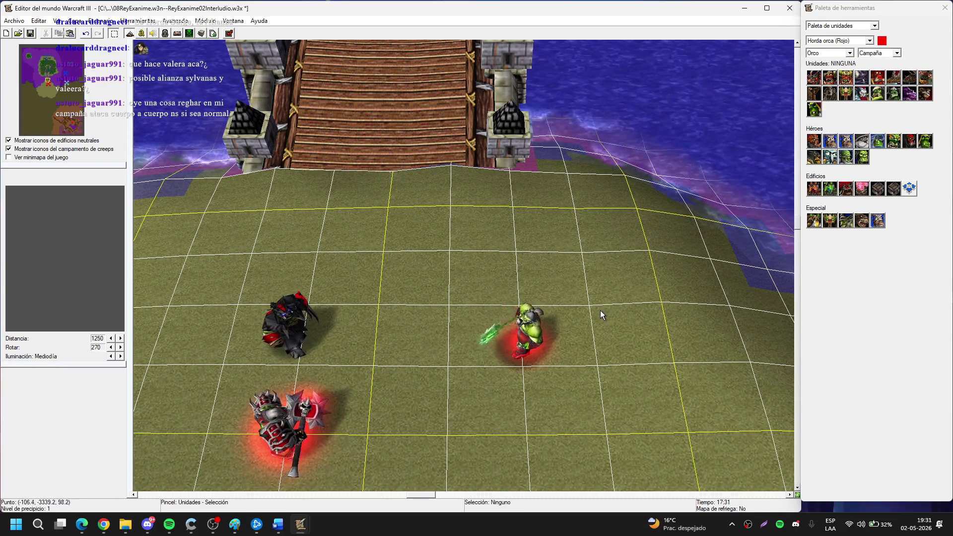
{"action": "left_click_drag", "start_coordinate": [600, 311], "coordinate": [597, 258]}
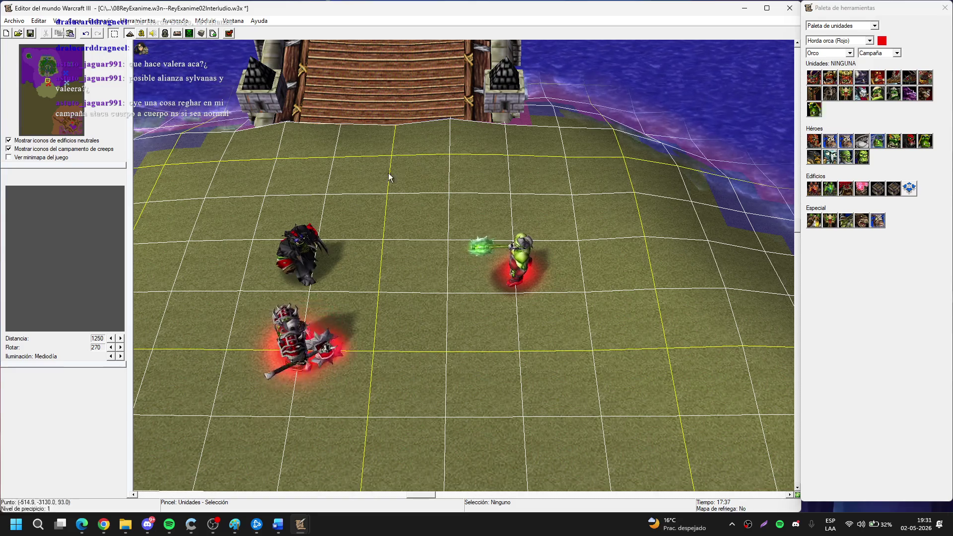
{"action": "left_click", "coordinate": [308, 253]}
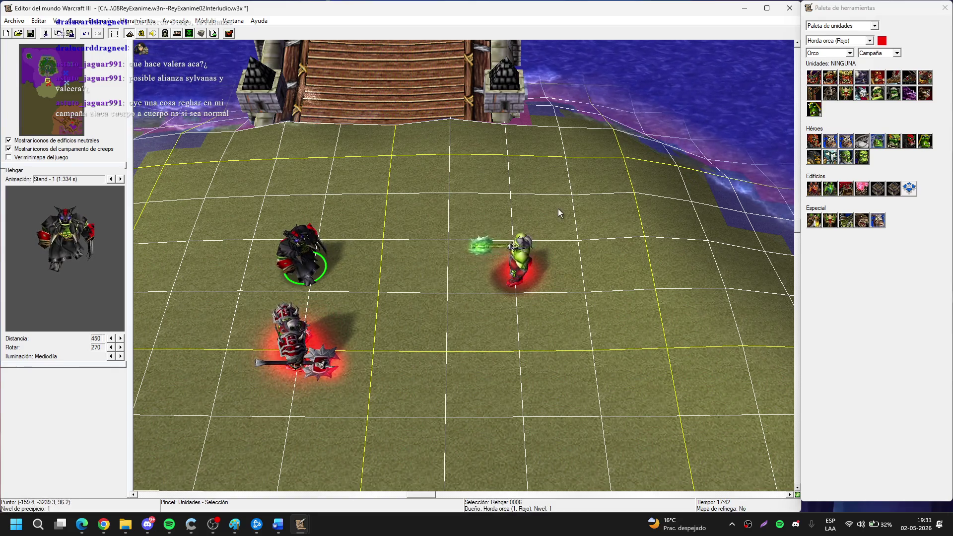
{"action": "left_click", "coordinate": [637, 279]}
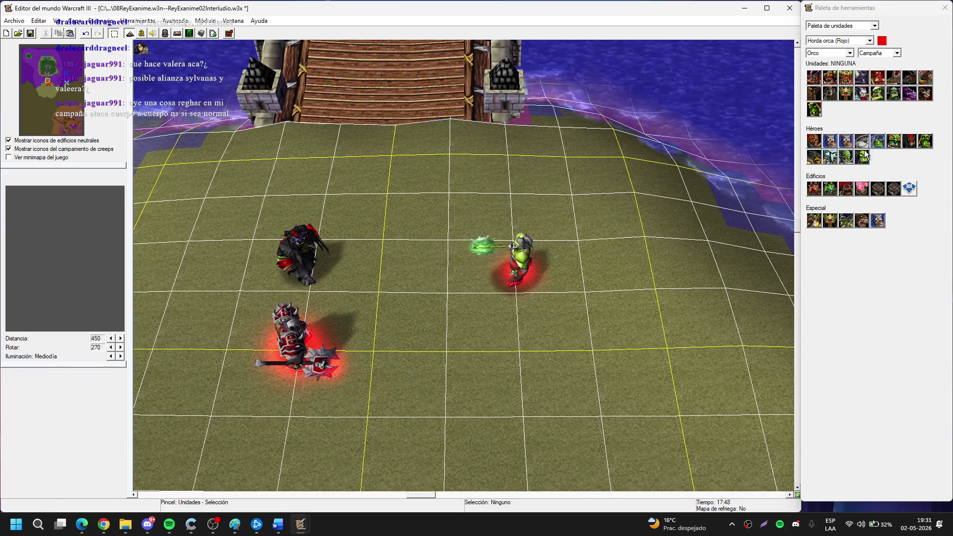
{"action": "key", "text": "Down"}
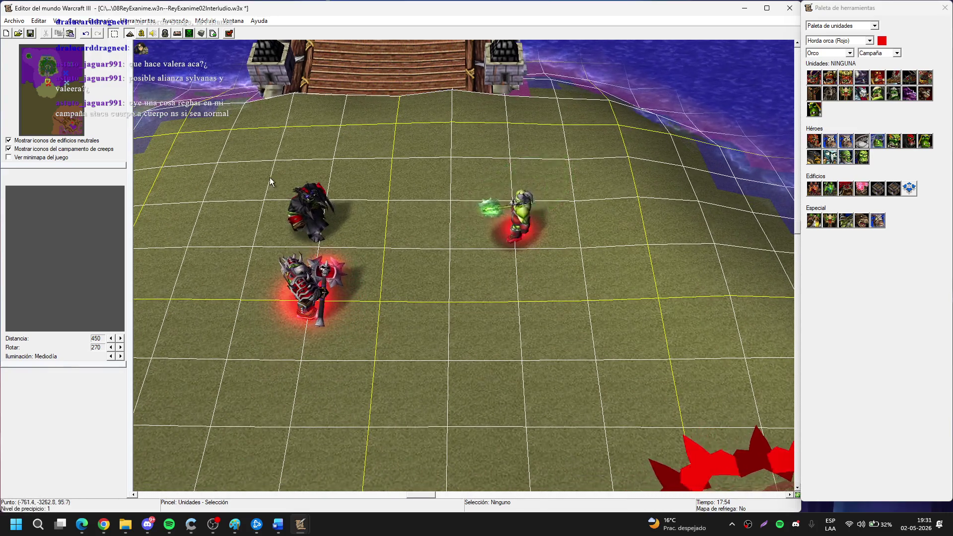
{"action": "left_click", "coordinate": [311, 216]}
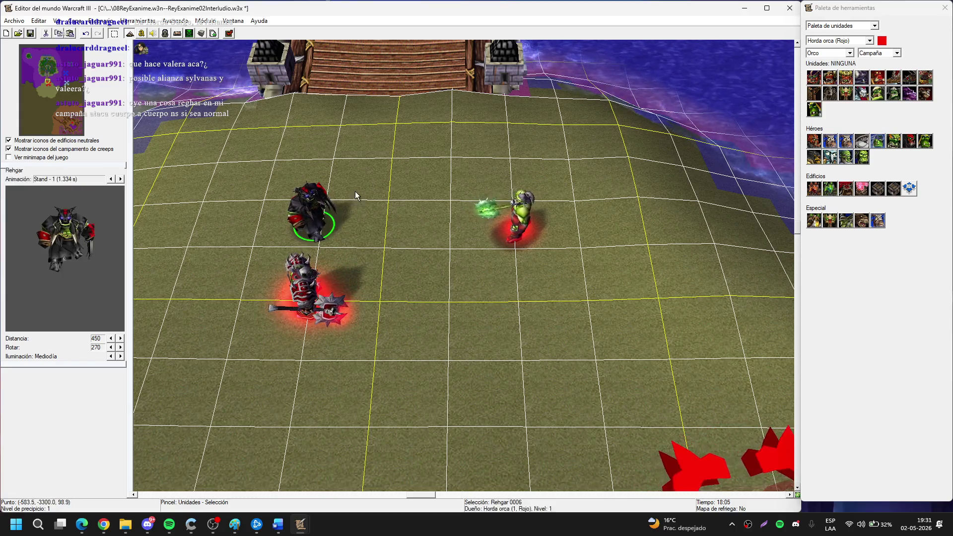
{"action": "scroll", "coordinate": [737, 254], "scroll_direction": "up", "scroll_amount": 5}
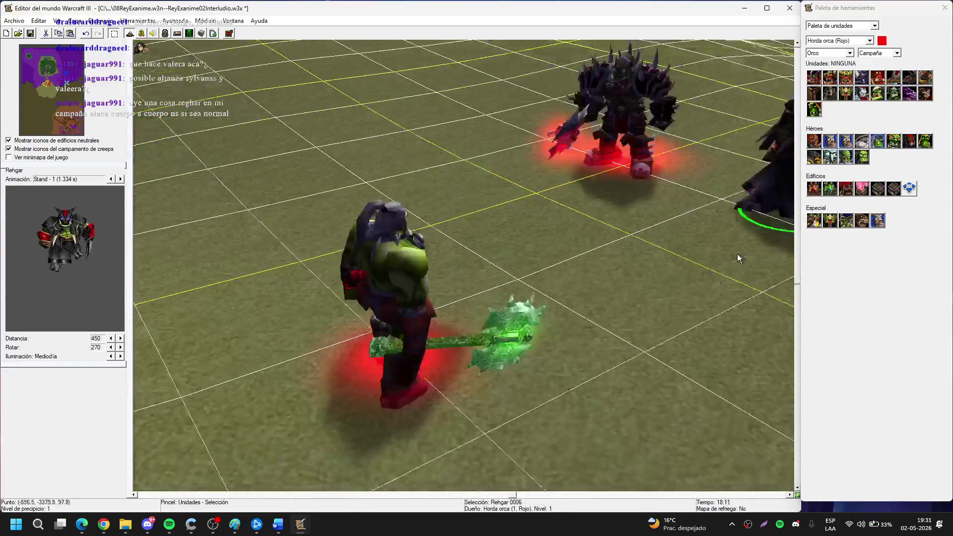
{"action": "left_click_drag", "start_coordinate": [737, 254], "coordinate": [377, 273]}
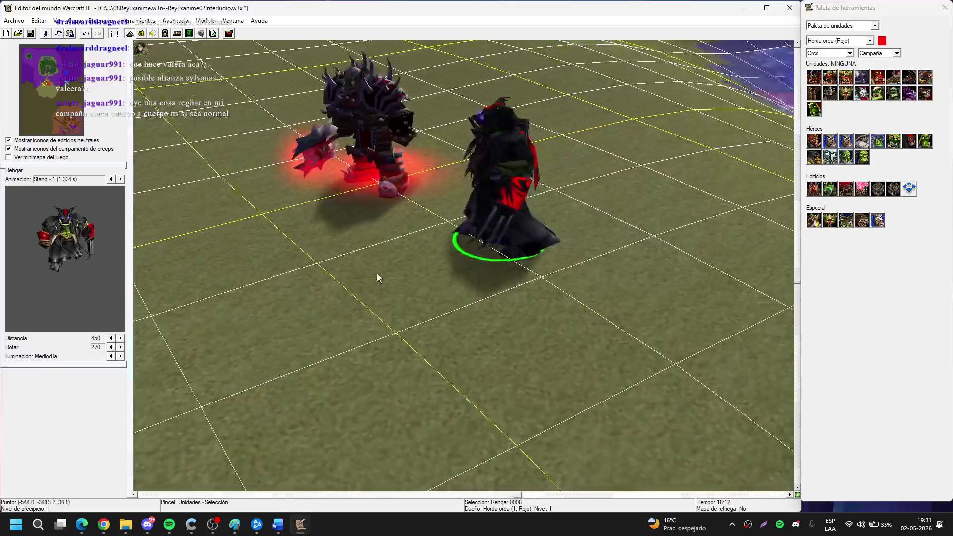
{"action": "left_click", "coordinate": [794, 495]}
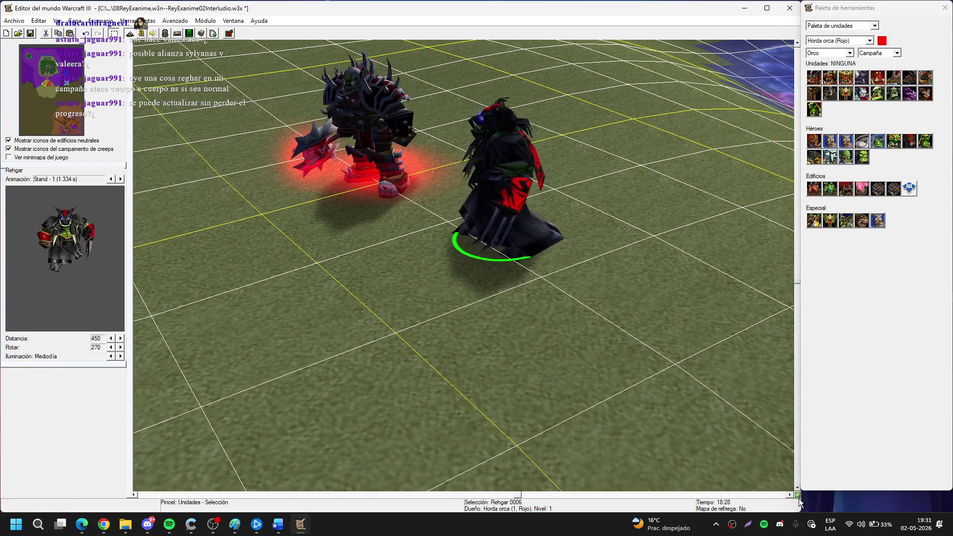
{"action": "left_click_drag", "start_coordinate": [798, 502], "coordinate": [796, 495]}
{"action": "left_click", "coordinate": [799, 496]}
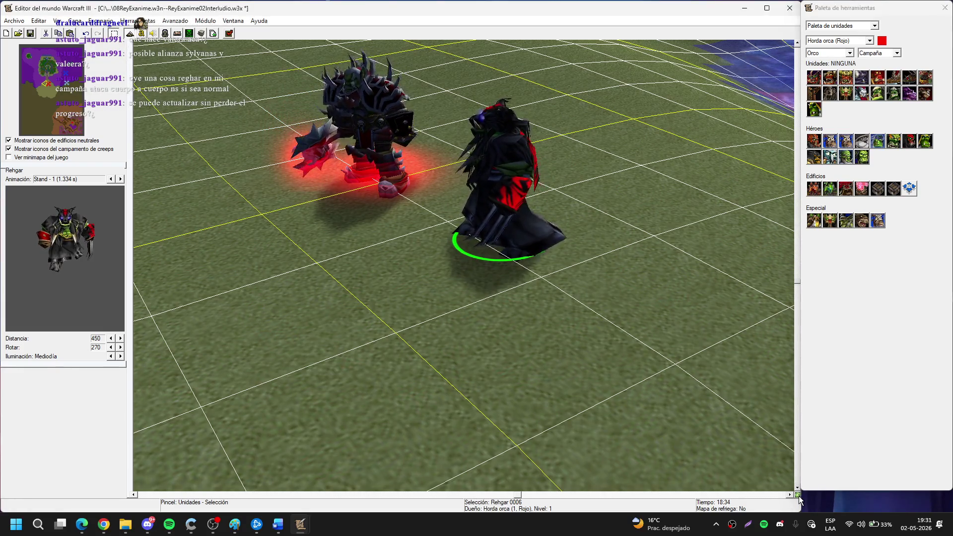
{"action": "scroll", "coordinate": [648, 376], "scroll_direction": "up", "scroll_amount": 1}
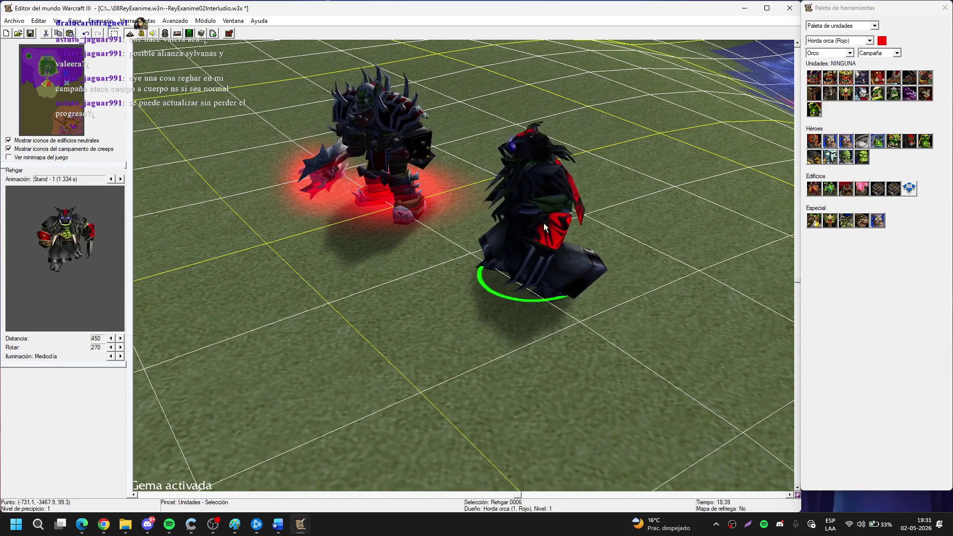
{"action": "scroll", "coordinate": [531, 268], "scroll_direction": "down", "scroll_amount": 2}
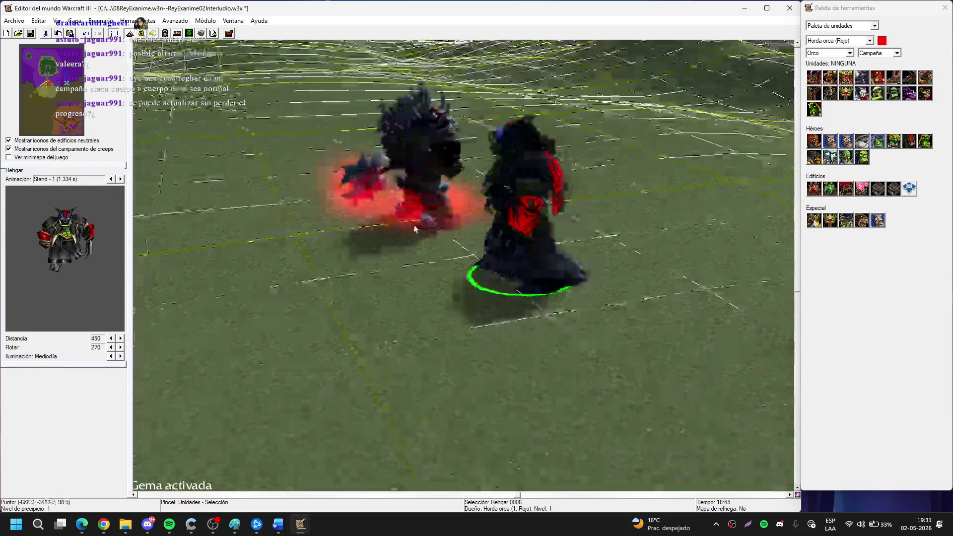
{"action": "scroll", "coordinate": [534, 282], "scroll_direction": "up", "scroll_amount": 2}
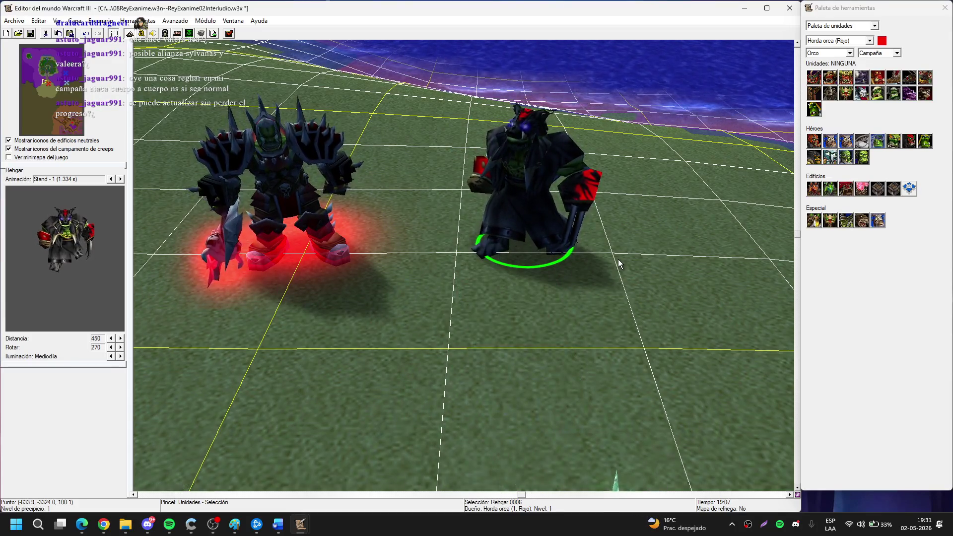
{"action": "scroll", "coordinate": [700, 280], "scroll_direction": "down", "scroll_amount": 5}
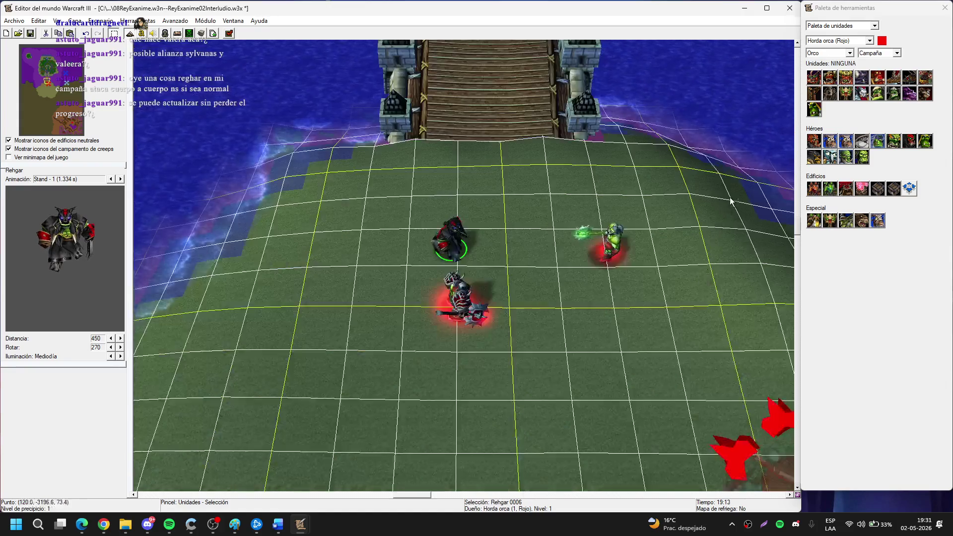
{"action": "left_click", "coordinate": [726, 198]}
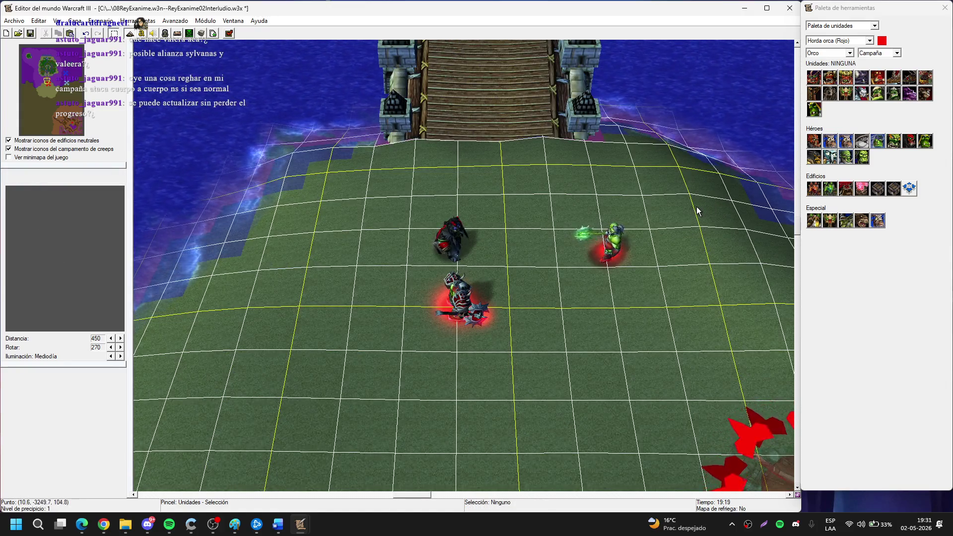
{"action": "left_click_drag", "start_coordinate": [698, 211], "coordinate": [610, 225]}
{"action": "left_click_drag", "start_coordinate": [630, 264], "coordinate": [510, 194]}
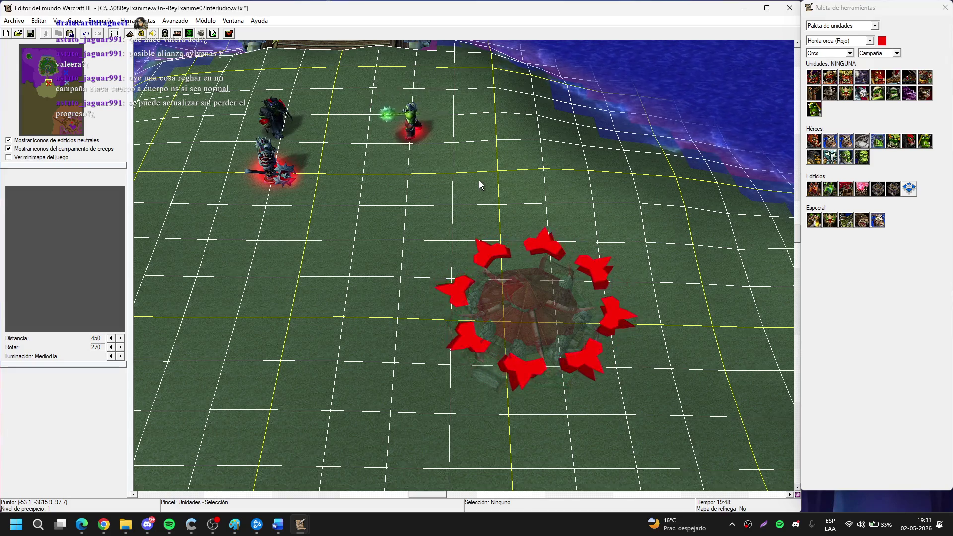
{"action": "key", "text": "Up"}
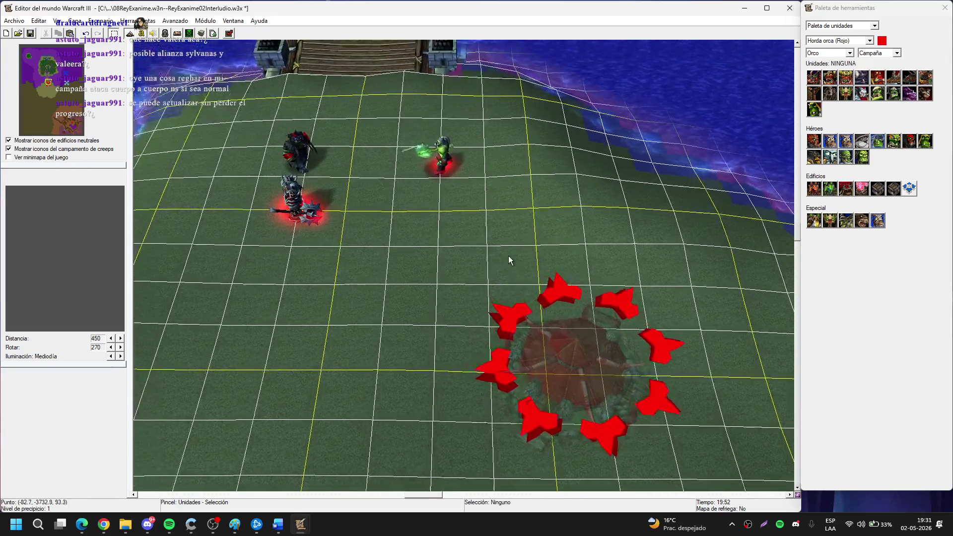
{"action": "key", "text": "Up"}
{"action": "key", "text": "Up"}
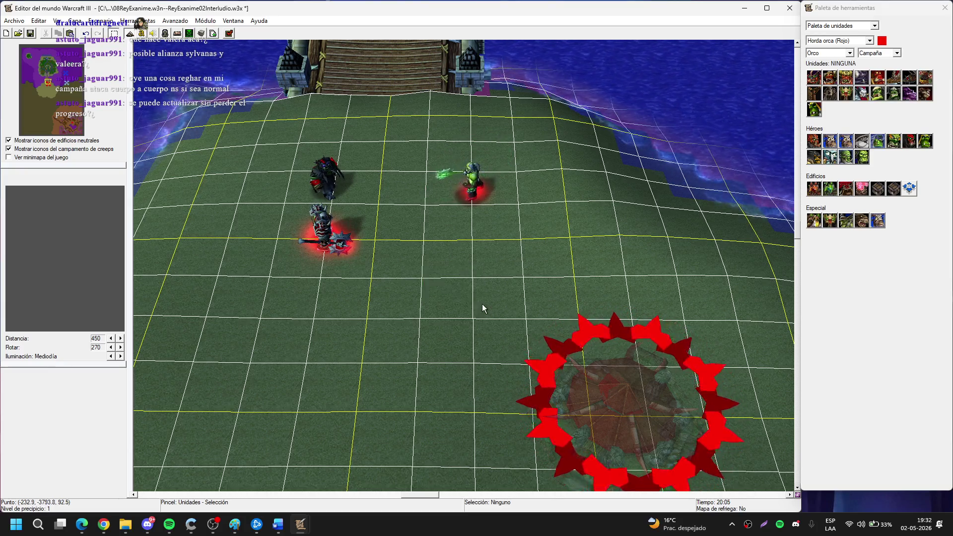
{"action": "key", "text": "Up"}
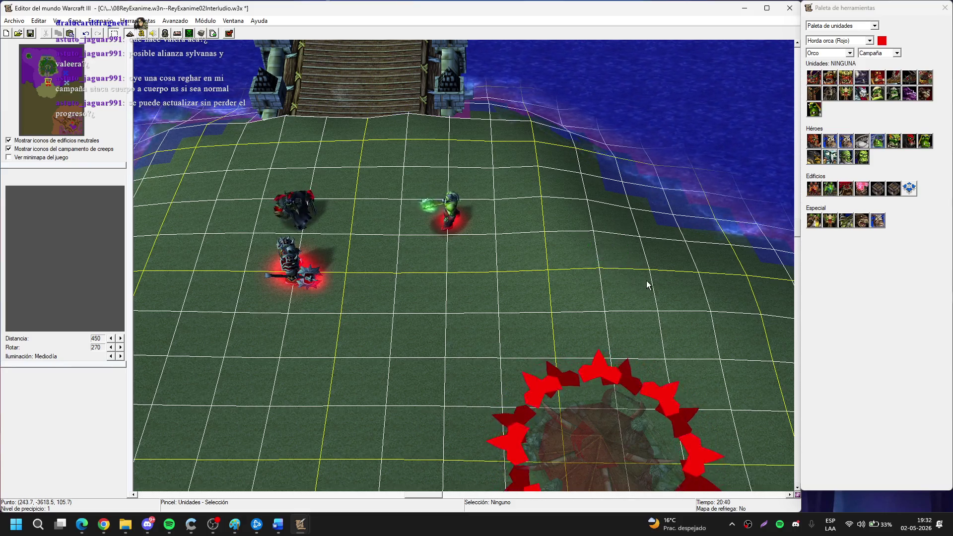
{"action": "scroll", "coordinate": [647, 284], "scroll_direction": "down", "scroll_amount": 3}
{"action": "scroll", "coordinate": [541, 227], "scroll_direction": "up", "scroll_amount": 3}
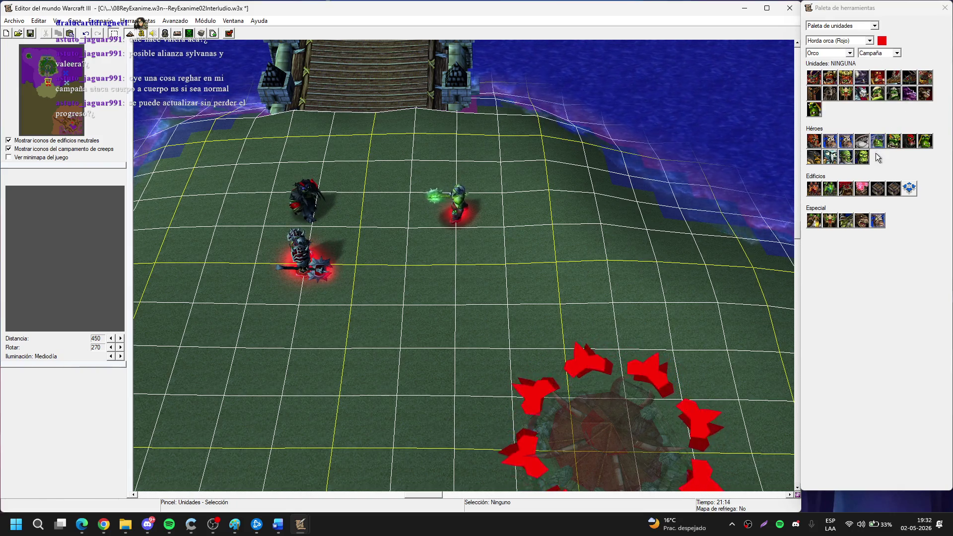
{"action": "left_click", "coordinate": [845, 157]}
Place Samuro to the right of the green orc on the plaza.
{"action": "scroll", "coordinate": [540, 203], "scroll_direction": "up", "scroll_amount": 3}
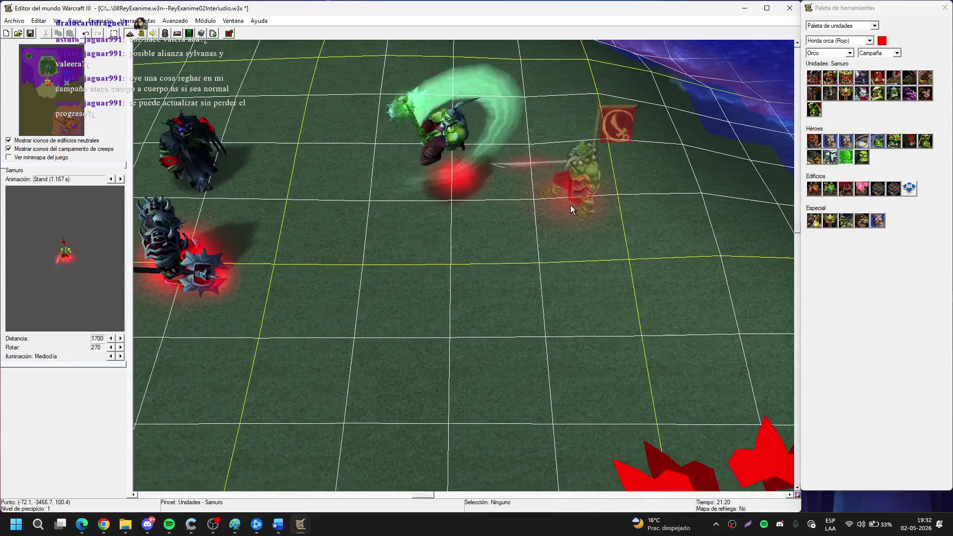
{"action": "left_click", "coordinate": [574, 221]}
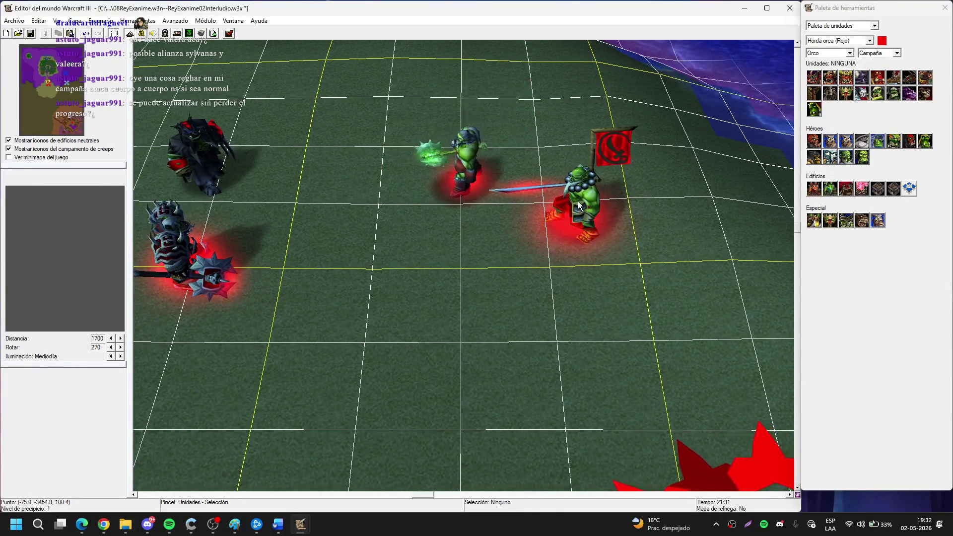
{"action": "left_click", "coordinate": [551, 233]}
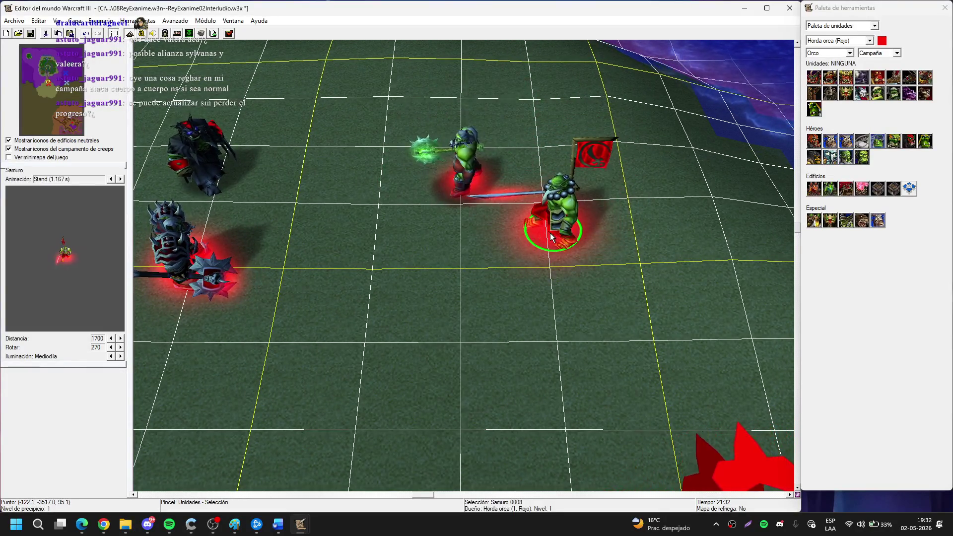
{"action": "left_click", "coordinate": [359, 247]}
Switch the palette to the Personalizar custom unit set and pan to show the walls.
{"action": "left_click", "coordinate": [879, 53]}
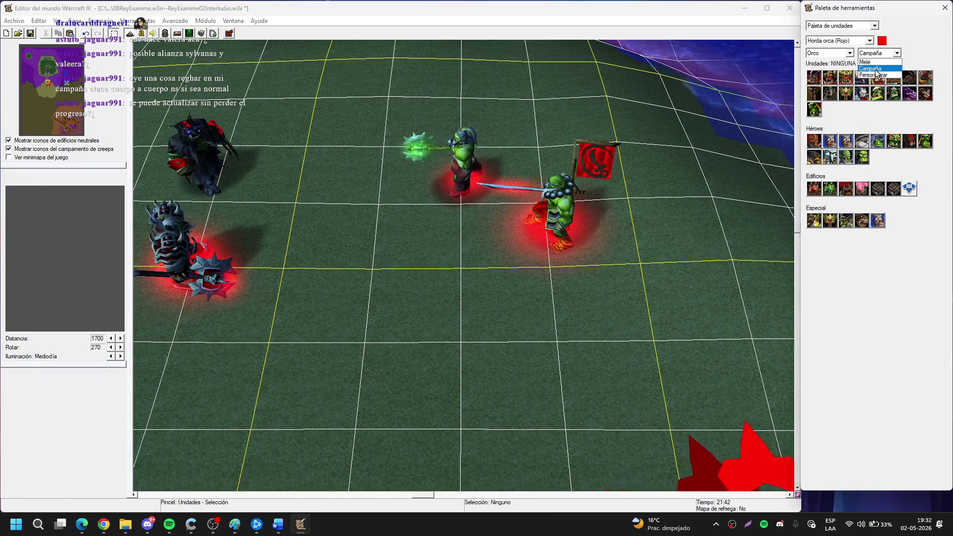
{"action": "left_click", "coordinate": [876, 69]}
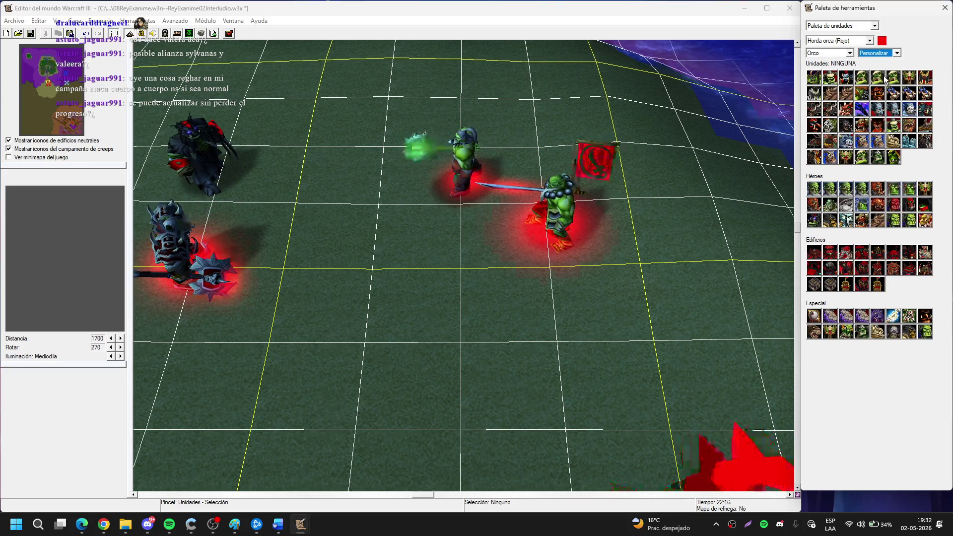
{"action": "left_click", "coordinate": [787, 19]}
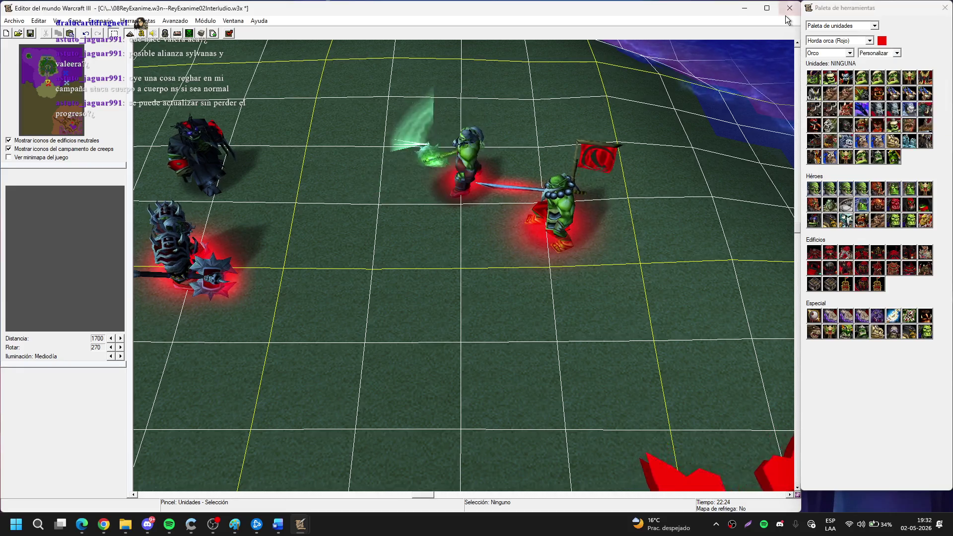
{"action": "left_click_drag", "start_coordinate": [424, 167], "coordinate": [484, 243]}
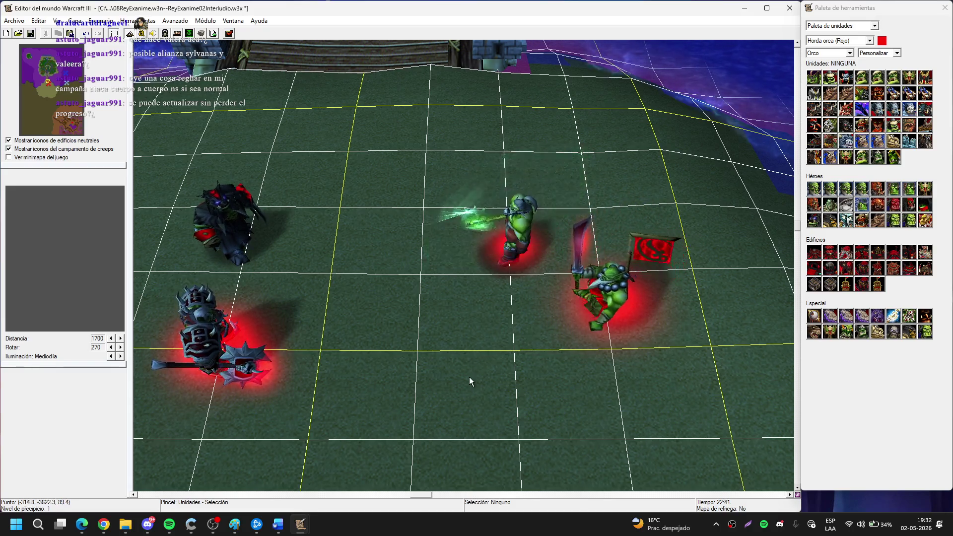
{"action": "scroll", "coordinate": [454, 328], "scroll_direction": "down", "scroll_amount": 4}
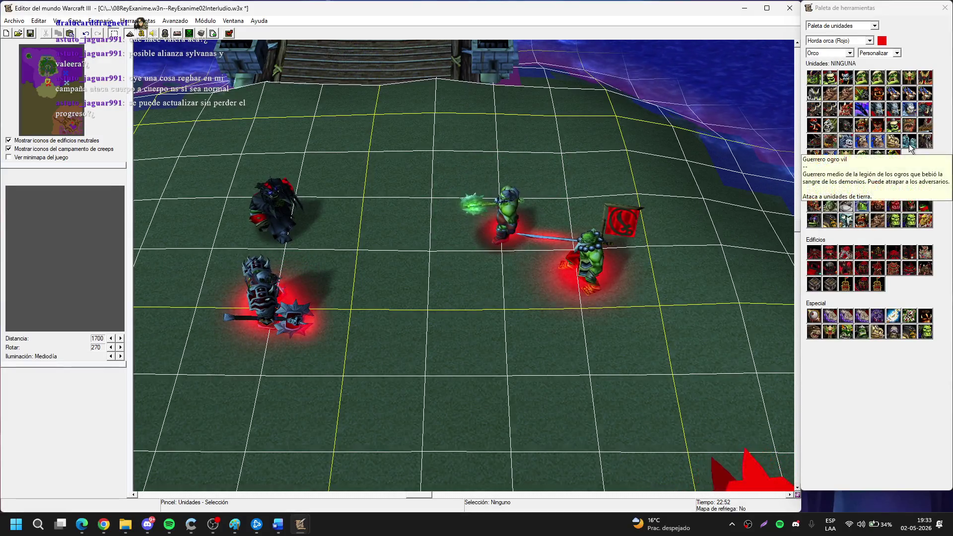
{"action": "left_click", "coordinate": [916, 161]}
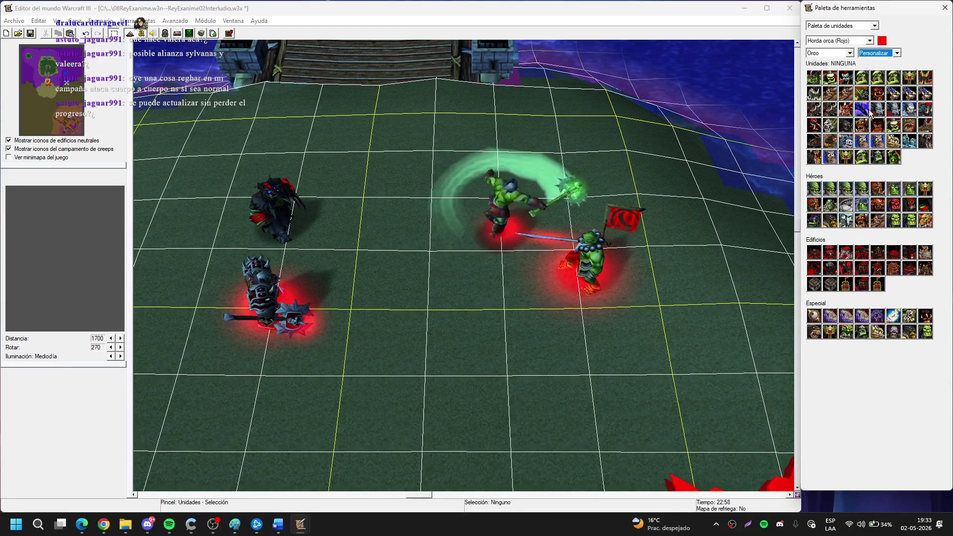
Cancel placing Tagar and move Rehgar further south on the plaza.
{"action": "left_click", "coordinate": [875, 221]}
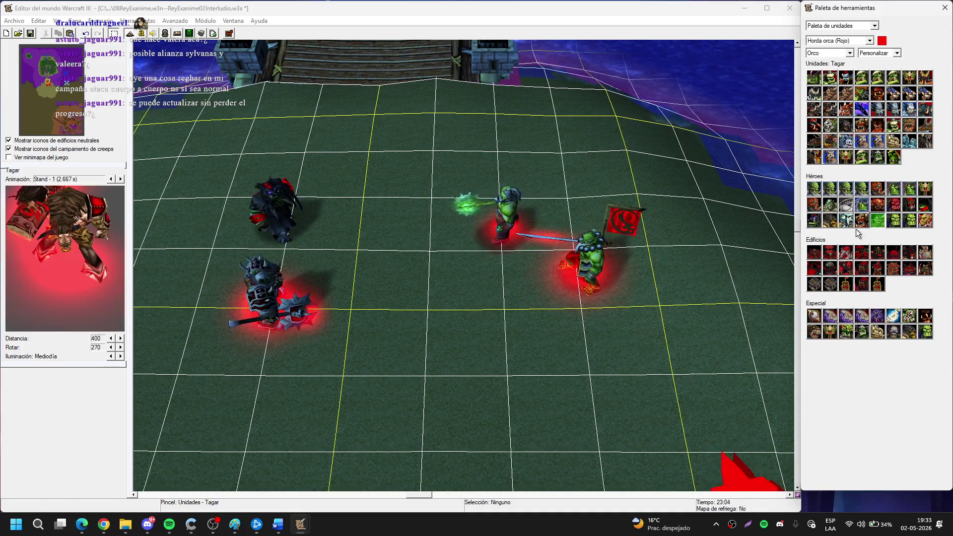
{"action": "scroll", "coordinate": [404, 296], "scroll_direction": "up", "scroll_amount": 1}
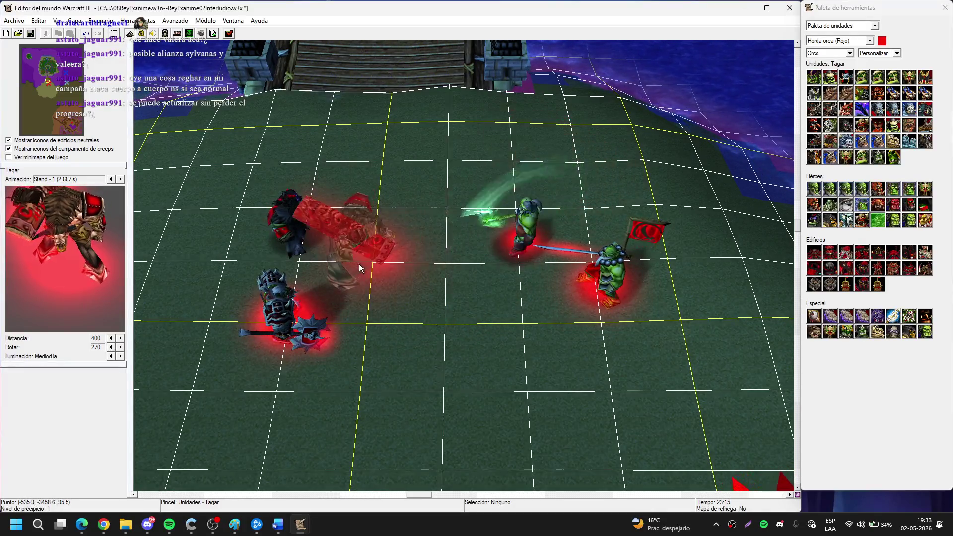
{"action": "key", "text": "Down"}
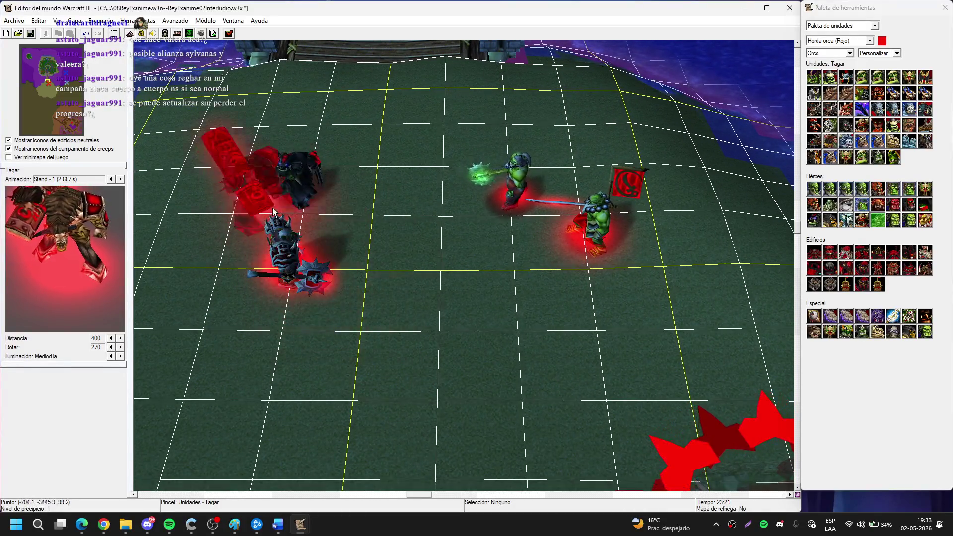
{"action": "right_click", "coordinate": [274, 212]}
{"action": "mouse_move", "coordinate": [306, 181]}
{"action": "left_mouse_down"}
{"action": "mouse_move", "coordinate": [272, 381]}
{"action": "mouse_move", "coordinate": [282, 350]}
{"action": "mouse_move", "coordinate": [294, 367]}
{"action": "left_mouse_up"}
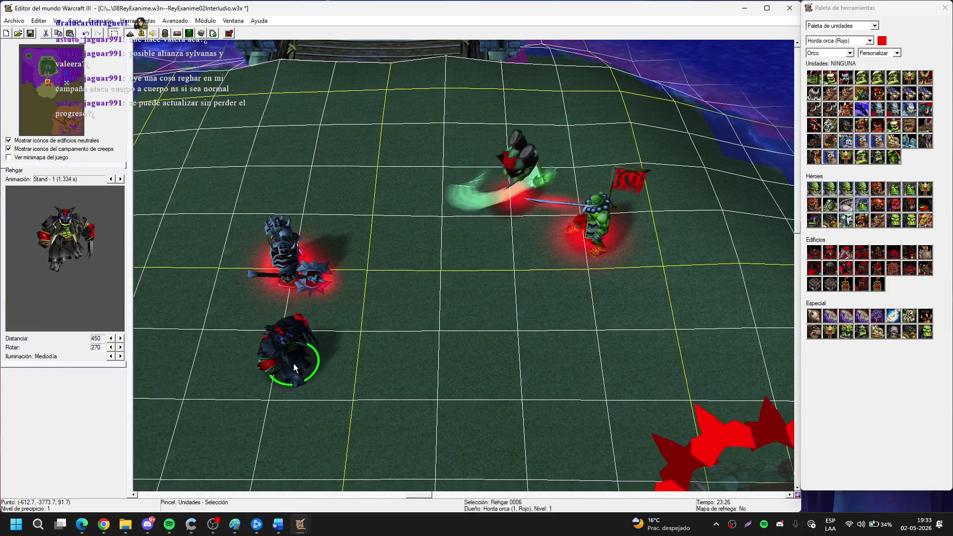
{"action": "key", "text": "Left"}
Place Tagar on the left of the plaza and move Rehgar up beside it.
{"action": "left_click", "coordinate": [878, 221]}
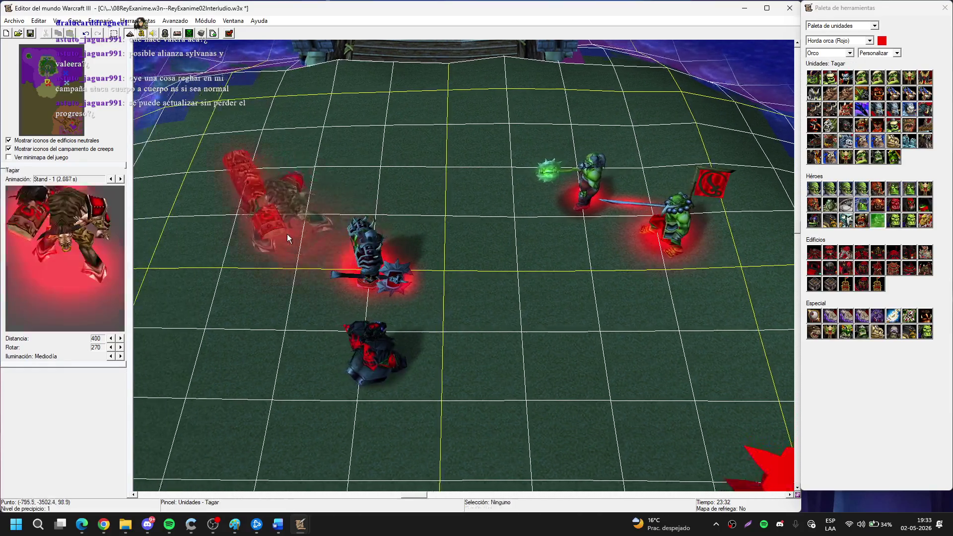
{"action": "left_click", "coordinate": [285, 235]}
{"action": "right_click", "coordinate": [281, 225]}
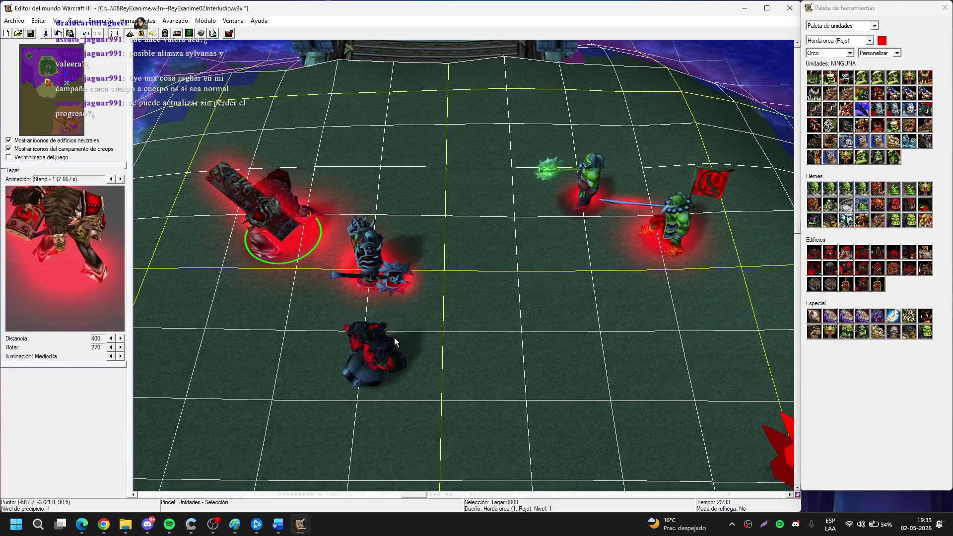
{"action": "mouse_move", "coordinate": [396, 342]}
{"action": "left_mouse_down"}
{"action": "mouse_move", "coordinate": [354, 182]}
{"action": "mouse_move", "coordinate": [356, 198]}
{"action": "left_mouse_up"}
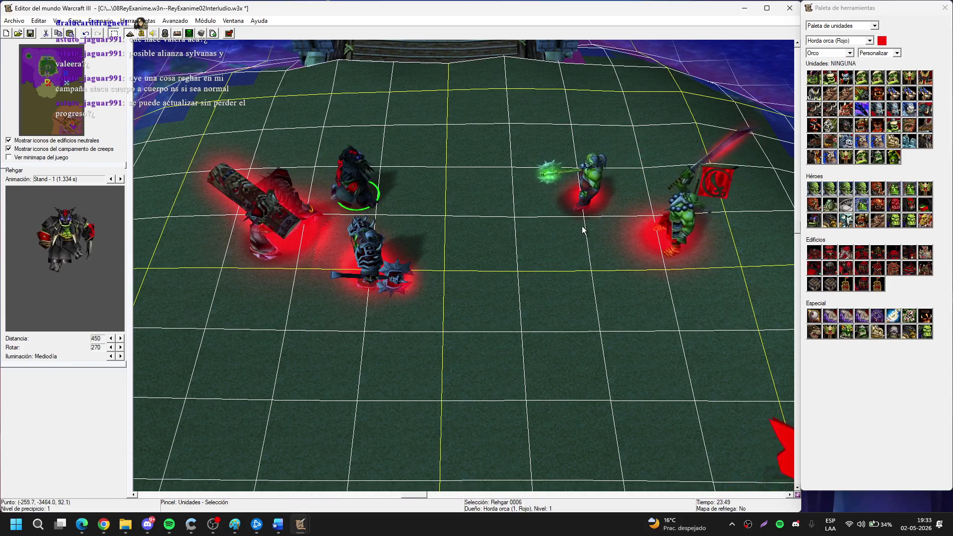
{"action": "scroll", "coordinate": [639, 251], "scroll_direction": "up", "scroll_amount": 2}
{"action": "left_click", "coordinate": [596, 330]}
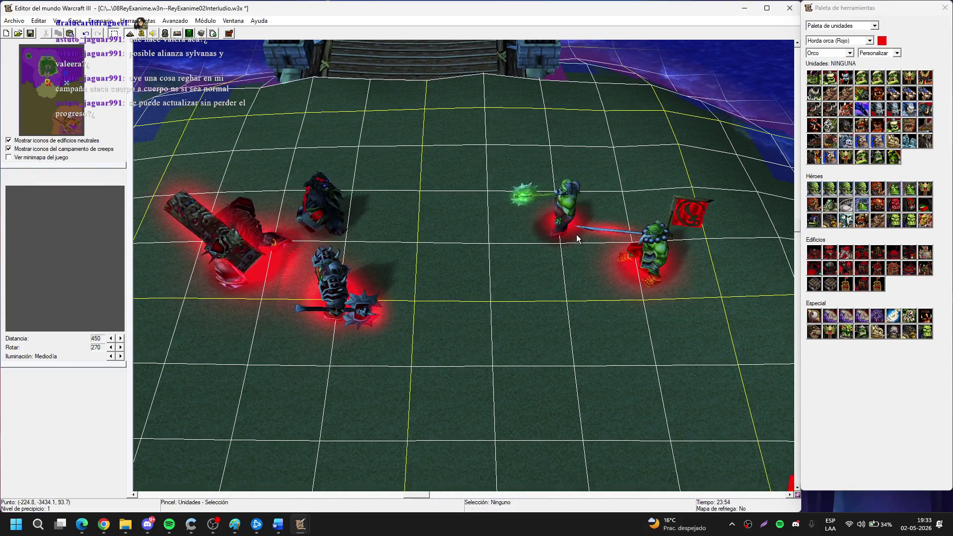
{"action": "left_click_drag", "start_coordinate": [494, 315], "coordinate": [514, 277]}
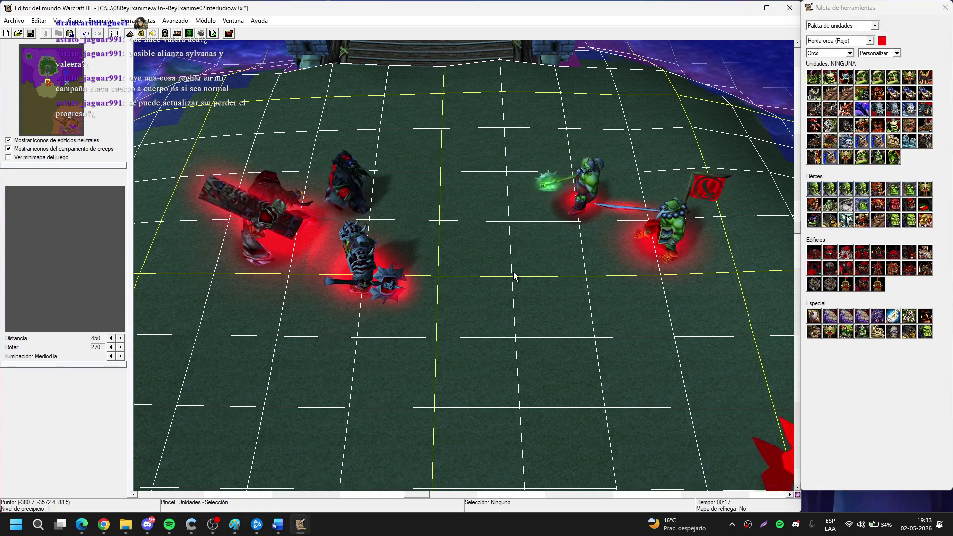
{"action": "left_click", "coordinate": [98, 20]}
{"action": "left_click", "coordinate": [157, 91]}
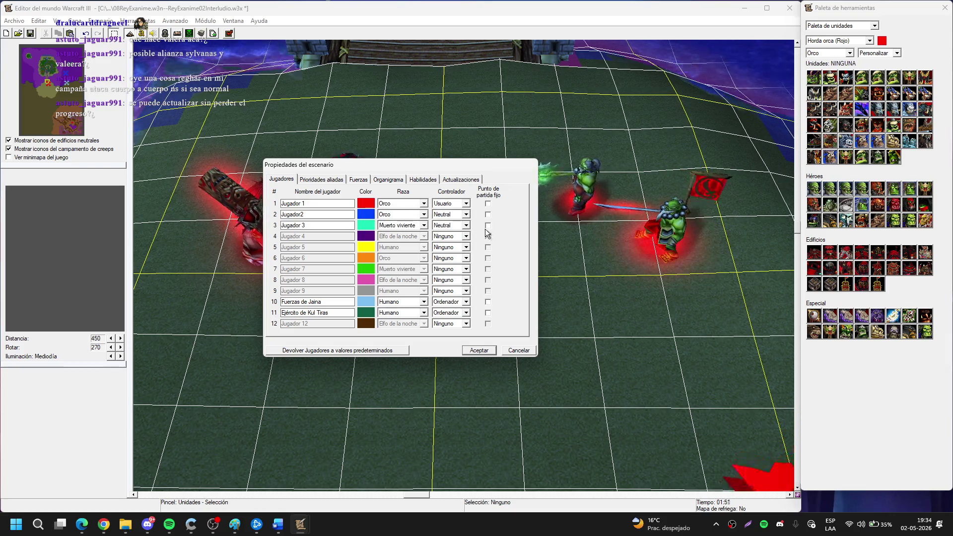
Make player 2's race selectable in the player properties.
{"action": "left_click", "coordinate": [401, 214]}
{"action": "left_click", "coordinate": [397, 226]}
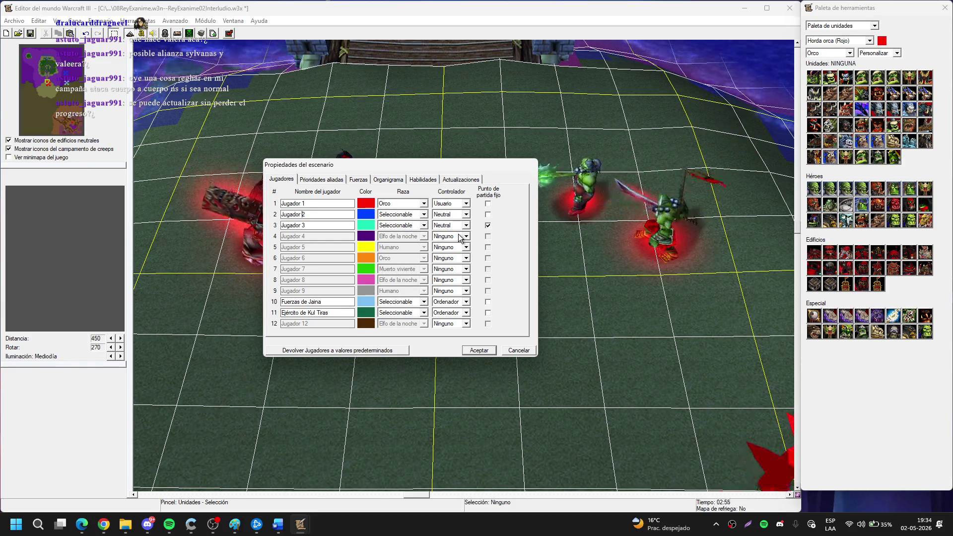
Set the Fuerzas de Jaina and Ejército de Kul Tiras controllers to Ninguno and apply.
{"action": "left_click", "coordinate": [466, 313]}
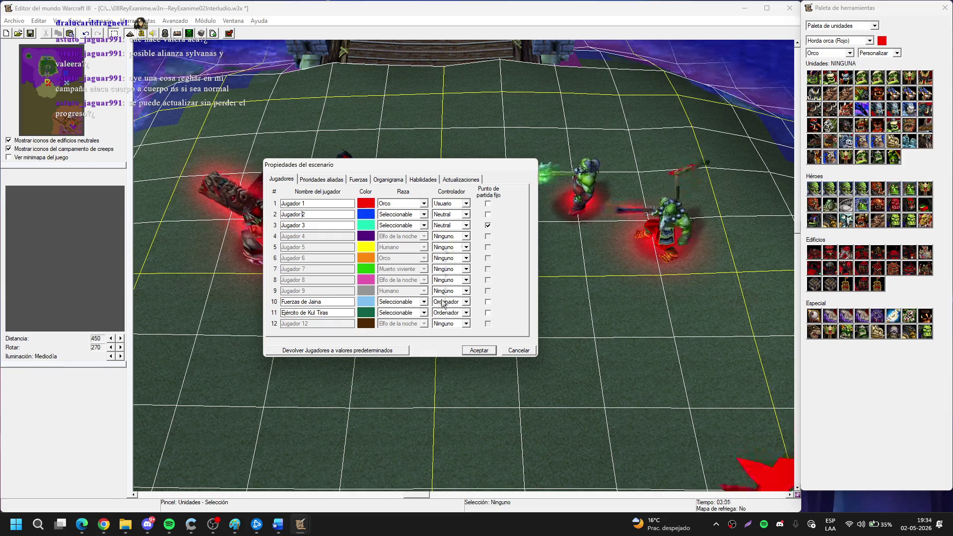
{"action": "left_click", "coordinate": [454, 304]}
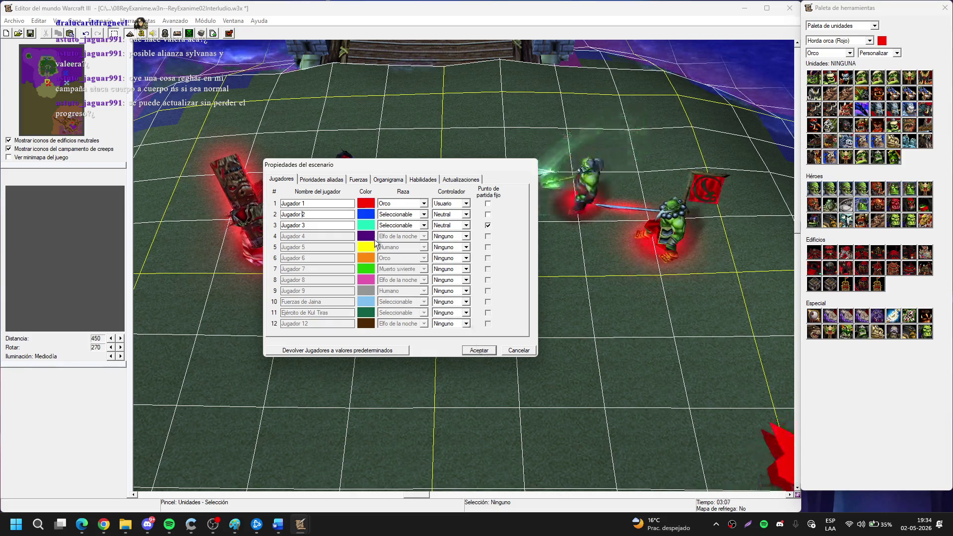
{"action": "left_click", "coordinate": [487, 351]}
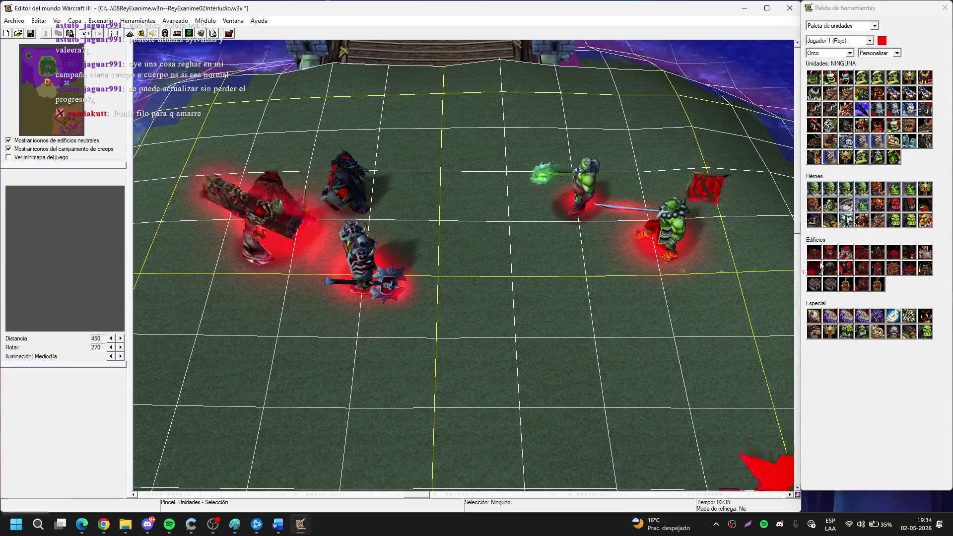
Zoom around the plaza, then jump the view south to the red-roofed orc building via the minimap.
{"action": "scroll", "coordinate": [542, 304], "scroll_direction": "up", "scroll_amount": 2}
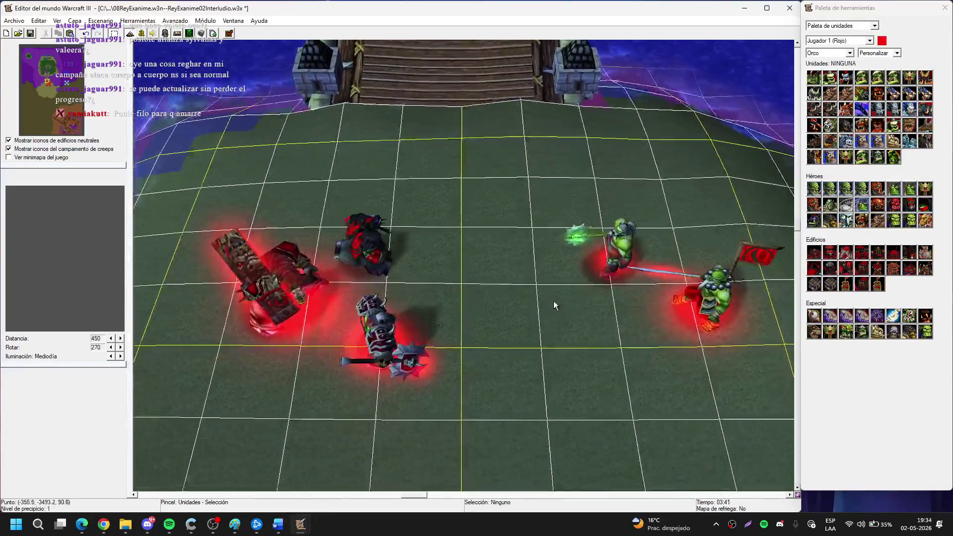
{"action": "scroll", "coordinate": [550, 294], "scroll_direction": "down", "scroll_amount": 2}
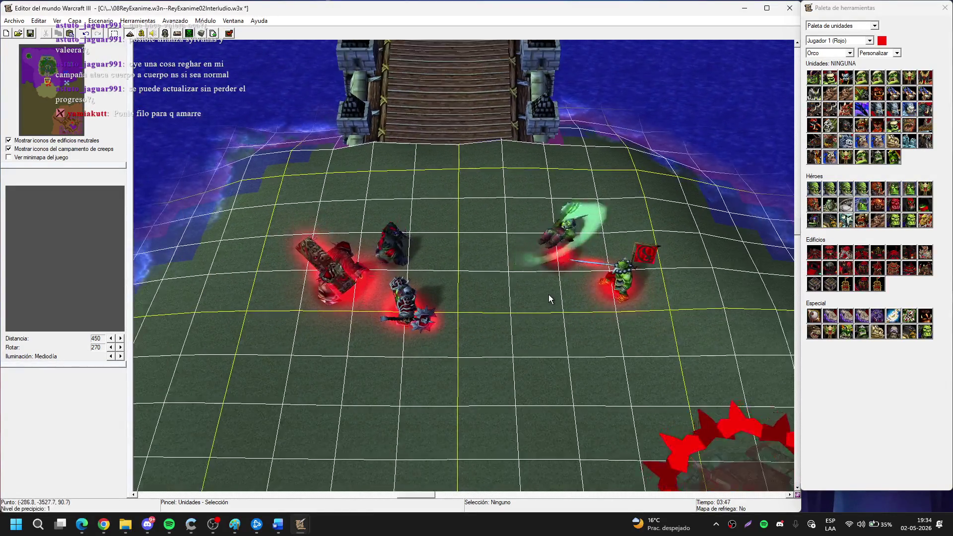
{"action": "scroll", "coordinate": [576, 194], "scroll_direction": "up", "scroll_amount": 3}
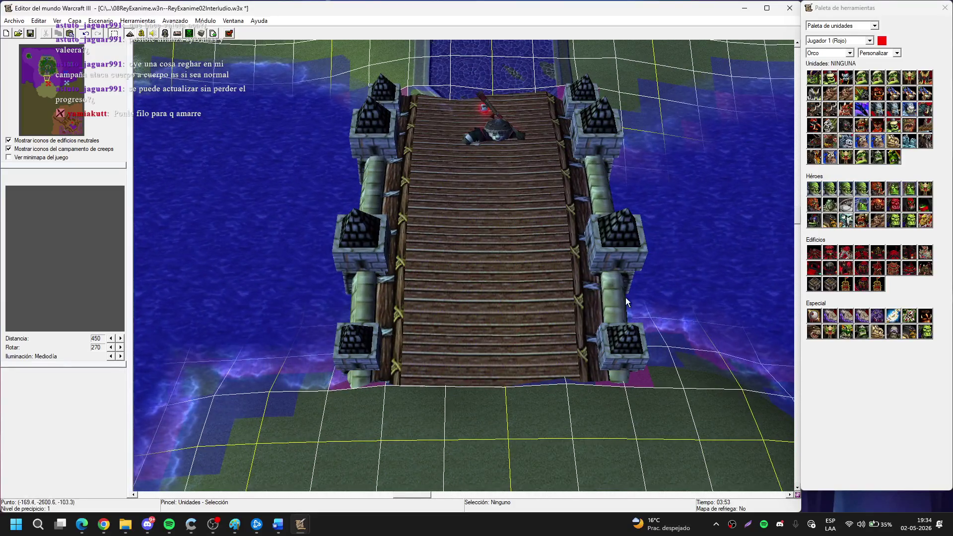
{"action": "scroll", "coordinate": [625, 297], "scroll_direction": "down", "scroll_amount": 3}
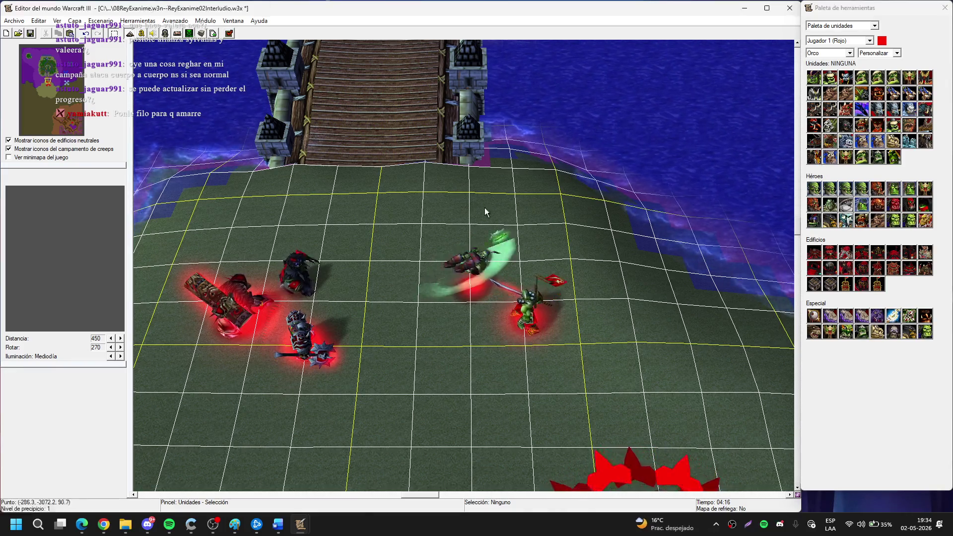
{"action": "left_click", "coordinate": [50, 97]}
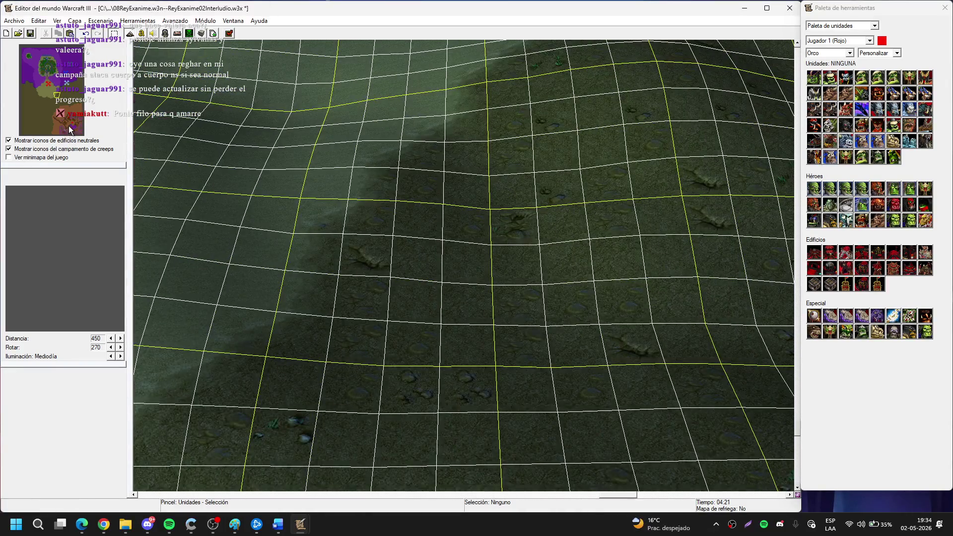
{"action": "left_click", "coordinate": [70, 131]}
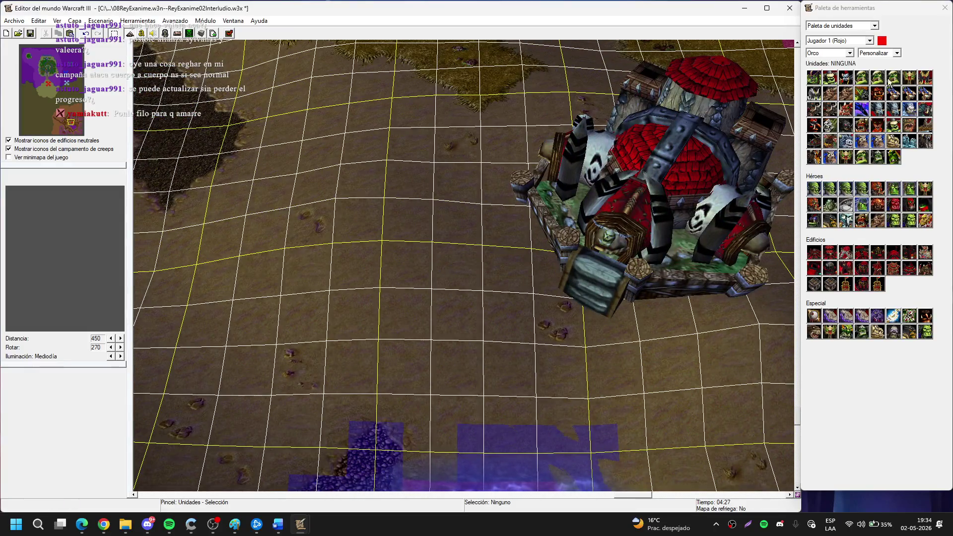
Place the hero Vol'jin beside the red orc fortress, nudging him slightly lower.
{"action": "left_click", "coordinate": [885, 54]}
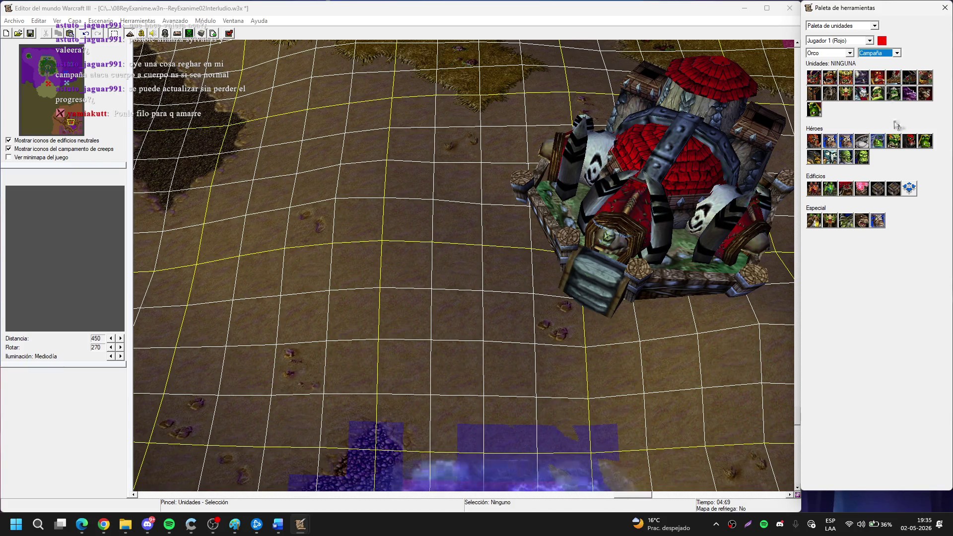
{"action": "left_click", "coordinate": [861, 97]}
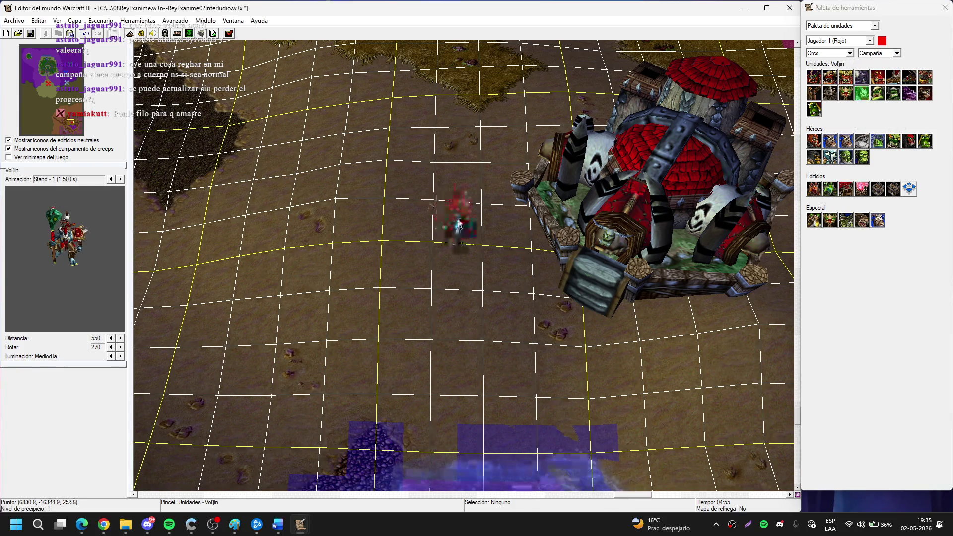
{"action": "left_click", "coordinate": [473, 222]}
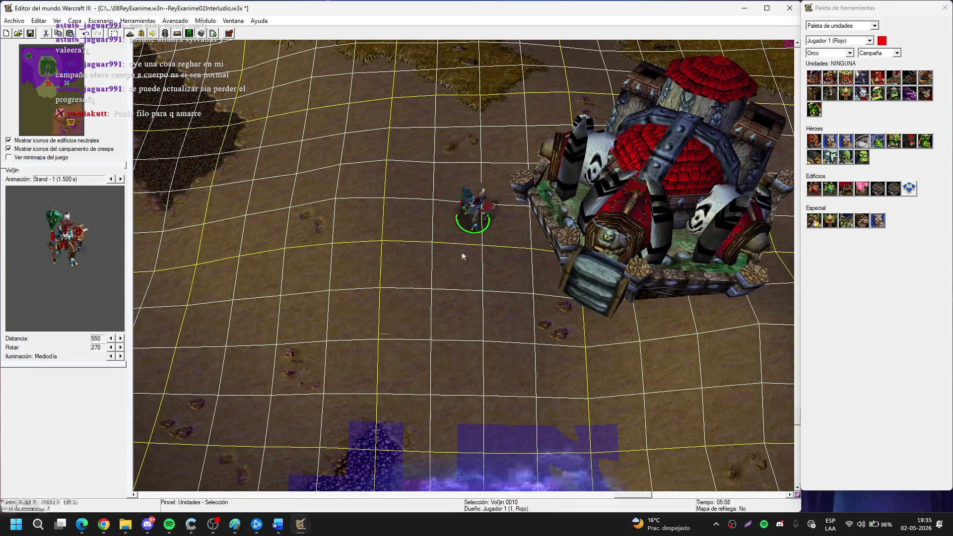
{"action": "left_click_drag", "start_coordinate": [477, 206], "coordinate": [484, 227]}
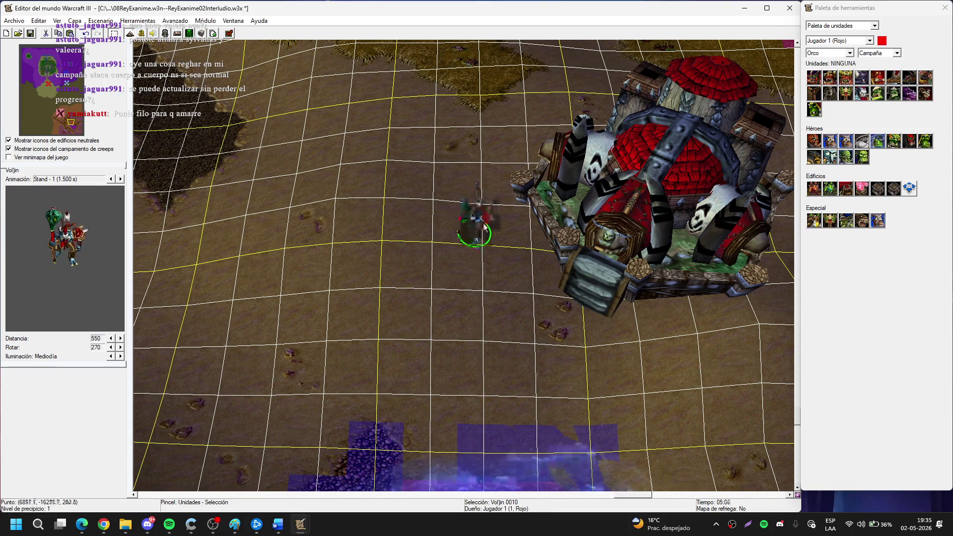
{"action": "left_click", "coordinate": [488, 270]}
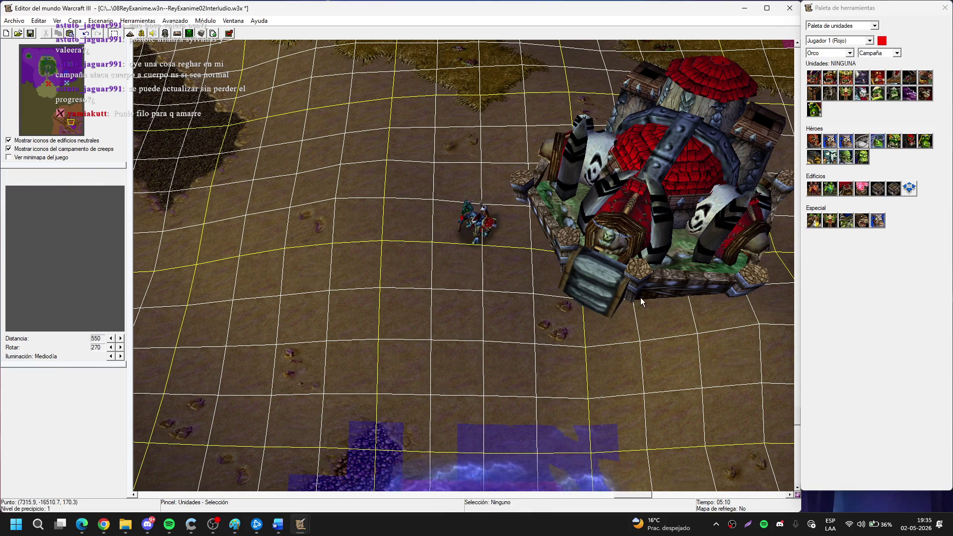
{"action": "left_click", "coordinate": [890, 54]}
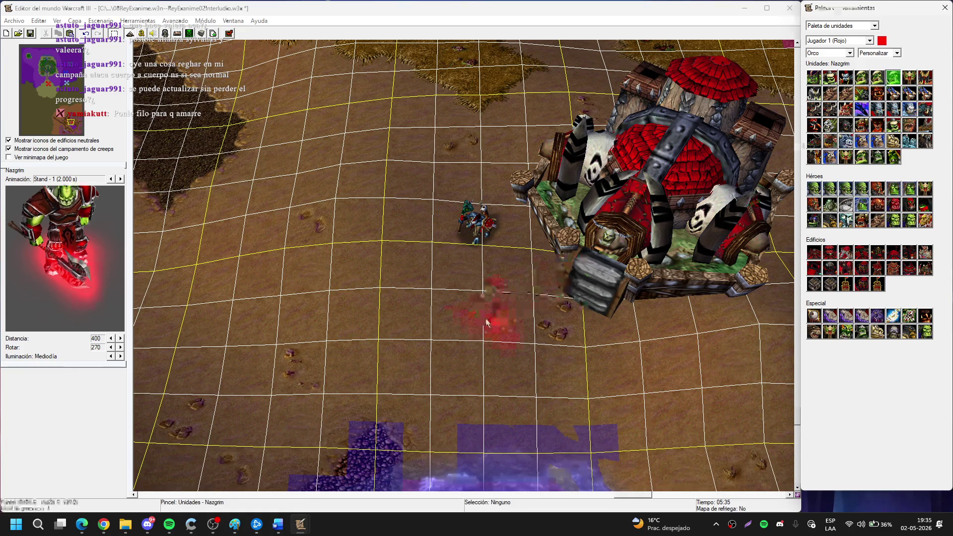
Place Nazgrim below the orc fortress and Hamuul Runetotem, moving Hamuul up near Vol'jin.
{"action": "scroll", "coordinate": [487, 322], "scroll_direction": "down", "scroll_amount": 1}
{"action": "left_click", "coordinate": [486, 322]}
{"action": "key", "text": "Escape"}
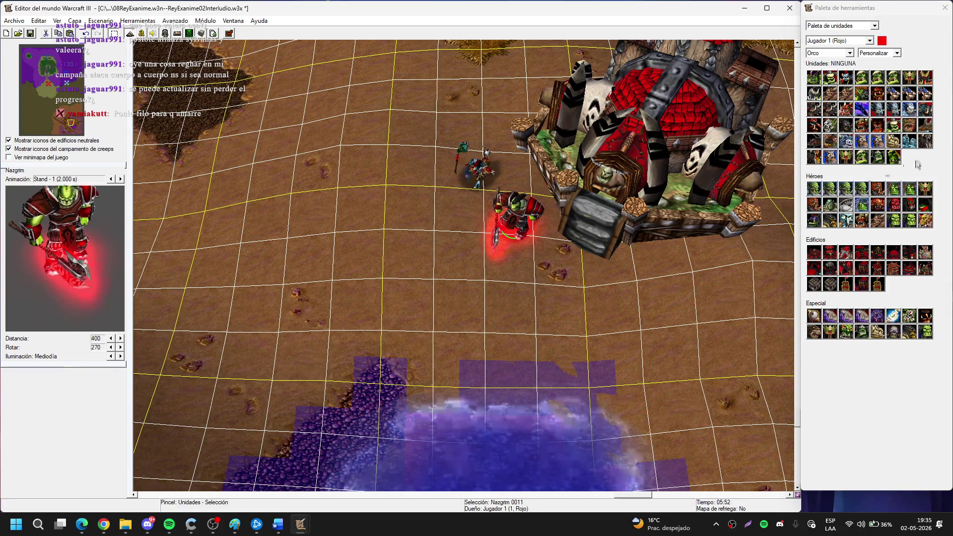
{"action": "left_click", "coordinate": [830, 157]}
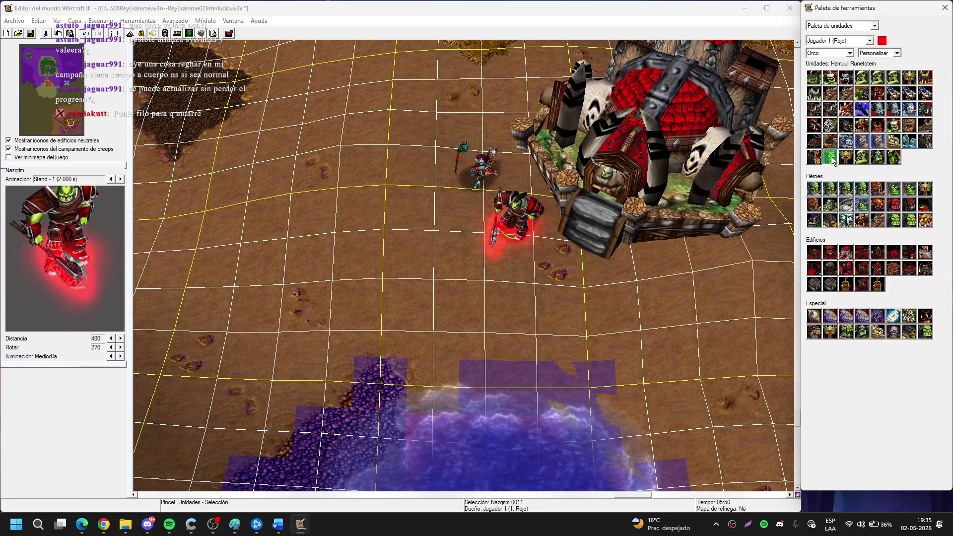
{"action": "left_click", "coordinate": [562, 290]}
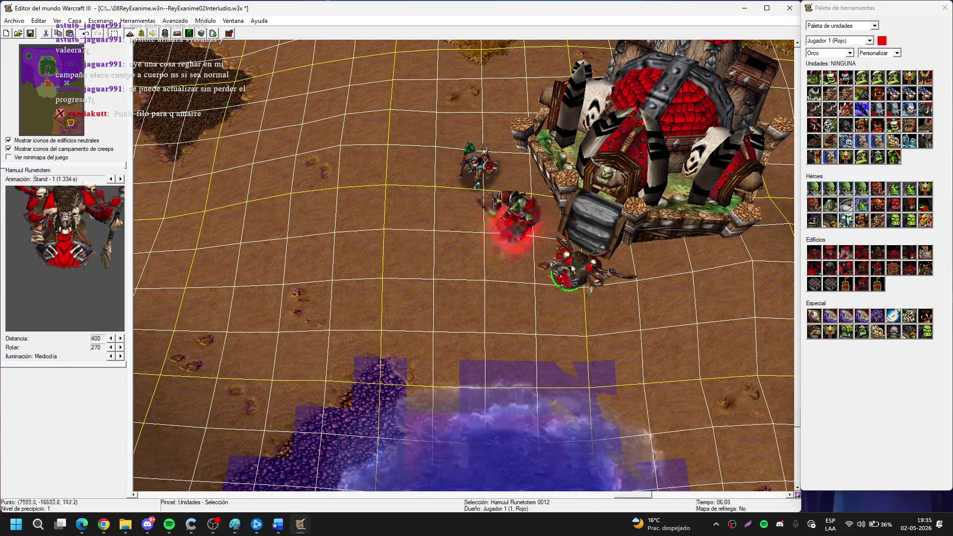
{"action": "left_click_drag", "start_coordinate": [570, 269], "coordinate": [448, 130]}
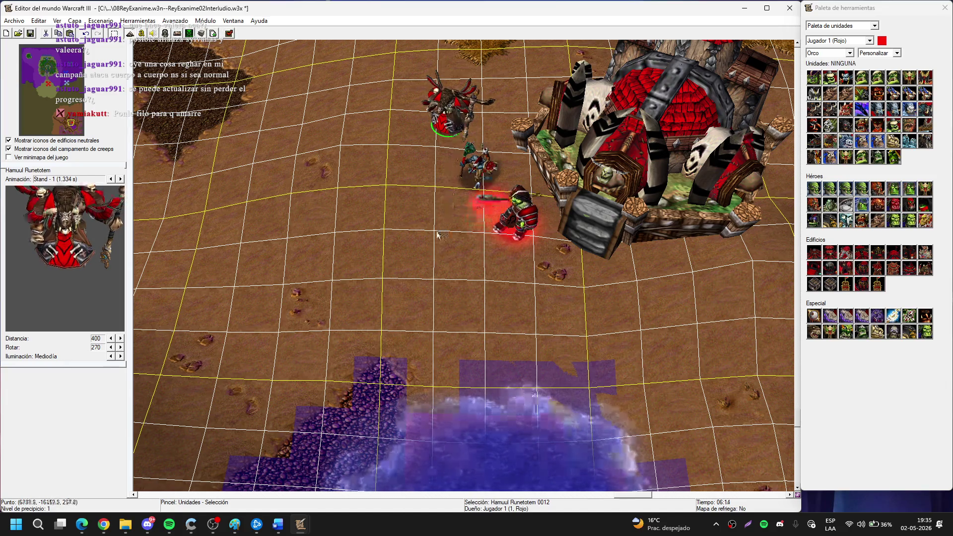
Gather Vol'jin and Nazgrim beside Hamuul and box-select the three heroes together.
{"action": "scroll", "coordinate": [437, 235], "scroll_direction": "up", "scroll_amount": 8}
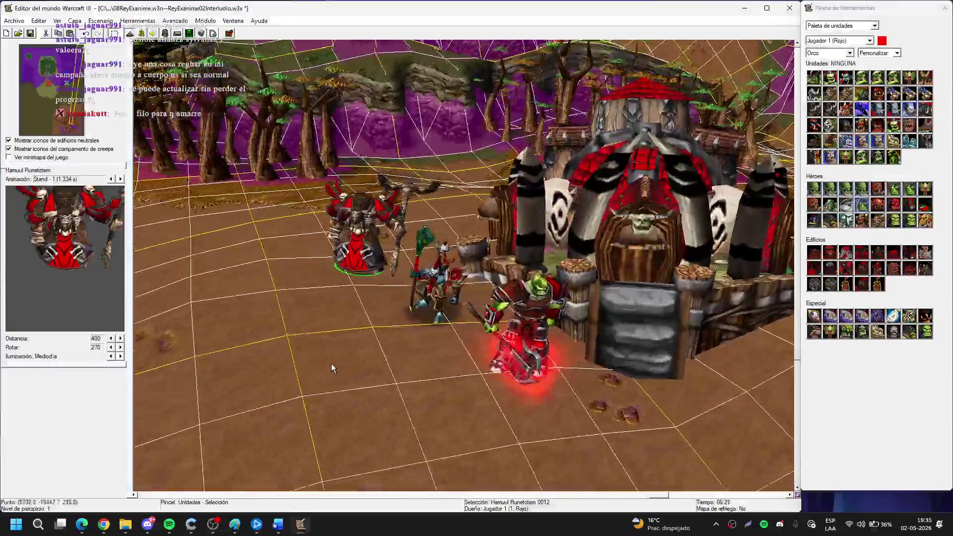
{"action": "left_click", "coordinate": [469, 354]}
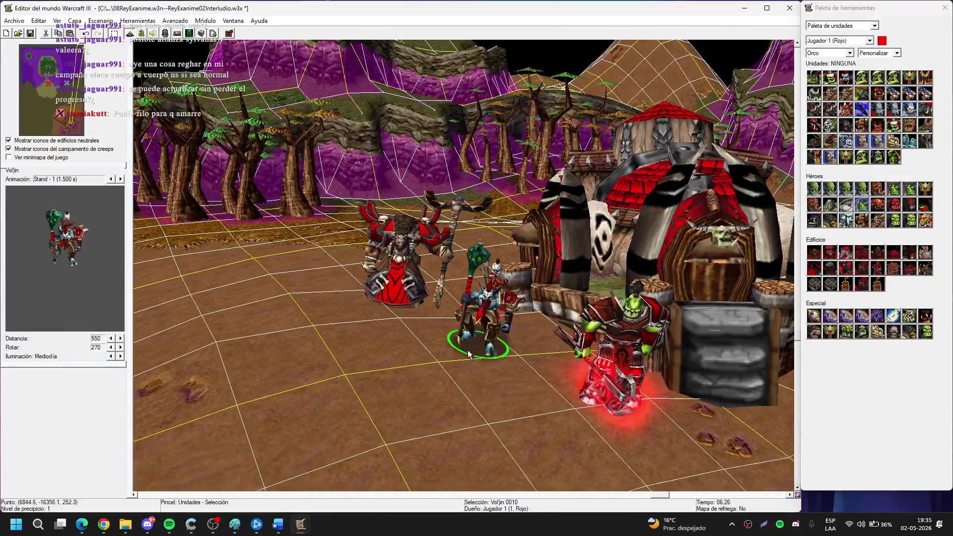
{"action": "left_click_drag", "start_coordinate": [468, 354], "coordinate": [404, 365]}
{"action": "left_click_drag", "start_coordinate": [616, 393], "coordinate": [511, 342]}
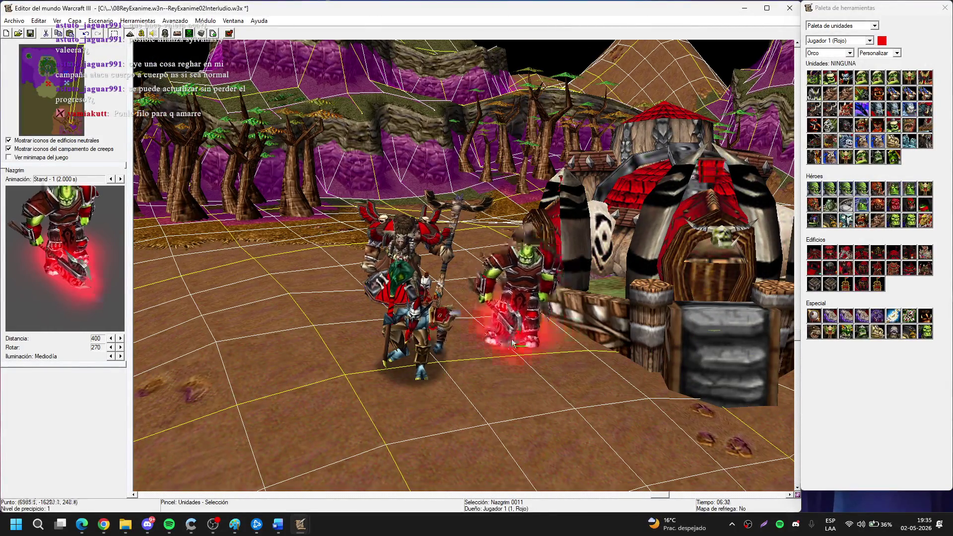
{"action": "scroll", "coordinate": [513, 343], "scroll_direction": "up", "scroll_amount": 5}
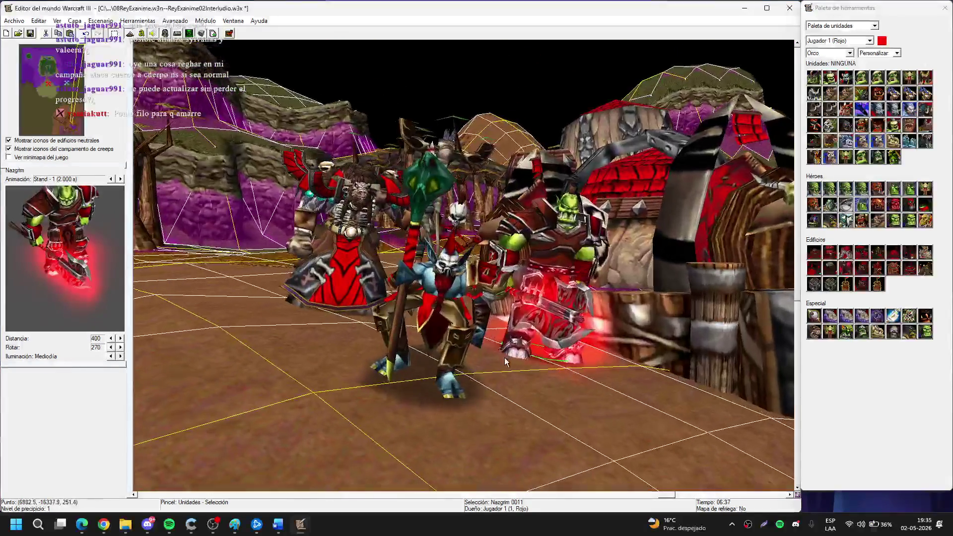
{"action": "scroll", "coordinate": [497, 343], "scroll_direction": "up", "scroll_amount": 3}
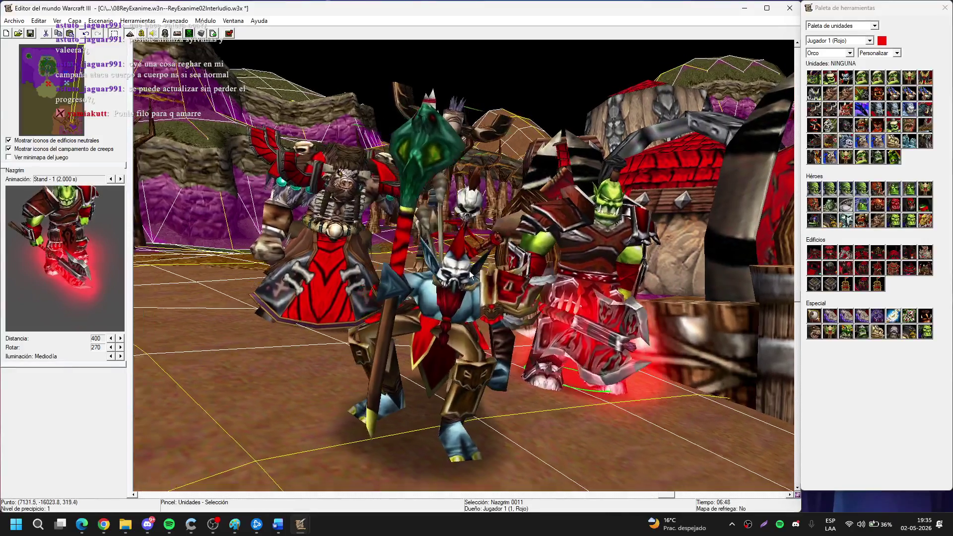
{"action": "scroll", "coordinate": [452, 311], "scroll_direction": "down", "scroll_amount": 1}
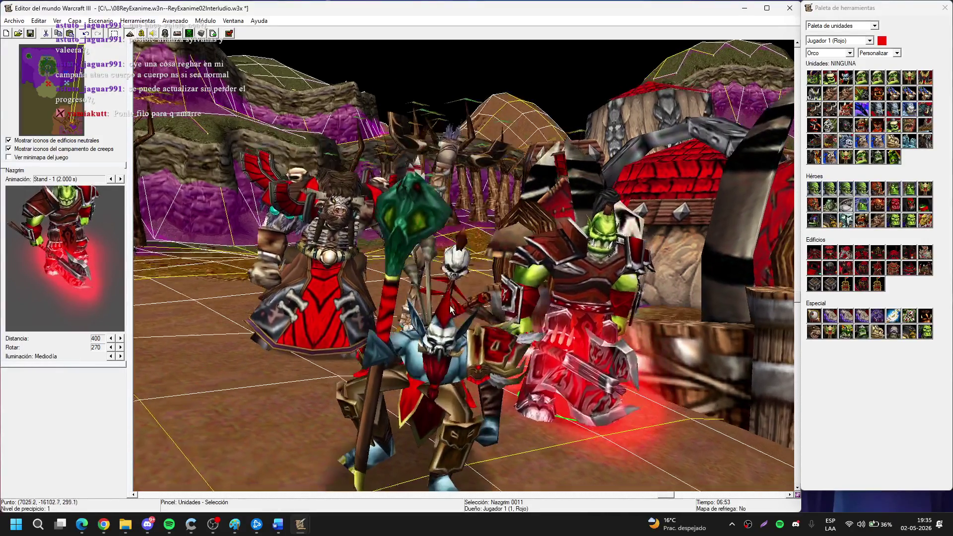
{"action": "scroll", "coordinate": [496, 224], "scroll_direction": "down", "scroll_amount": 5}
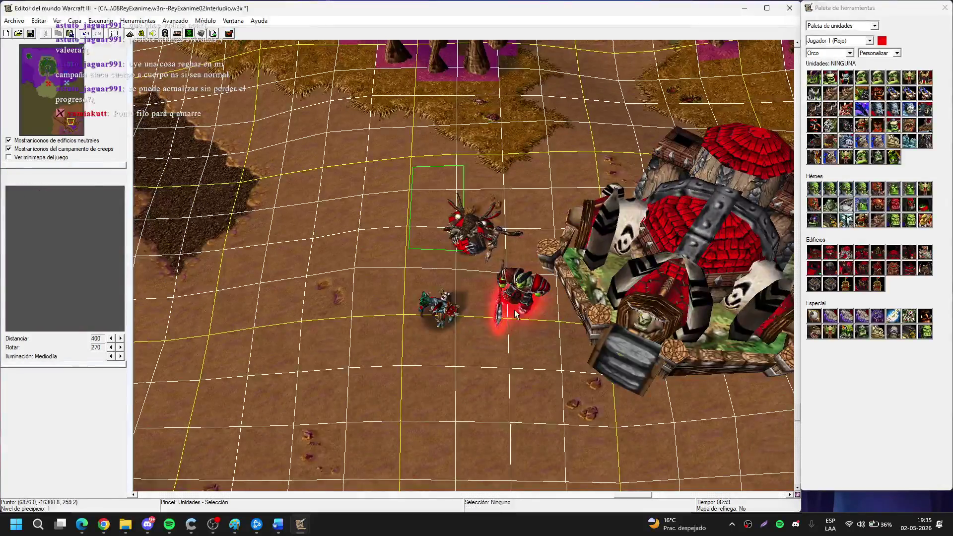
{"action": "left_click_drag", "start_coordinate": [515, 310], "coordinate": [526, 318]}
{"action": "scroll", "coordinate": [525, 318], "scroll_direction": "down", "scroll_amount": 3}
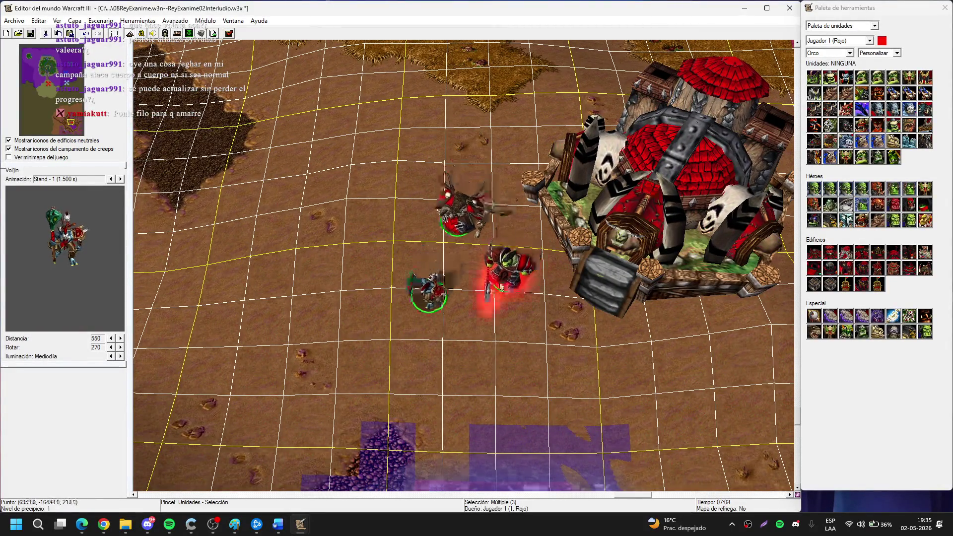
{"action": "left_click_drag", "start_coordinate": [429, 297], "coordinate": [435, 282]}
{"action": "right_click", "coordinate": [438, 276]}
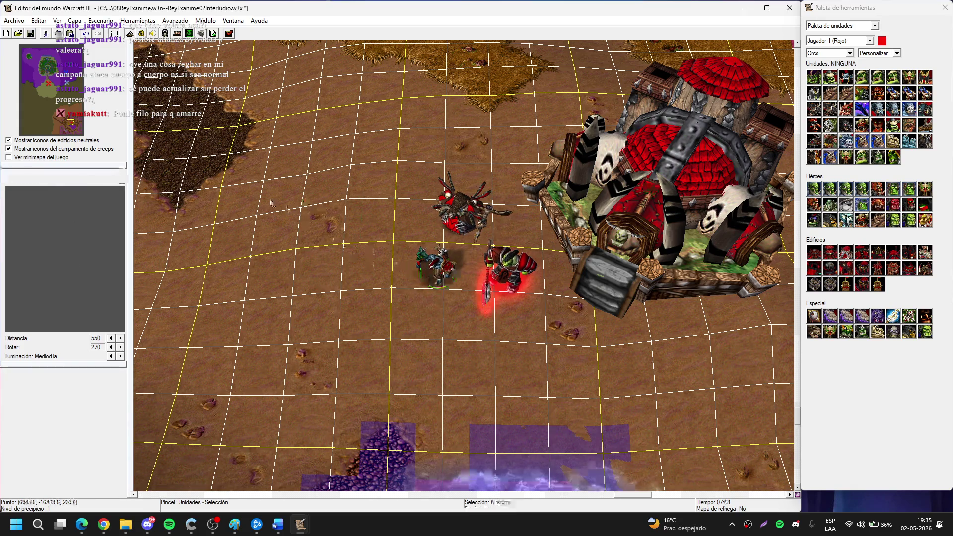
Jump the view to the green human town beside the grey stone castle.
{"action": "scroll", "coordinate": [547, 270], "scroll_direction": "up", "scroll_amount": 5}
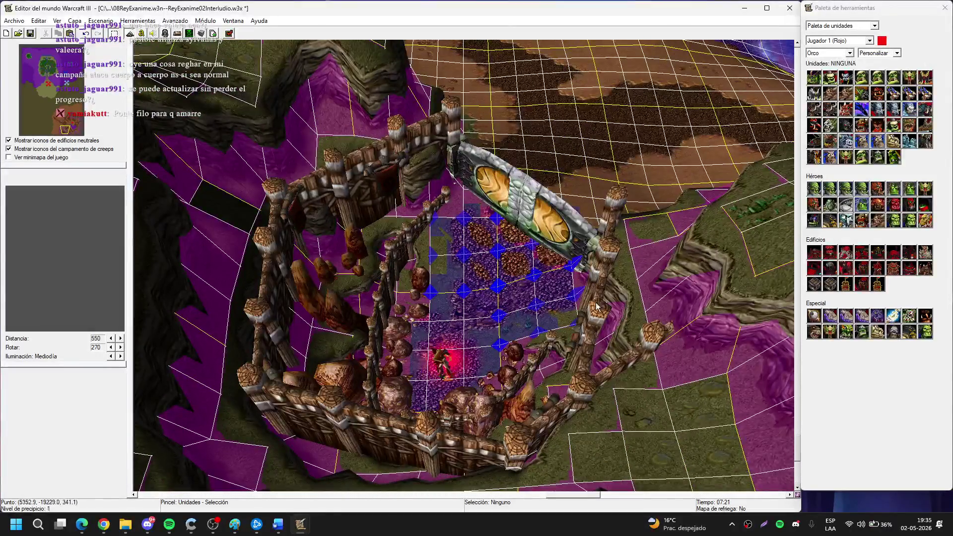
{"action": "mouse_move", "coordinate": [612, 495]}
{"action": "left_mouse_down"}
{"action": "mouse_move", "coordinate": [590, 504]}
{"action": "mouse_move", "coordinate": [630, 504]}
{"action": "left_mouse_up"}
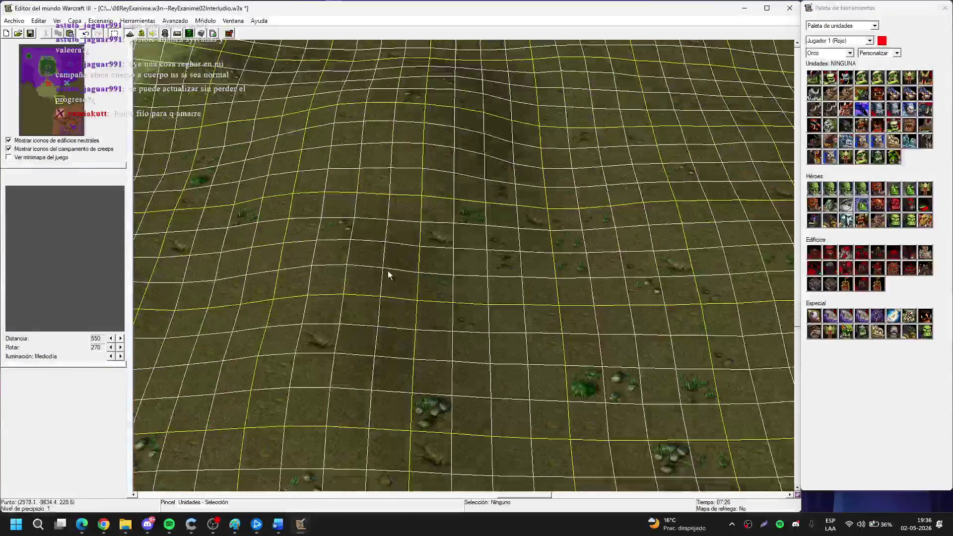
{"action": "mouse_move", "coordinate": [58, 84]}
{"action": "left_mouse_down"}
{"action": "mouse_move", "coordinate": [49, 75]}
{"action": "mouse_move", "coordinate": [52, 91]}
{"action": "mouse_move", "coordinate": [44, 67]}
{"action": "left_mouse_up"}
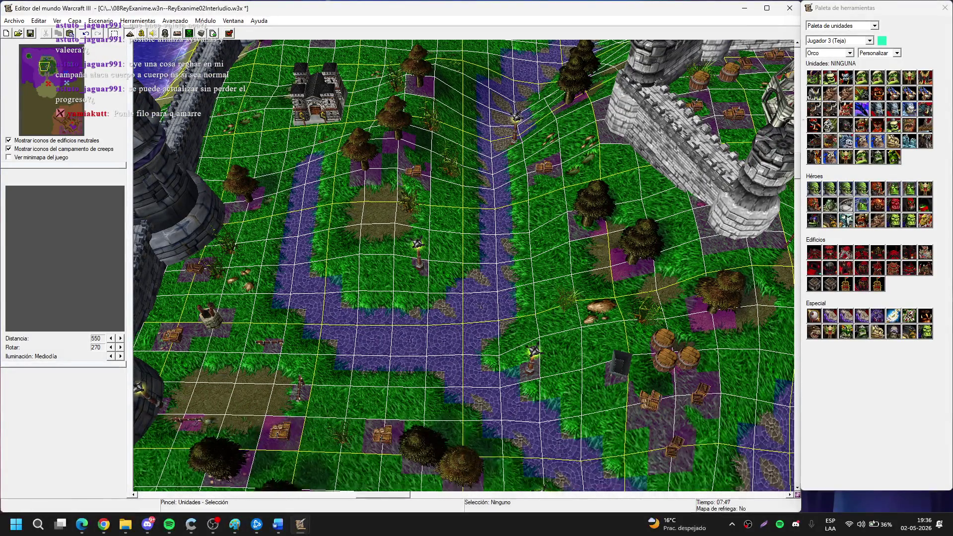
Switch the unit palette to Humano and the Melé set, with Espadachín (Elfo noble) picked.
{"action": "left_click", "coordinate": [839, 65]}
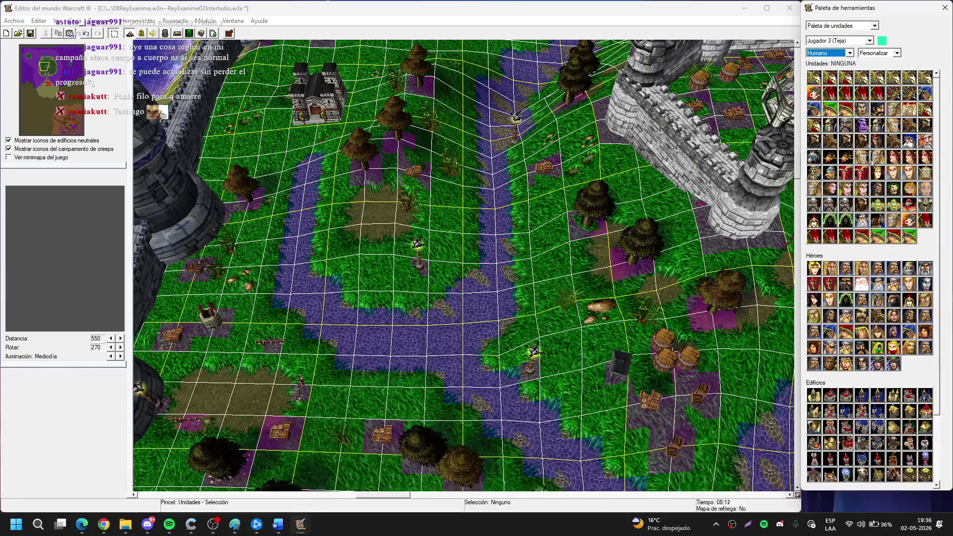
{"action": "left_click", "coordinate": [815, 78]}
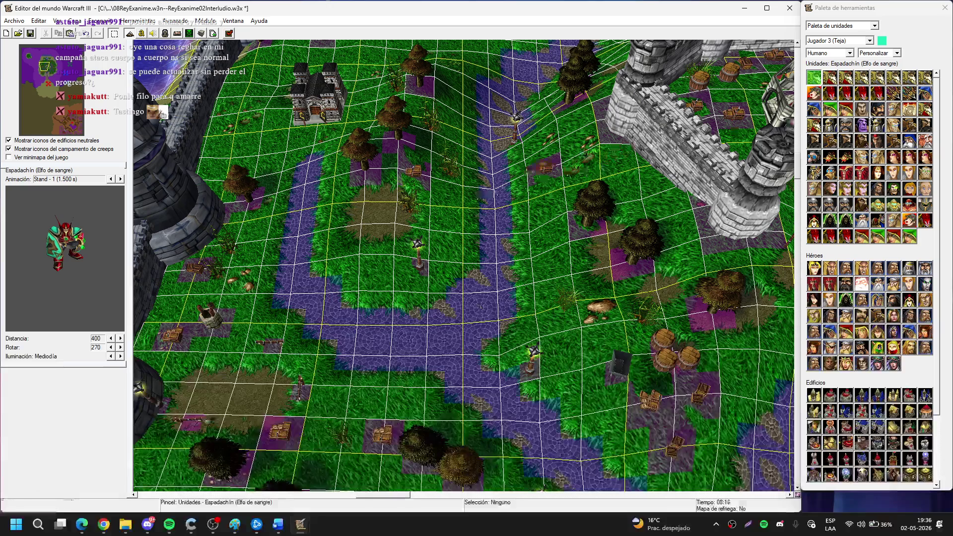
{"action": "left_click", "coordinate": [876, 52]}
{"action": "left_click", "coordinate": [874, 65]}
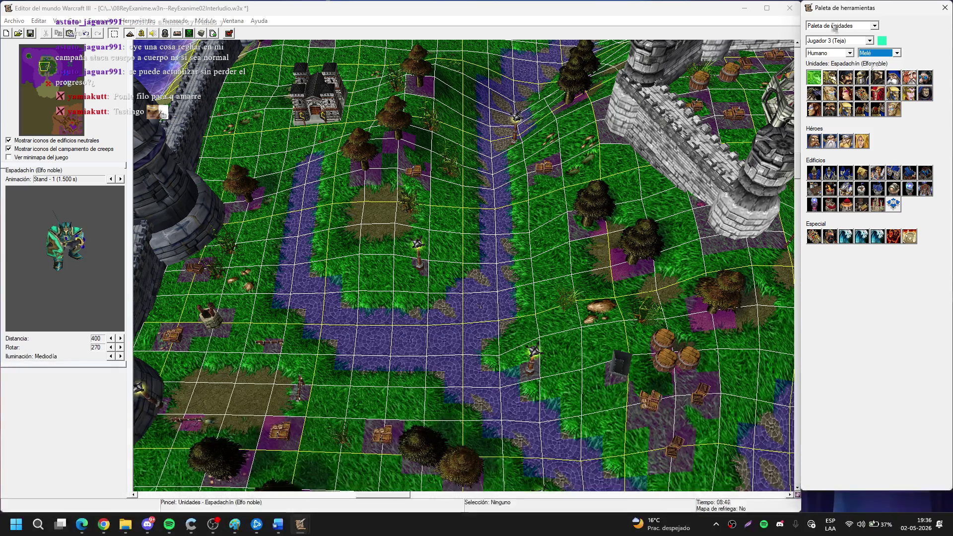
{"action": "scroll", "coordinate": [513, 279], "scroll_direction": "up", "scroll_amount": 5}
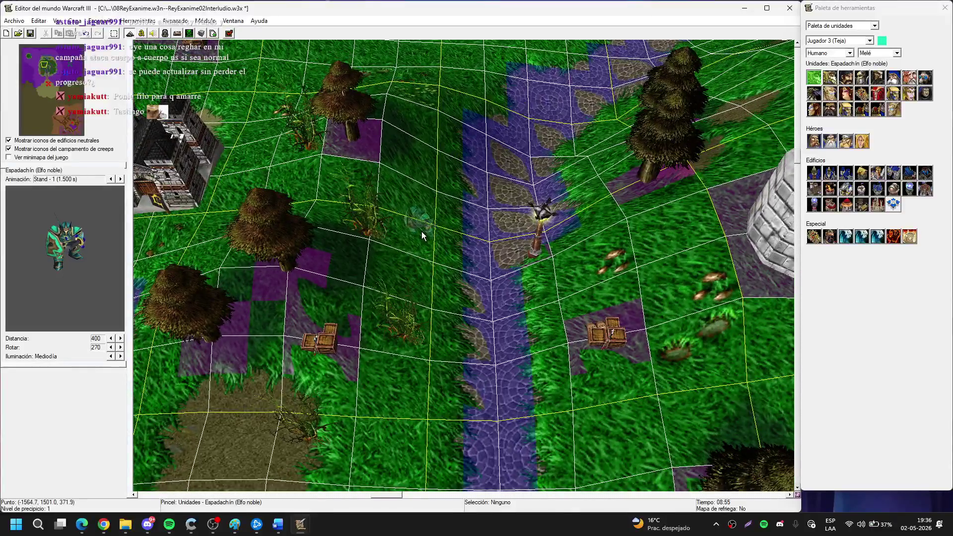
Place two Espadachín (Elfo noble) swordsmen on the grass beside the purple path.
{"action": "left_click", "coordinate": [422, 231]}
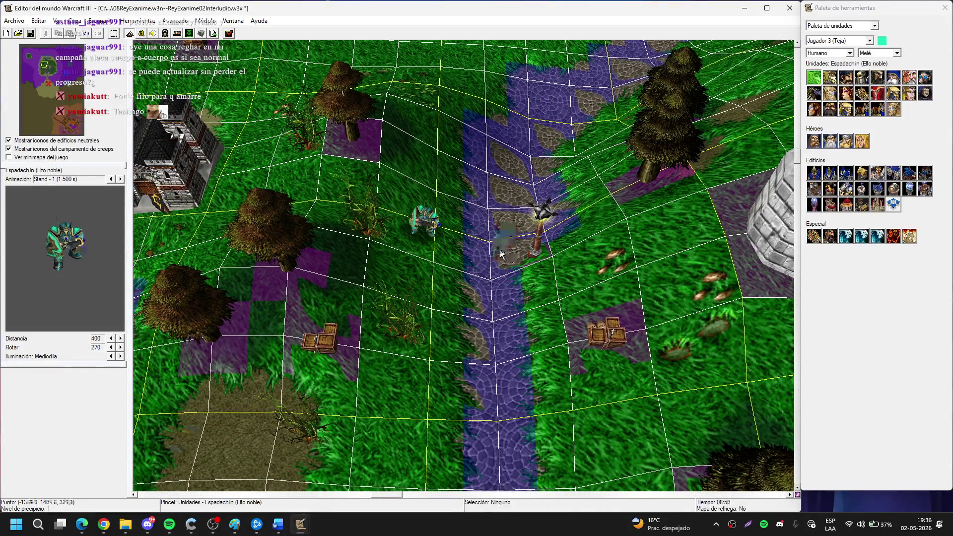
{"action": "left_click", "coordinate": [501, 254]}
{"action": "right_click", "coordinate": [498, 251]}
{"action": "left_click_drag", "start_coordinate": [500, 273], "coordinate": [383, 233]}
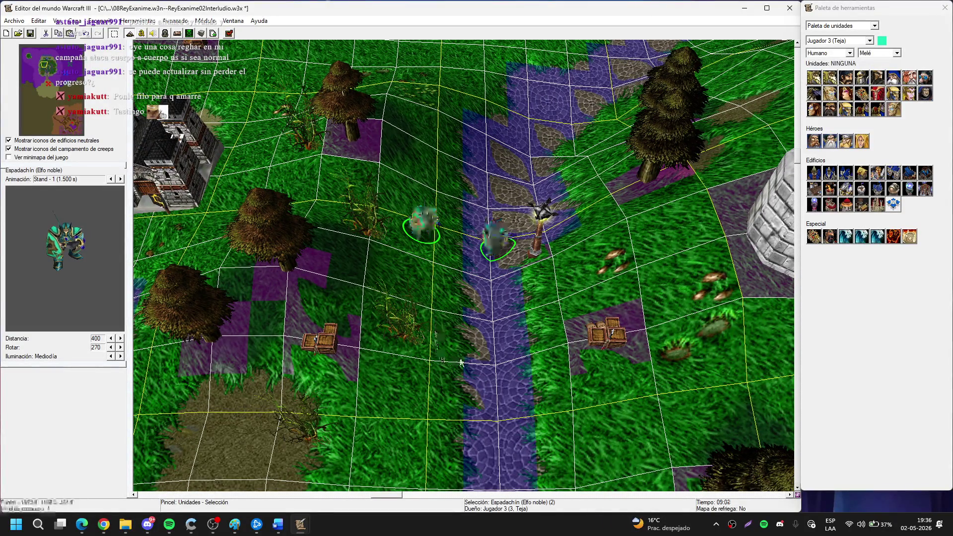
{"action": "left_click", "coordinate": [754, 221]}
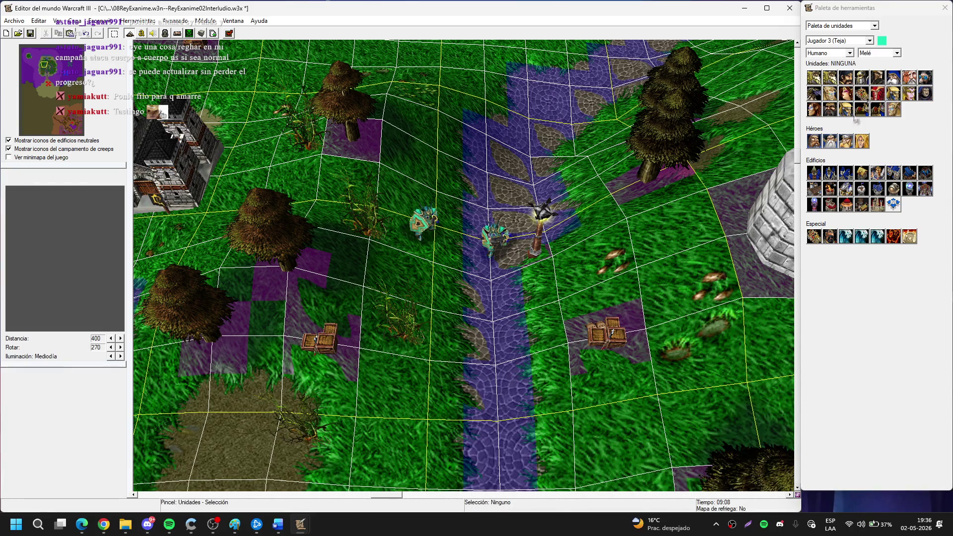
Move the two swordsmen up beside the stone building in the town.
{"action": "key", "text": "Down"}
{"action": "key", "text": "Left"}
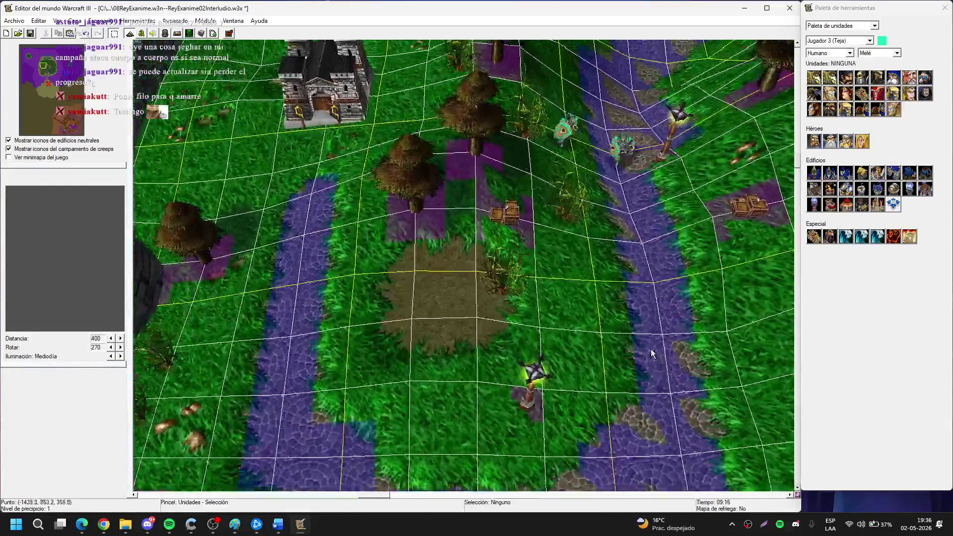
{"action": "key", "text": "Down"}
{"action": "mouse_move", "coordinate": [680, 188]}
{"action": "left_mouse_down"}
{"action": "mouse_move", "coordinate": [550, 114]}
{"action": "mouse_move", "coordinate": [367, 134]}
{"action": "mouse_move", "coordinate": [301, 159]}
{"action": "left_mouse_up"}
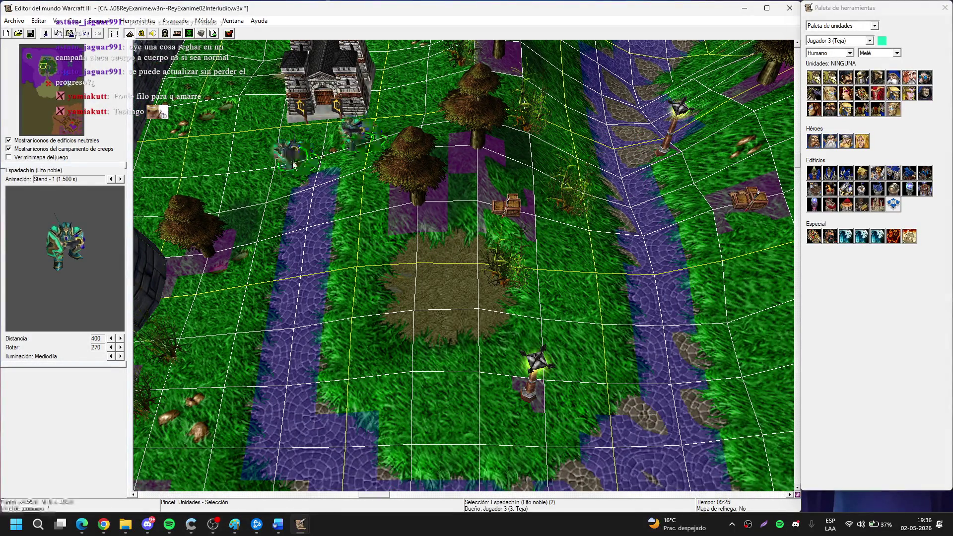
{"action": "left_click", "coordinate": [524, 291]}
{"action": "key", "text": "Up"}
{"action": "key", "text": "Left"}
{"action": "left_click", "coordinate": [484, 255]}
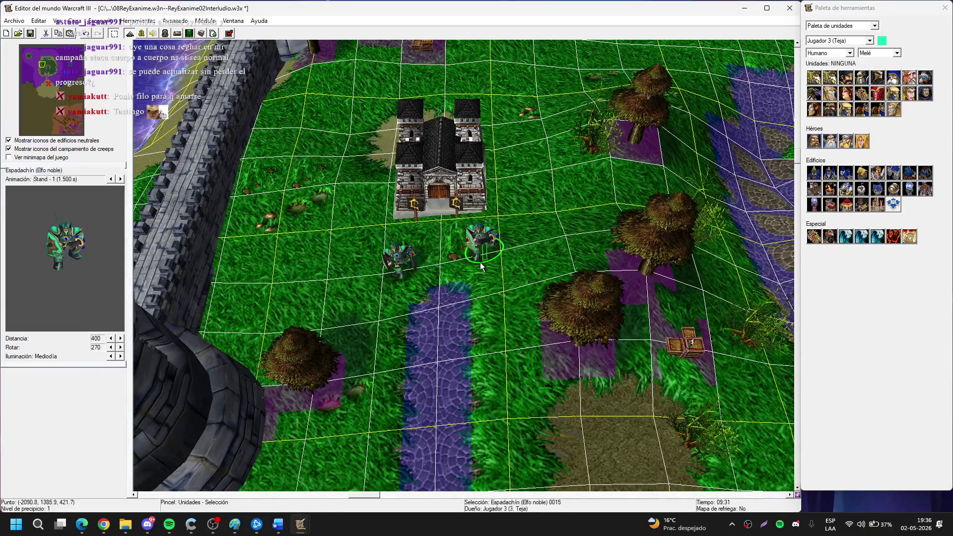
{"action": "left_click", "coordinate": [498, 343]}
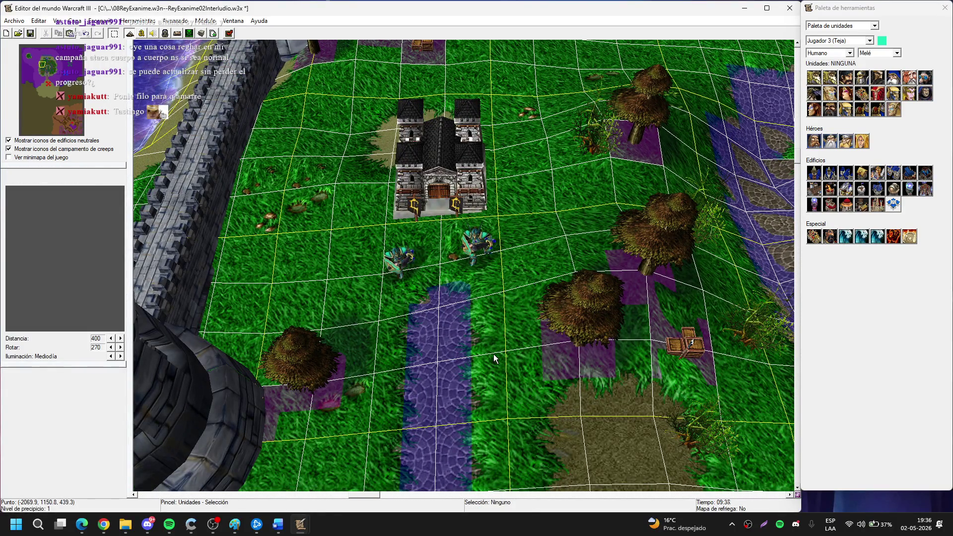
{"action": "key", "text": "Down"}
{"action": "key", "text": "Down"}
{"action": "key", "text": "Down"}
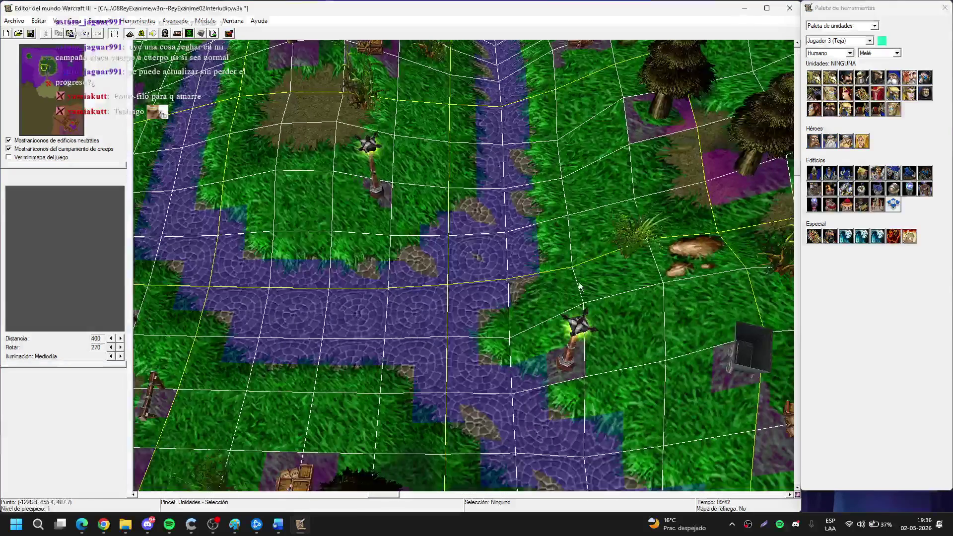
{"action": "key", "text": "Up"}
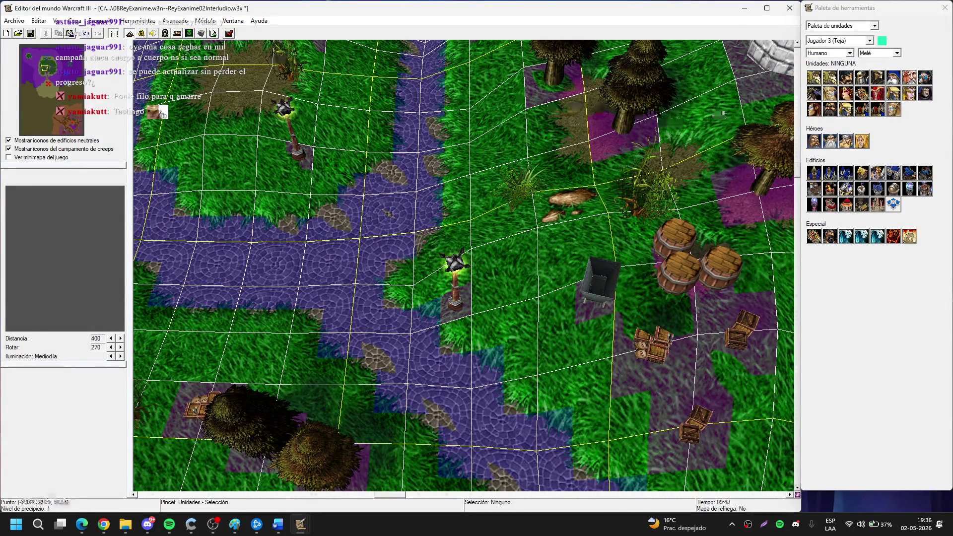
{"action": "left_click", "coordinate": [874, 53]}
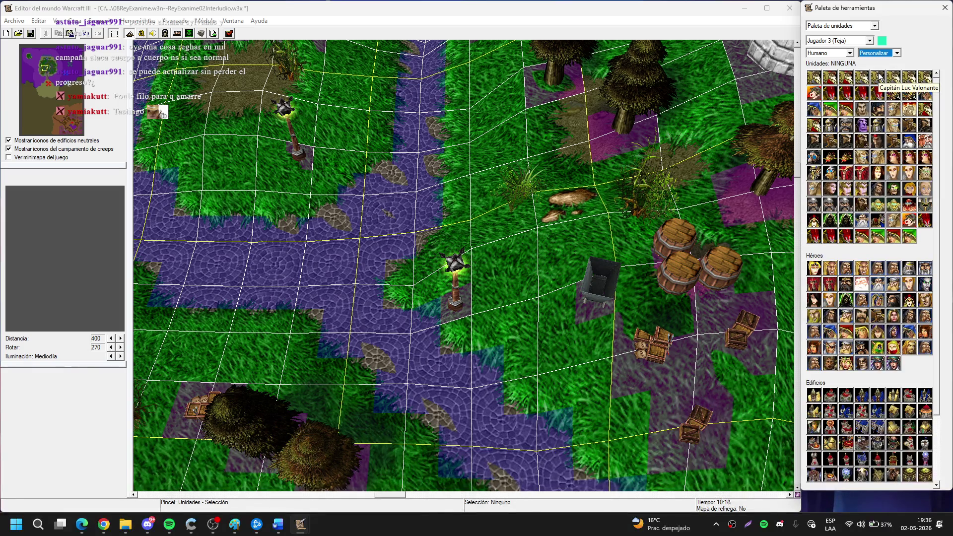
Place the hero Aethas for Jugador 3 (Teja) in front of the castle building.
{"action": "left_click", "coordinate": [846, 299]}
{"action": "scroll", "coordinate": [472, 275], "scroll_direction": "down", "scroll_amount": 4}
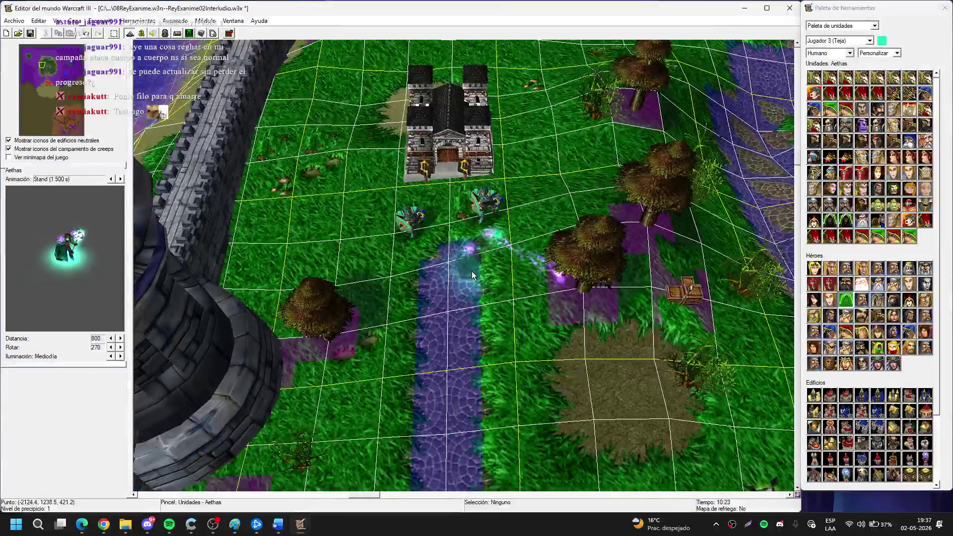
{"action": "left_click", "coordinate": [443, 250]}
{"action": "right_click", "coordinate": [454, 342]}
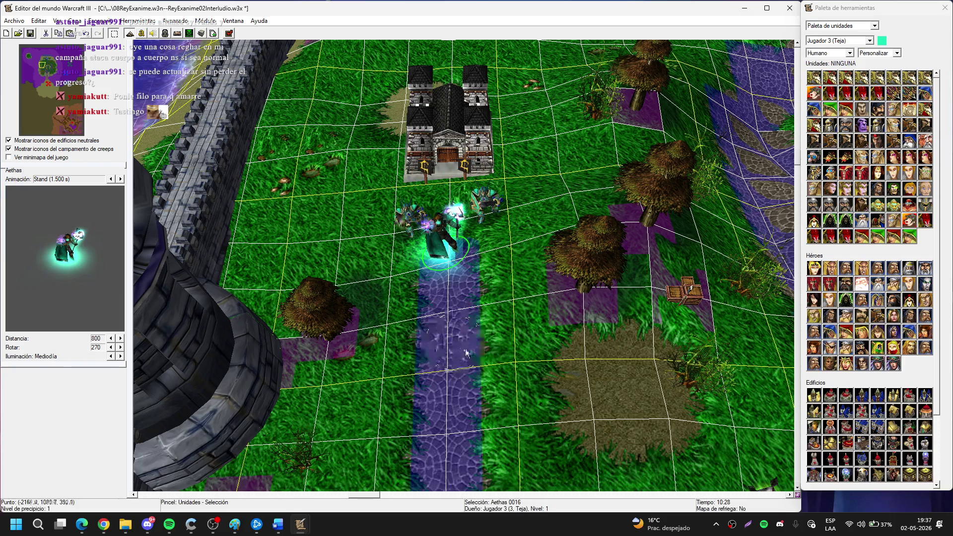
{"action": "left_click", "coordinate": [466, 353]}
Pick Sylvanas Menethil for placement while panning east and south across the town.
{"action": "key", "text": "Right"}
{"action": "key", "text": "Down"}
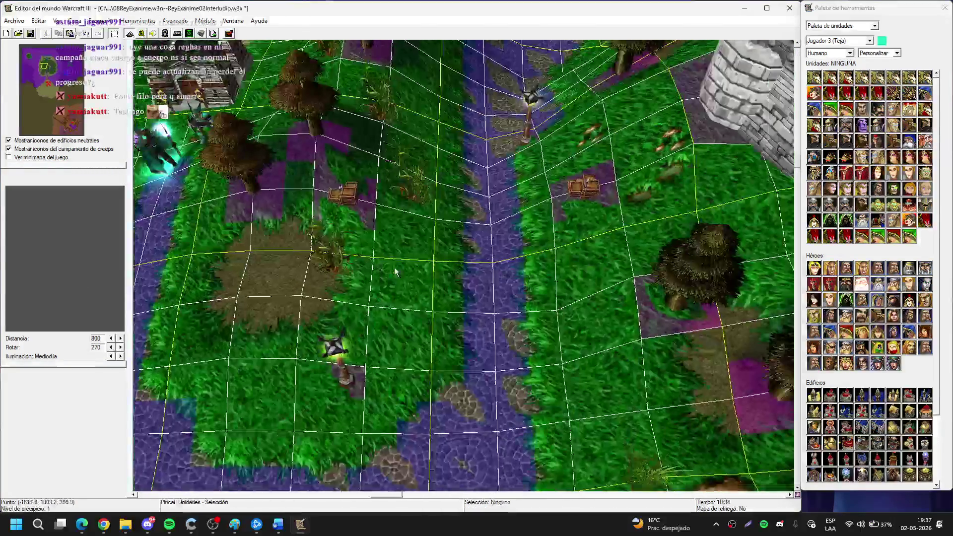
{"action": "left_click", "coordinate": [908, 190]}
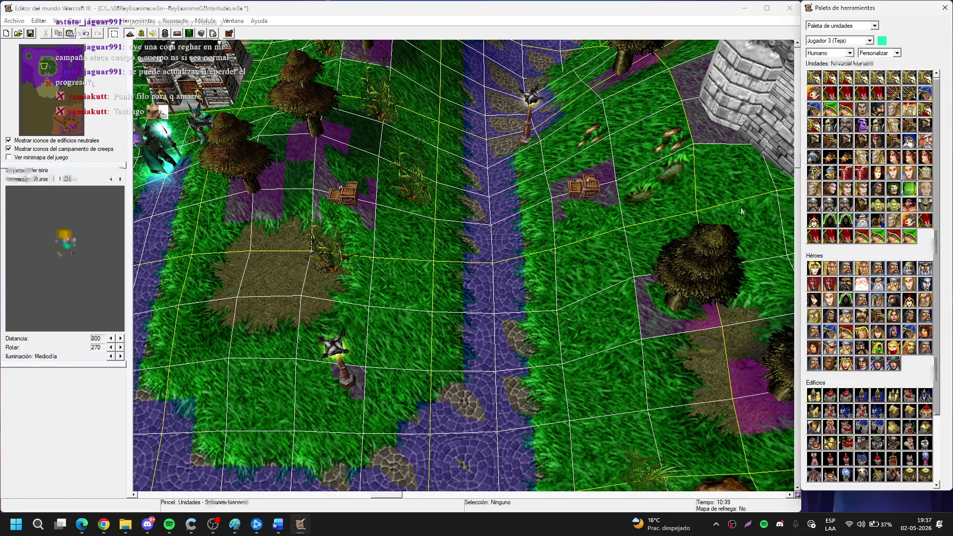
{"action": "scroll", "coordinate": [448, 254], "scroll_direction": "up", "scroll_amount": 4}
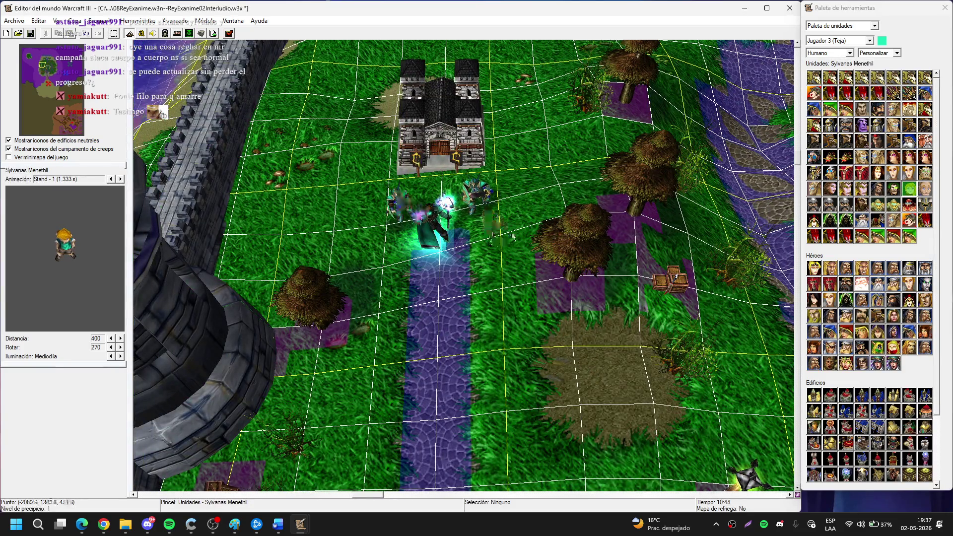
{"action": "key", "text": "Right"}
{"action": "key", "text": "Down"}
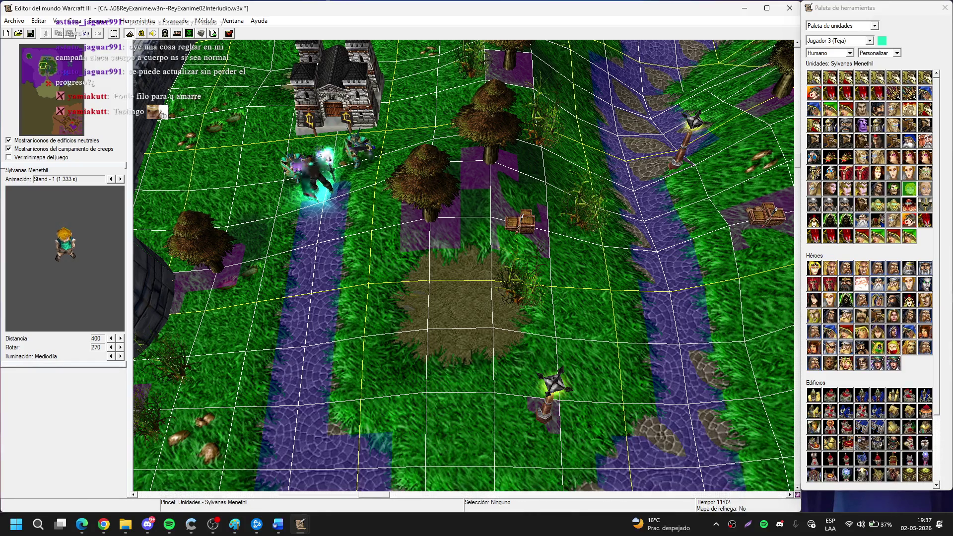
{"action": "key", "text": "Right"}
{"action": "key", "text": "Down"}
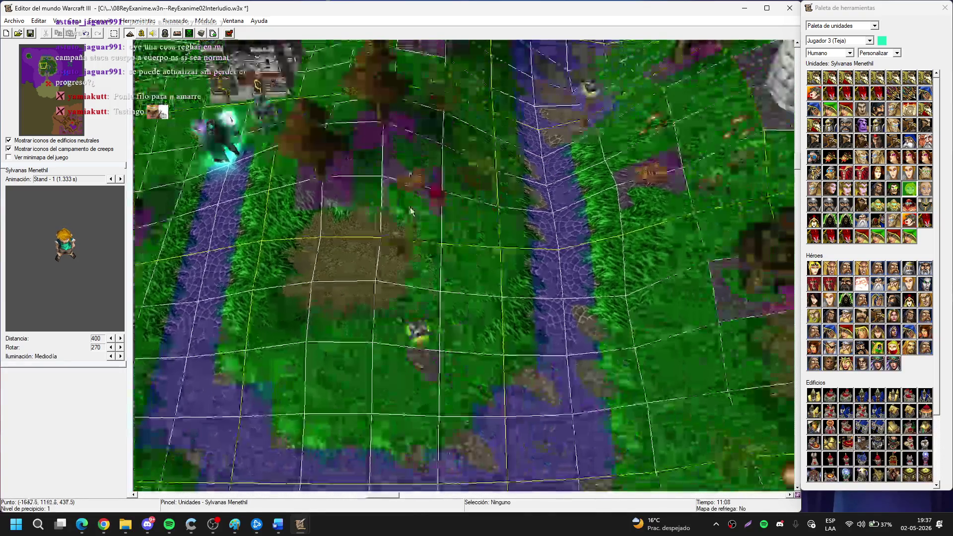
Cancel the Sylvanas Menethil brush and pan around the castle and town with the arrow keys.
{"action": "key", "text": "Escape"}
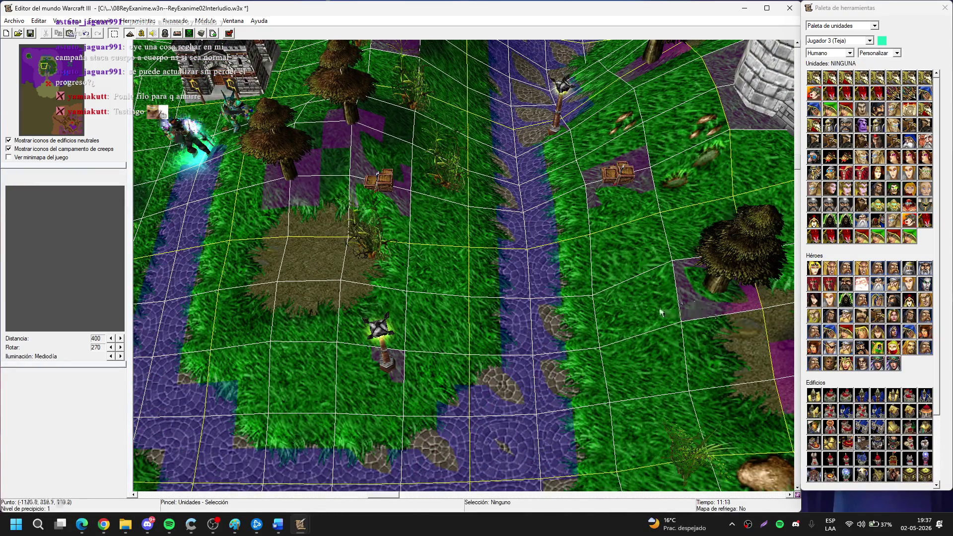
{"action": "key", "text": "Up"}
{"action": "key", "text": "Right"}
{"action": "key", "text": "Down"}
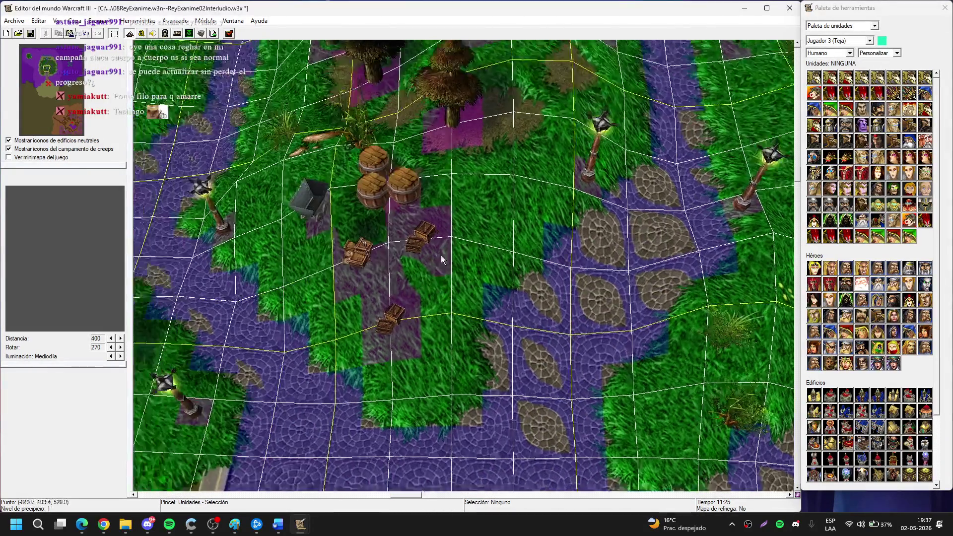
{"action": "key", "text": "Left"}
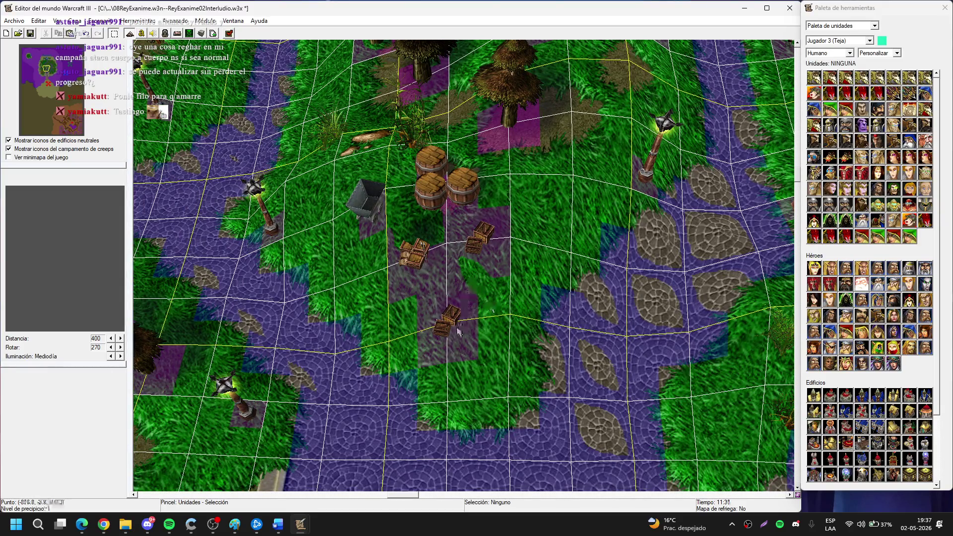
{"action": "key", "text": "Down"}
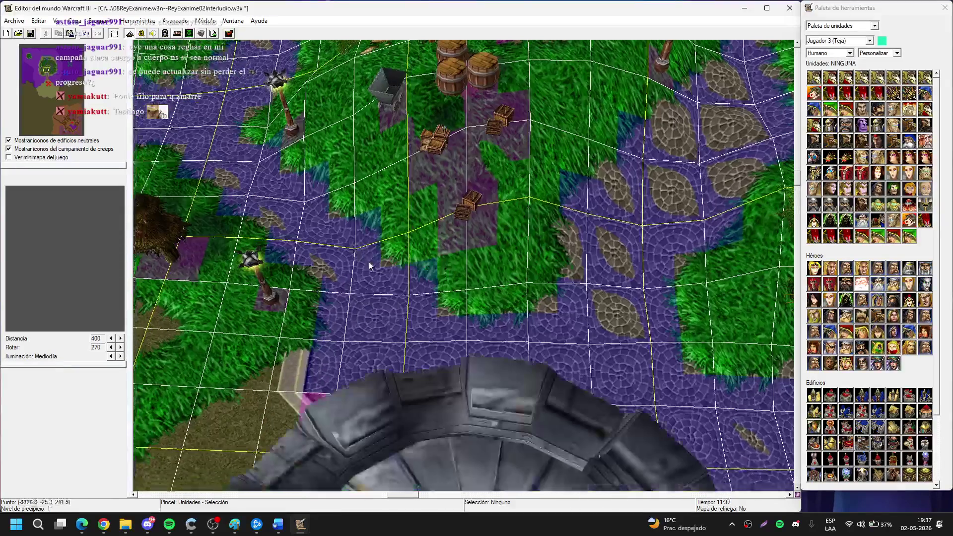
{"action": "key", "text": "Left"}
{"action": "key", "text": "Up"}
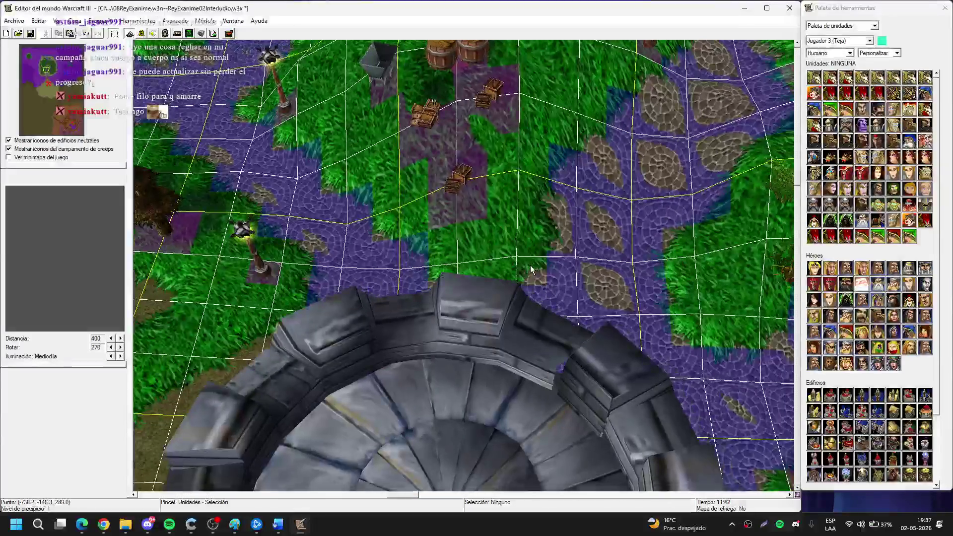
{"action": "key", "text": "Right"}
{"action": "key", "text": "Right"}
{"action": "key", "text": "Up"}
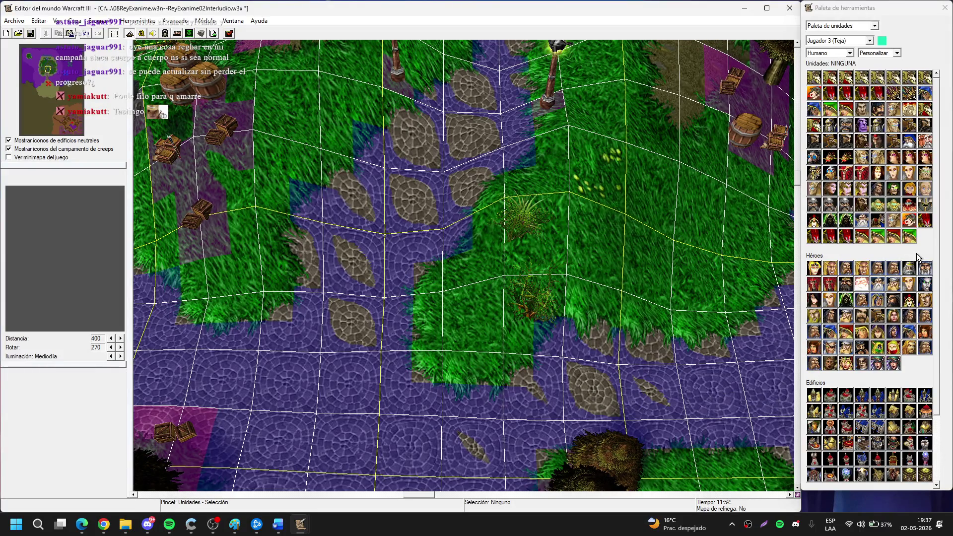
{"action": "scroll", "coordinate": [917, 450], "scroll_direction": "down", "scroll_amount": 3}
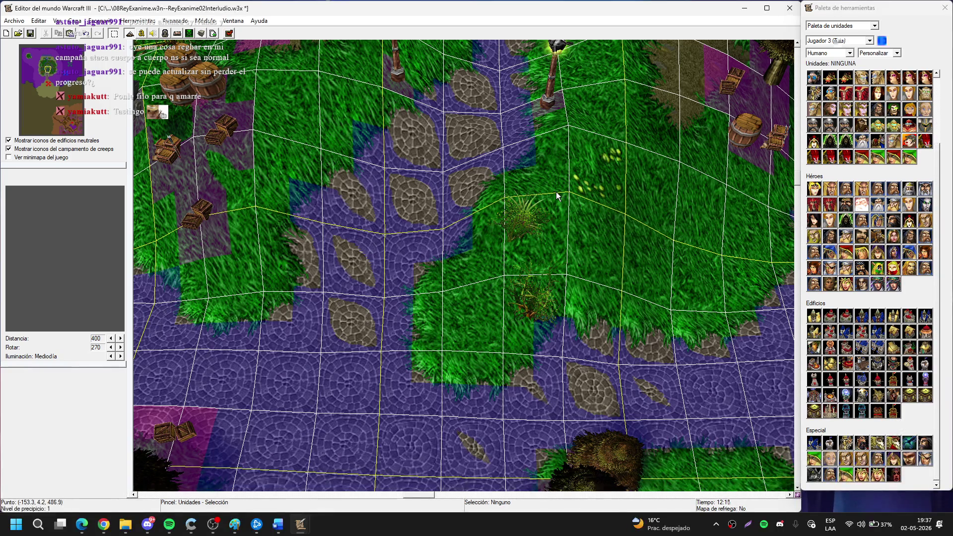
Switch the unit palette's race to Muerto viviente.
{"action": "left_click", "coordinate": [828, 54]}
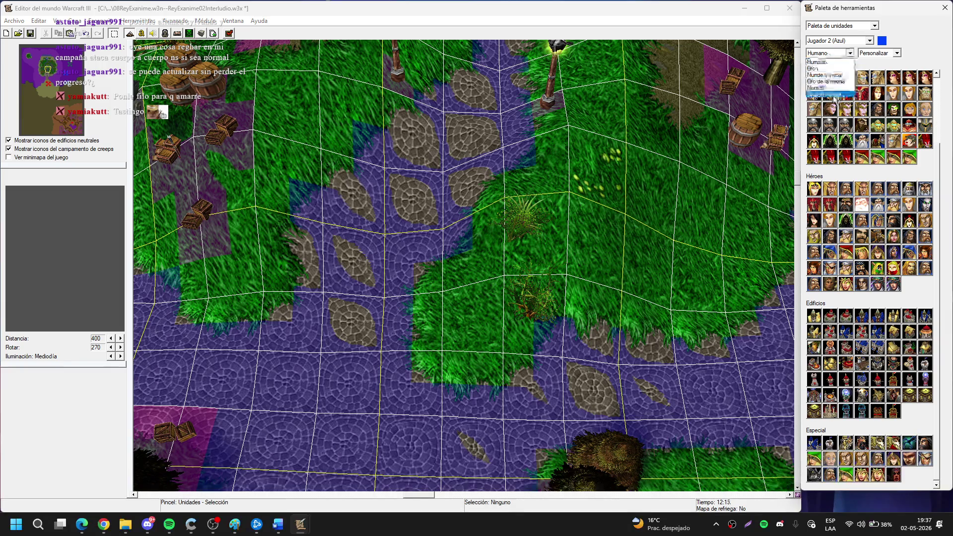
{"action": "left_click", "coordinate": [824, 76]}
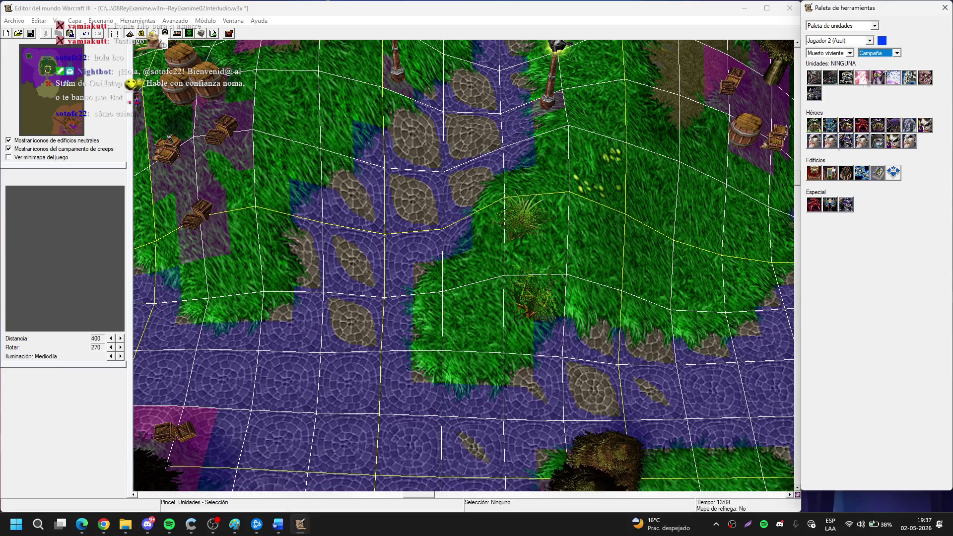
Place Sylvanas (Malvada) beside the castle tower base and shift her left along it.
{"action": "left_click", "coordinate": [878, 142]}
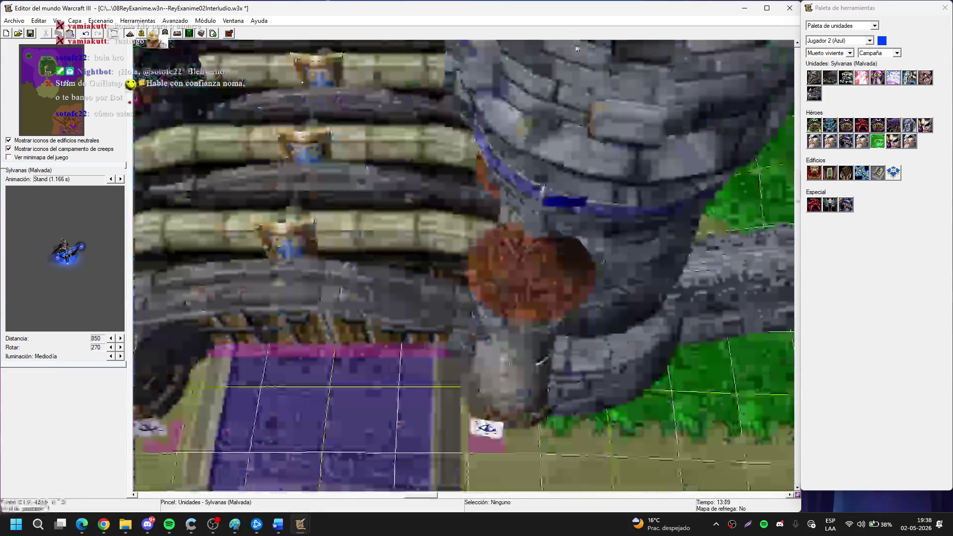
{"action": "scroll", "coordinate": [496, 227], "scroll_direction": "down", "scroll_amount": 3}
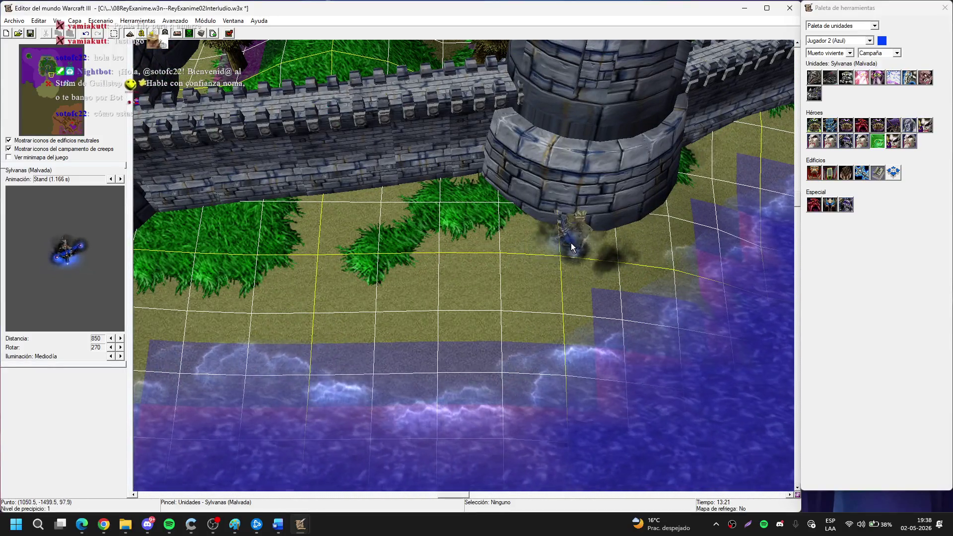
{"action": "left_click", "coordinate": [571, 243]}
{"action": "mouse_move", "coordinate": [578, 235]}
{"action": "left_mouse_down"}
{"action": "mouse_move", "coordinate": [472, 236]}
{"action": "mouse_move", "coordinate": [469, 219]}
{"action": "left_mouse_up"}
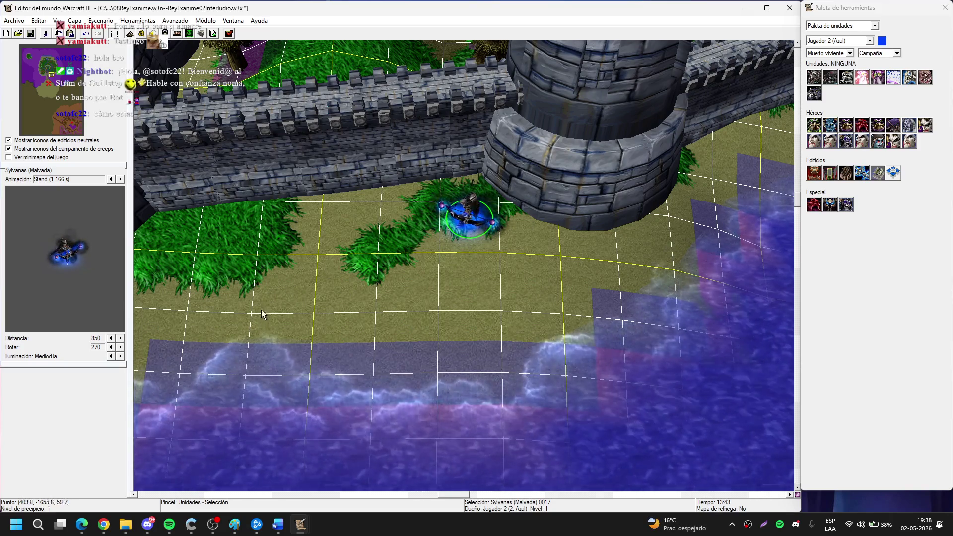
Nudge Sylvanas closer to the water's edge near the castle gate and dock.
{"action": "key", "text": "Left"}
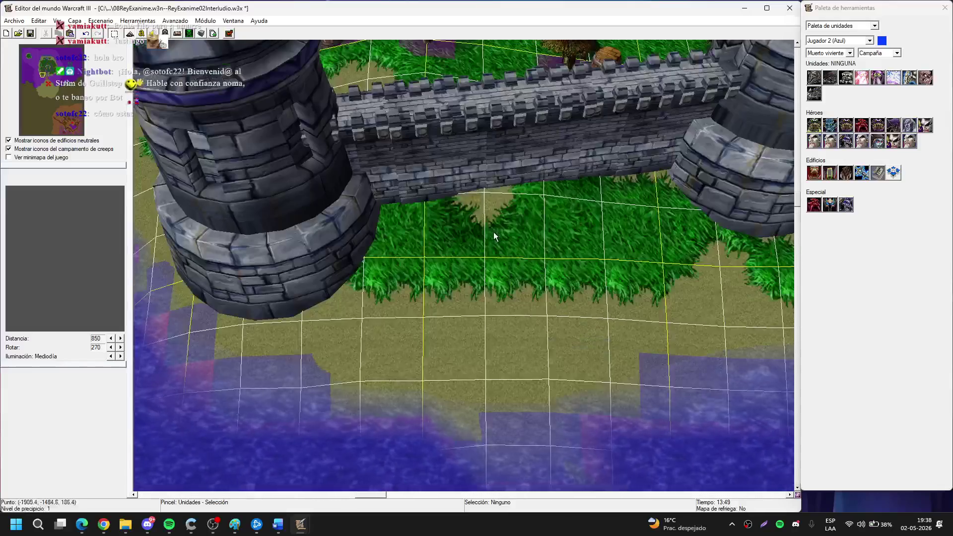
{"action": "key", "text": "Left"}
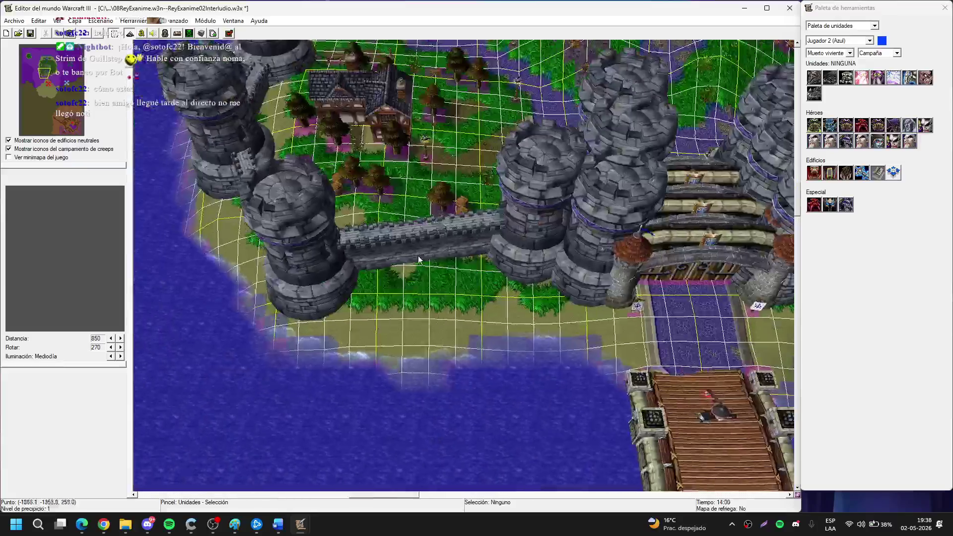
{"action": "scroll", "coordinate": [437, 221], "scroll_direction": "up", "scroll_amount": 5}
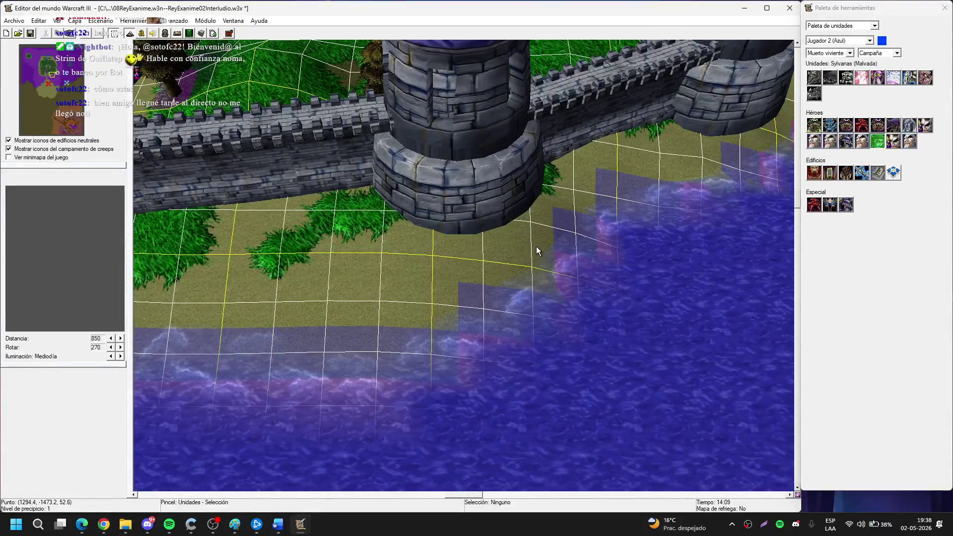
{"action": "key", "text": "ctrl+v"}
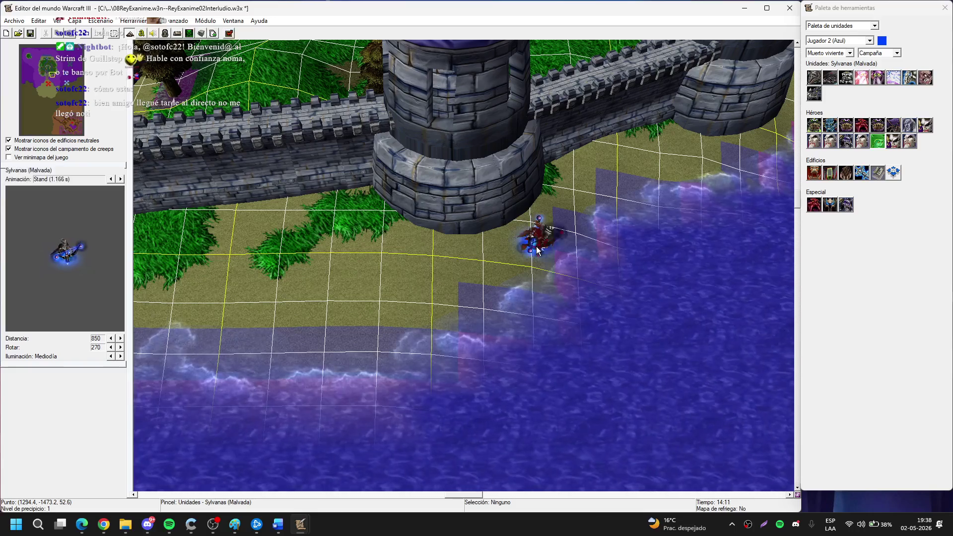
{"action": "left_click", "coordinate": [536, 246]}
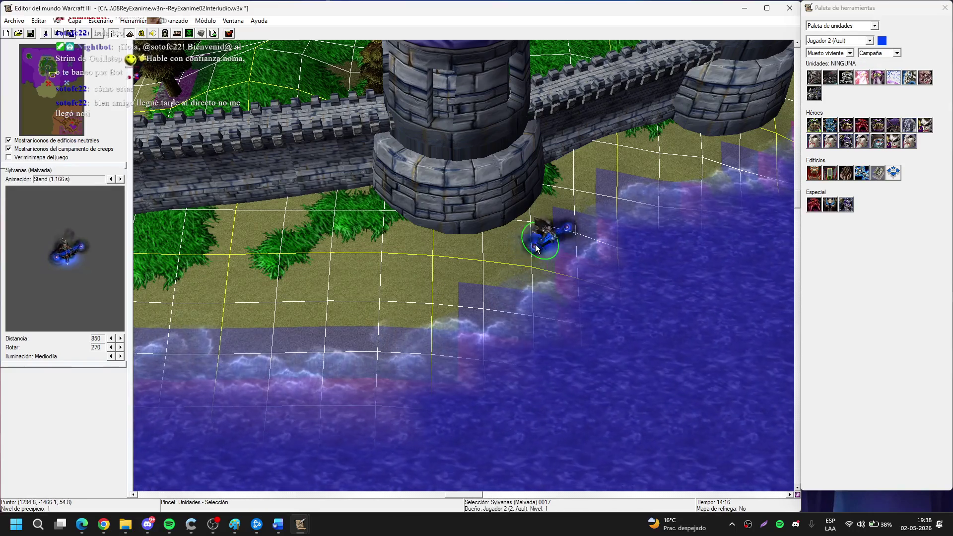
{"action": "left_click_drag", "start_coordinate": [538, 248], "coordinate": [529, 258]}
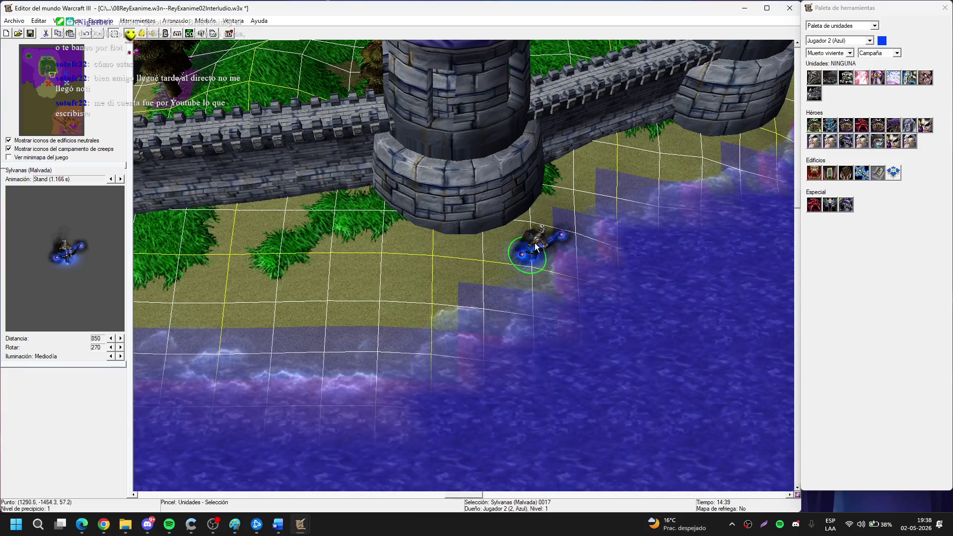
{"action": "left_click", "coordinate": [263, 181]}
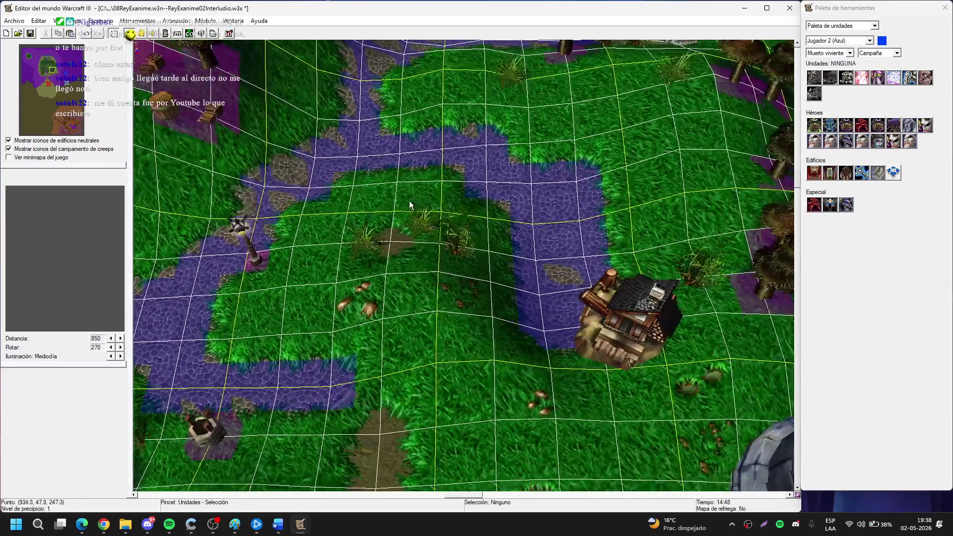
Drag Sylvanas from the water's edge up to stand beside the castle tower wall.
{"action": "key", "text": "Down"}
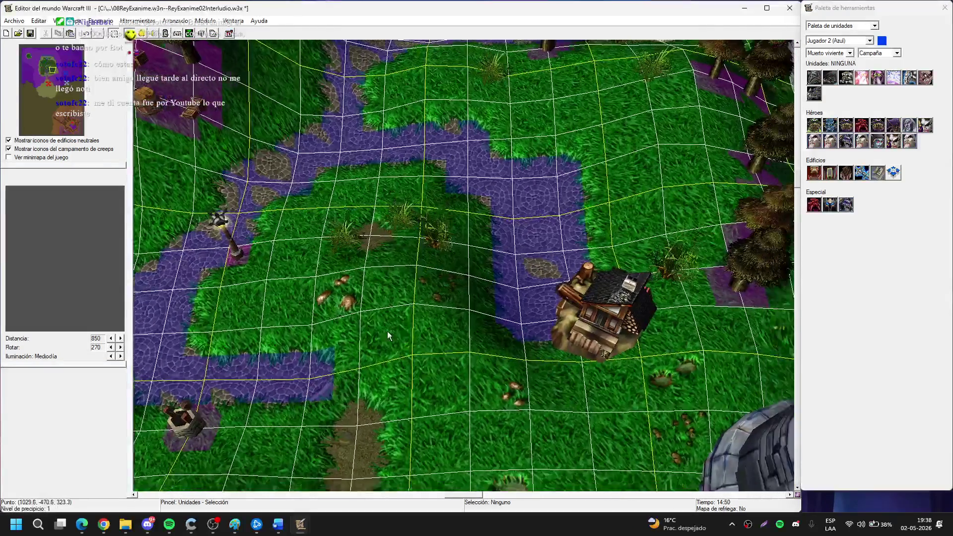
{"action": "key", "text": "Down"}
{"action": "key", "text": "Left"}
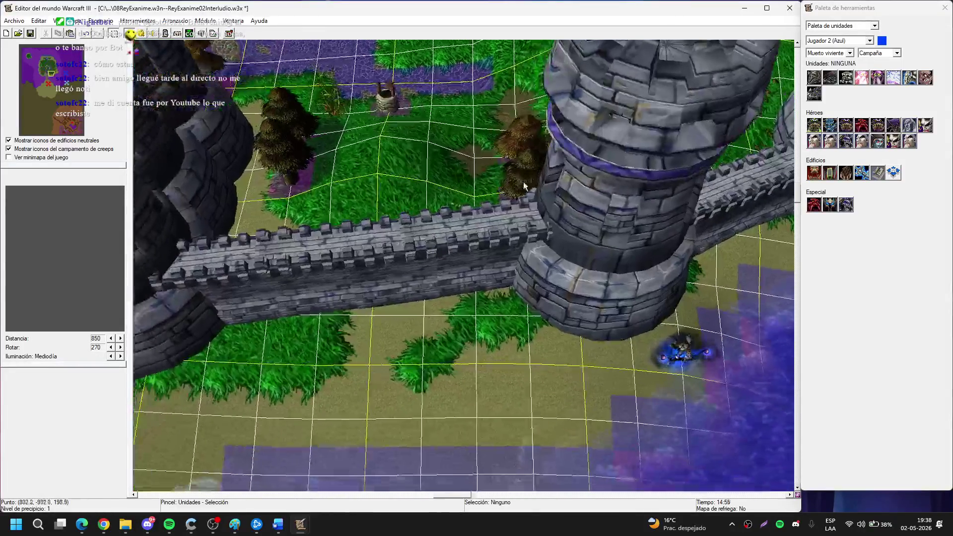
{"action": "key", "text": "Down"}
{"action": "key", "text": "Down"}
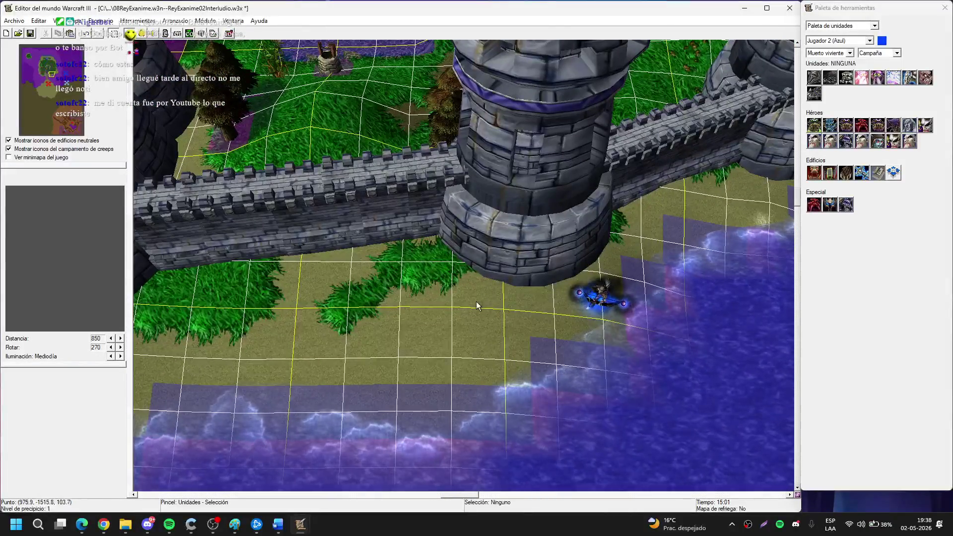
{"action": "key", "text": "Down"}
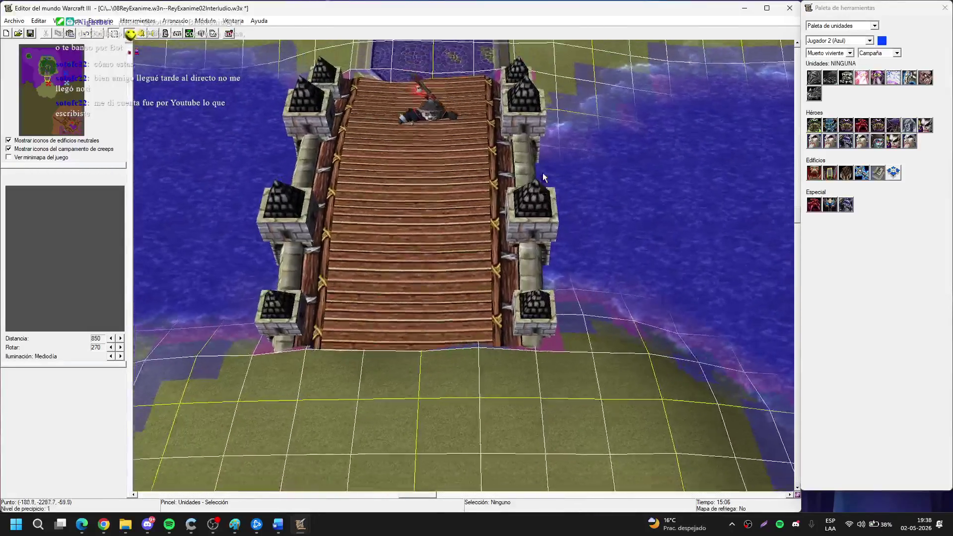
{"action": "key", "text": "Up"}
{"action": "key", "text": "Right"}
{"action": "key", "text": "Up"}
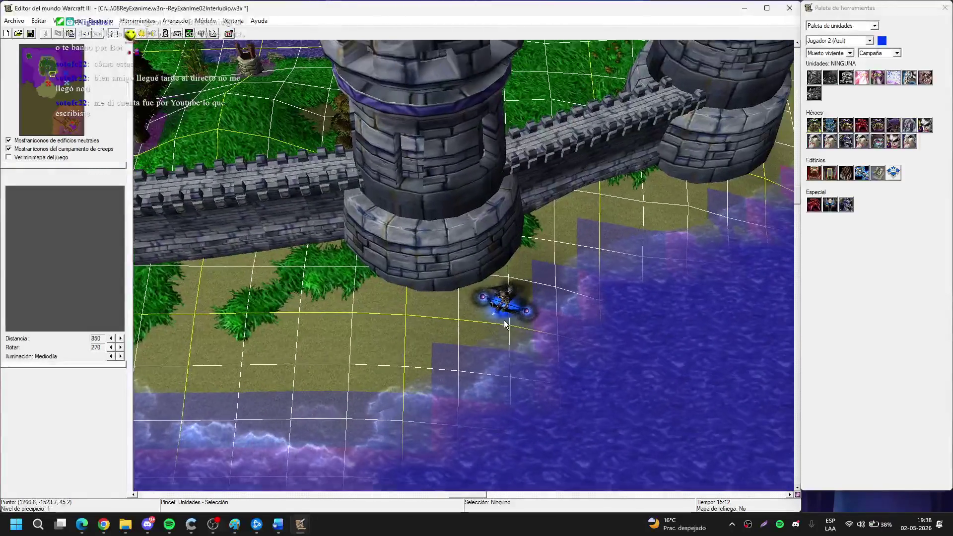
{"action": "left_click", "coordinate": [539, 288]}
{"action": "mouse_move", "coordinate": [538, 288]}
{"action": "left_mouse_down"}
{"action": "mouse_move", "coordinate": [534, 248]}
{"action": "mouse_move", "coordinate": [545, 224]}
{"action": "left_mouse_up"}
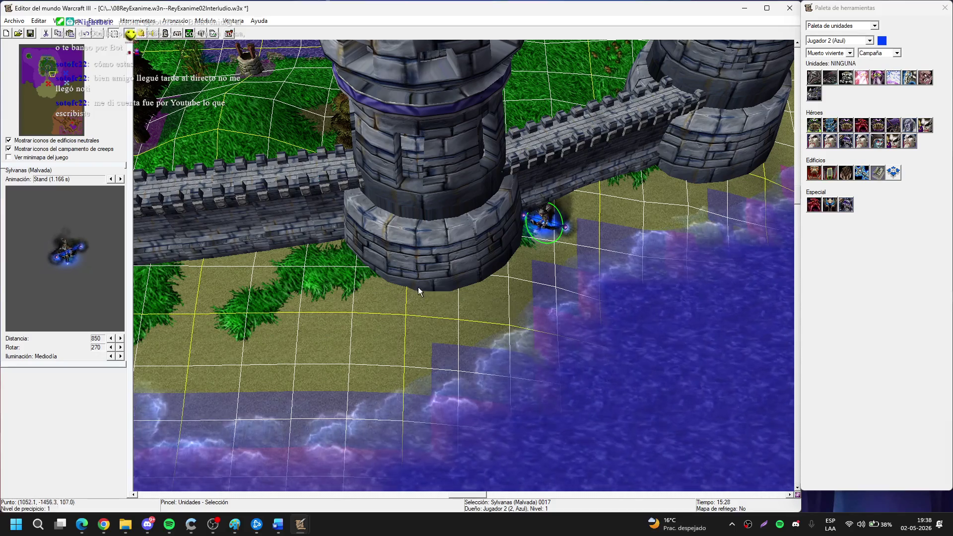
{"action": "key", "text": "Left"}
{"action": "left_click", "coordinate": [499, 299]}
Pan south across the water to the bridge and back north to the inner keep.
{"action": "key", "text": "Down"}
{"action": "key", "text": "Down"}
{"action": "key", "text": "Down"}
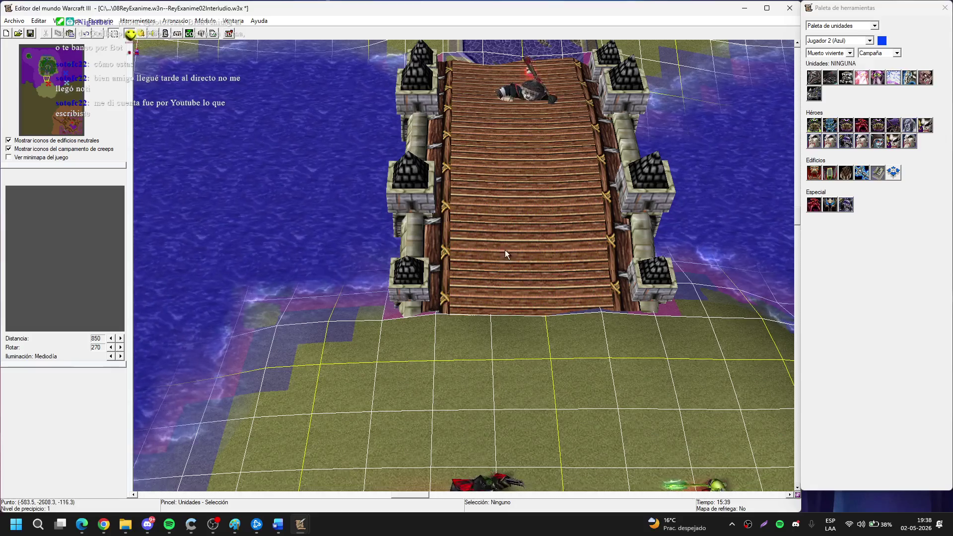
{"action": "key", "text": "Up"}
{"action": "key", "text": "Up"}
{"action": "key", "text": "Up"}
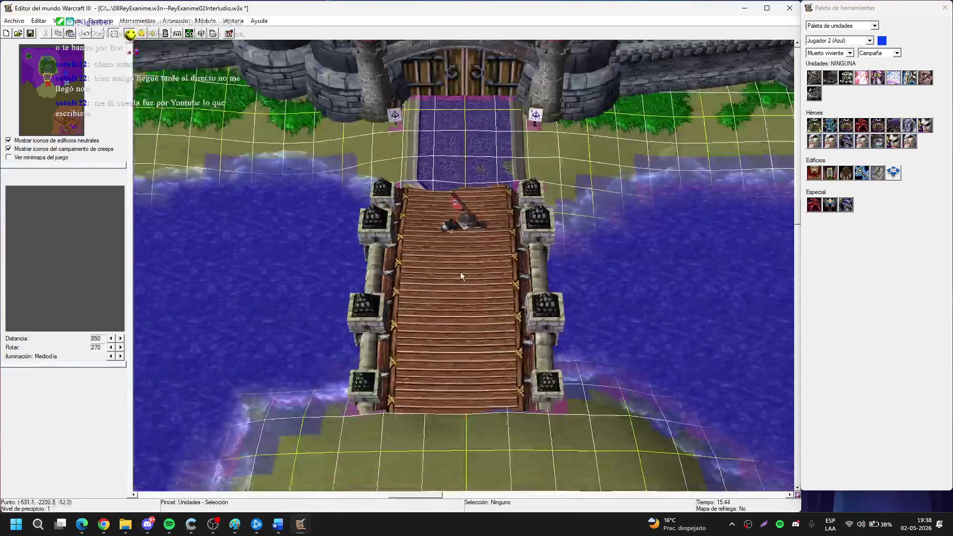
{"action": "key", "text": "Up"}
{"action": "key", "text": "Up"}
{"action": "key", "text": "Up"}
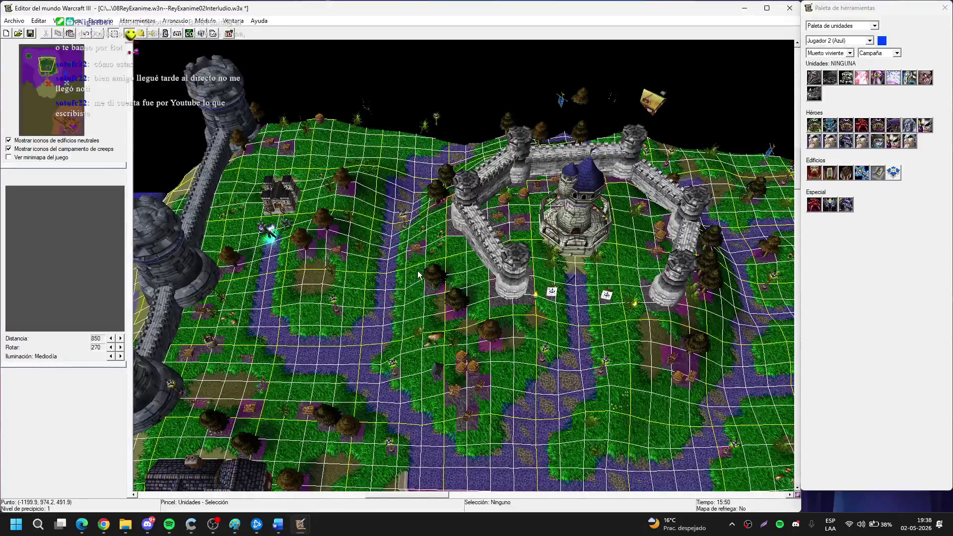
{"action": "scroll", "coordinate": [447, 248], "scroll_direction": "up", "scroll_amount": 3}
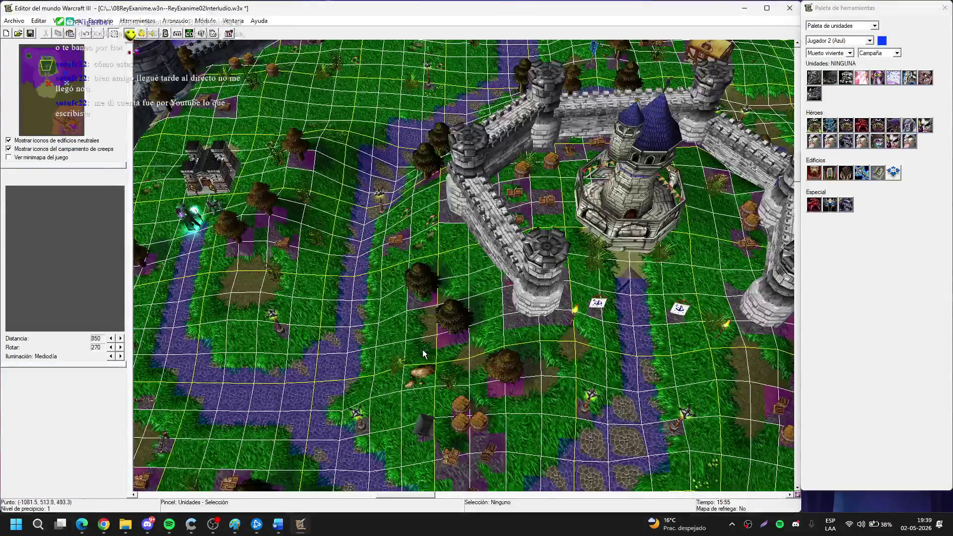
{"action": "left_click", "coordinate": [102, 21]}
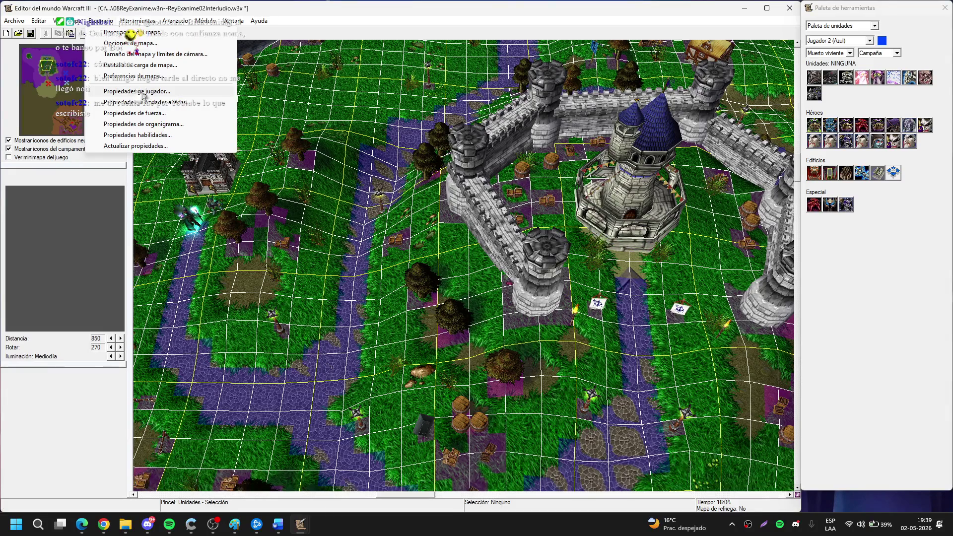
Set Jugador 4's race to Seleccionable in the player properties and accept the changes.
{"action": "key", "text": "Escape"}
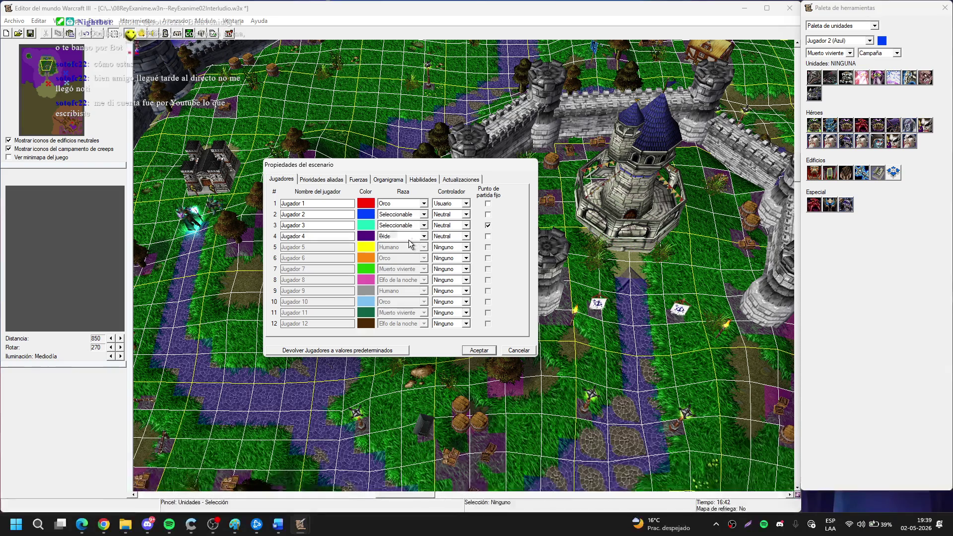
{"action": "left_click", "coordinate": [409, 240]}
{"action": "left_click", "coordinate": [397, 246]}
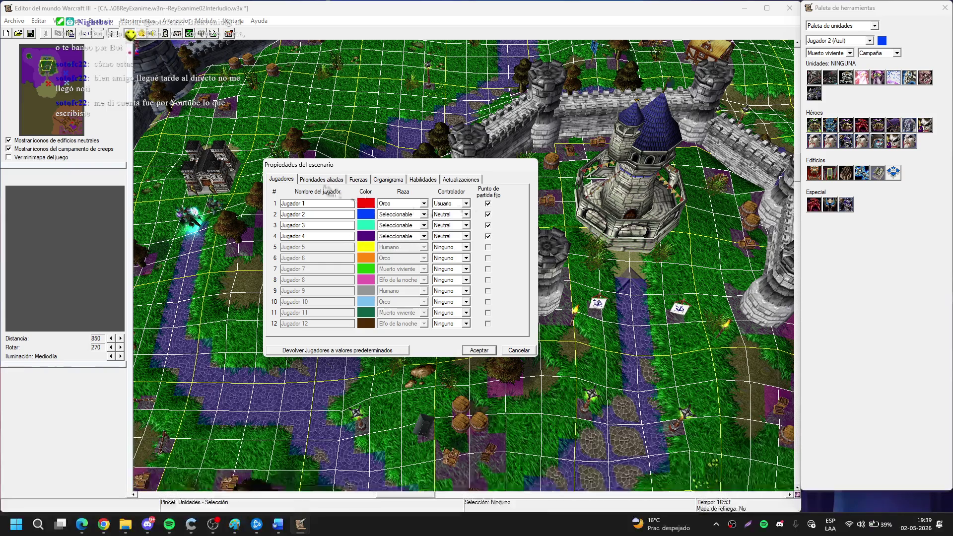
{"action": "left_click", "coordinate": [328, 183]}
{"action": "left_click", "coordinate": [359, 181]}
{"action": "left_click", "coordinate": [287, 183]}
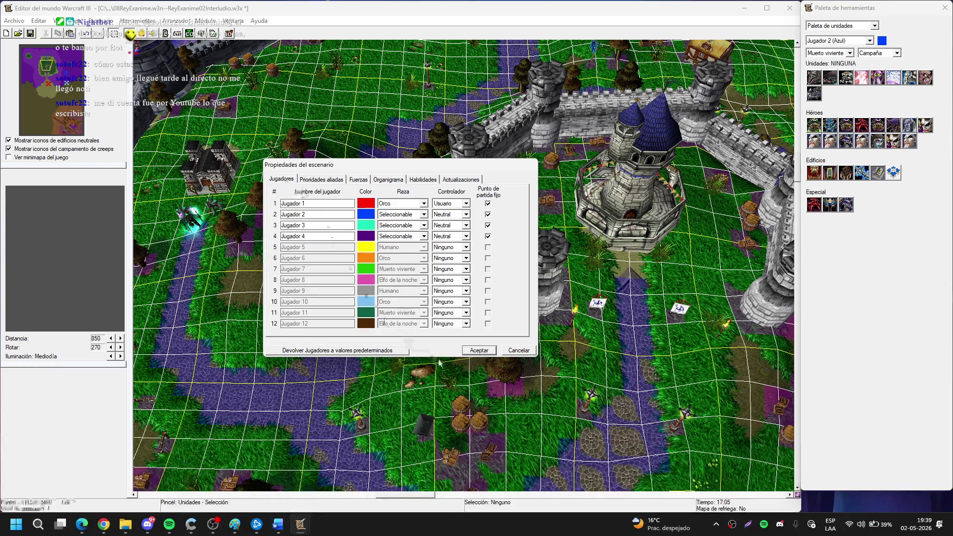
{"action": "left_click", "coordinate": [477, 351]}
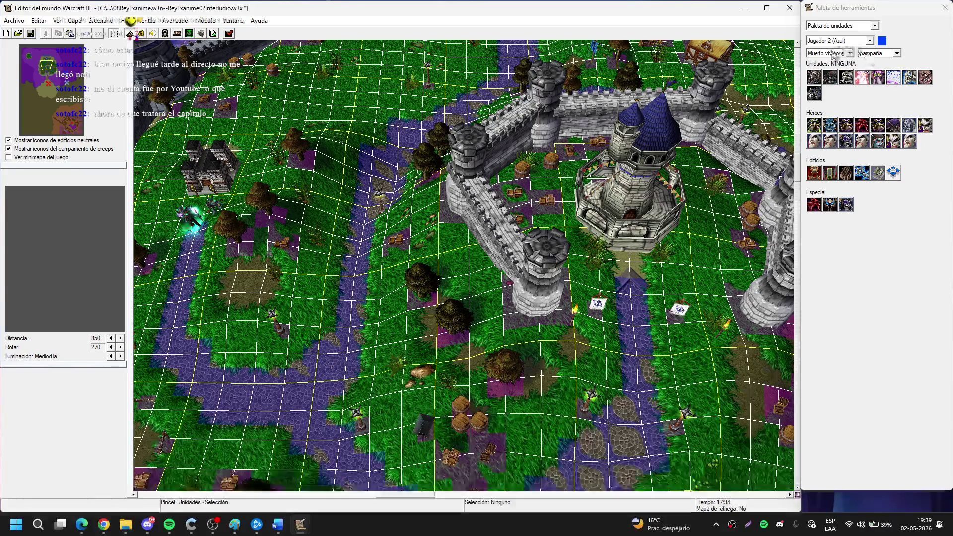
Switch the unit palette to Jugador 4 (Morado) Humano melee units.
{"action": "left_click", "coordinate": [839, 53]}
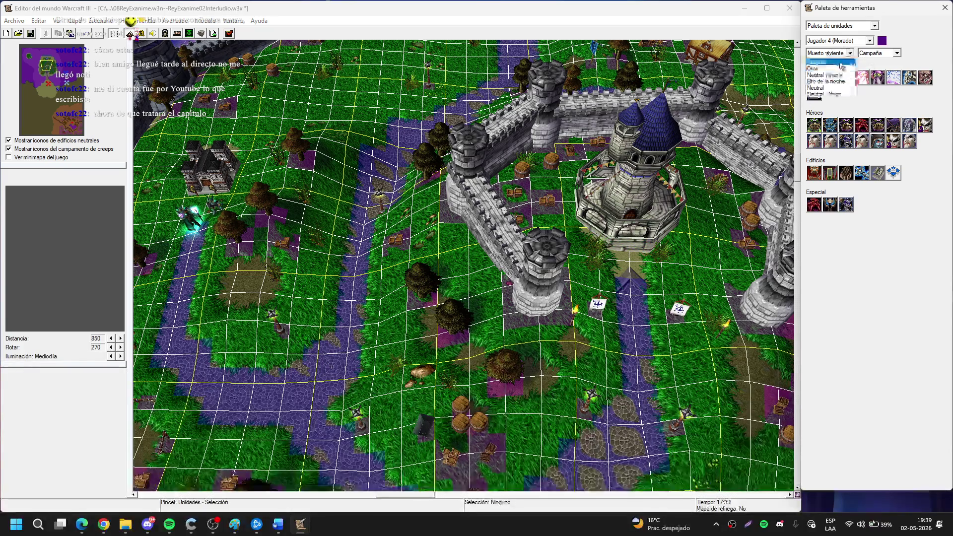
{"action": "left_click", "coordinate": [841, 62]}
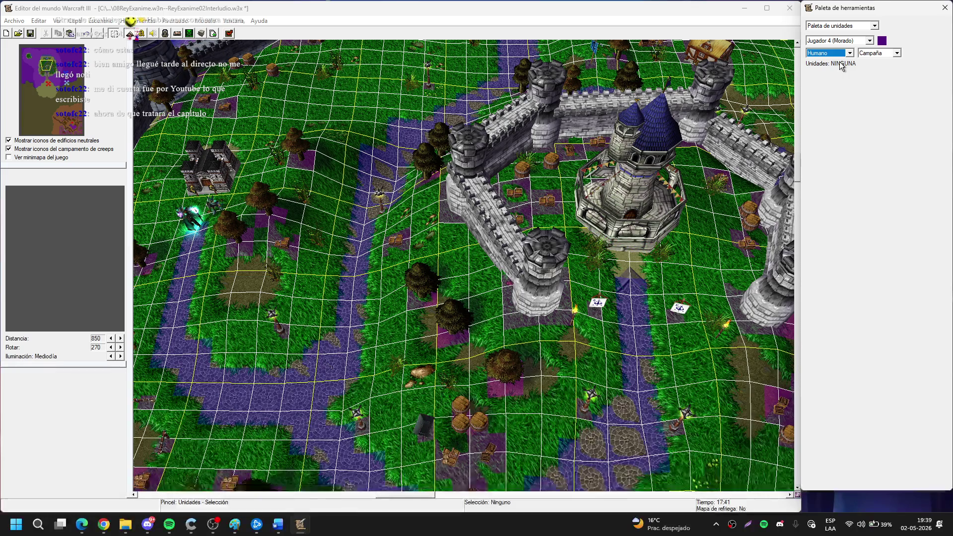
{"action": "left_click", "coordinate": [884, 56]}
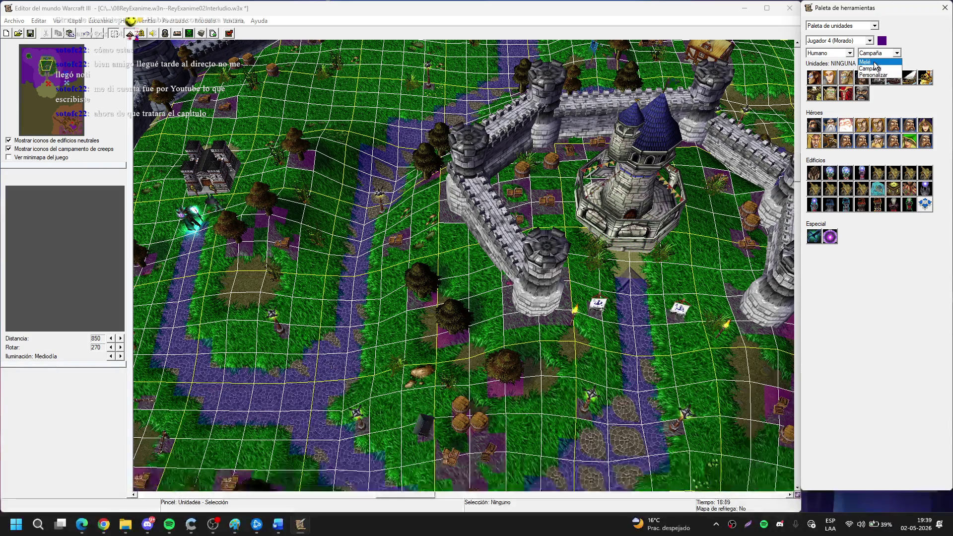
{"action": "left_click", "coordinate": [875, 63]}
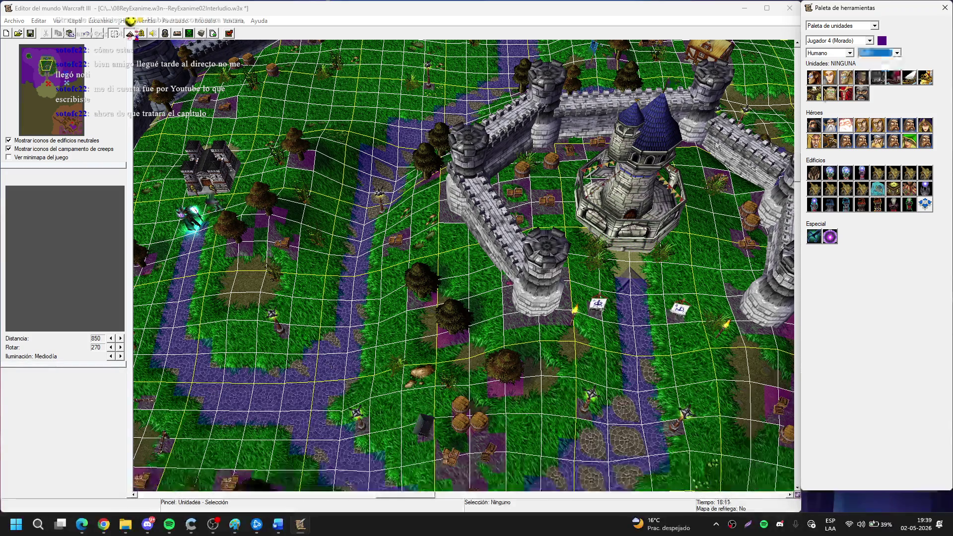
{"action": "left_click", "coordinate": [576, 309]}
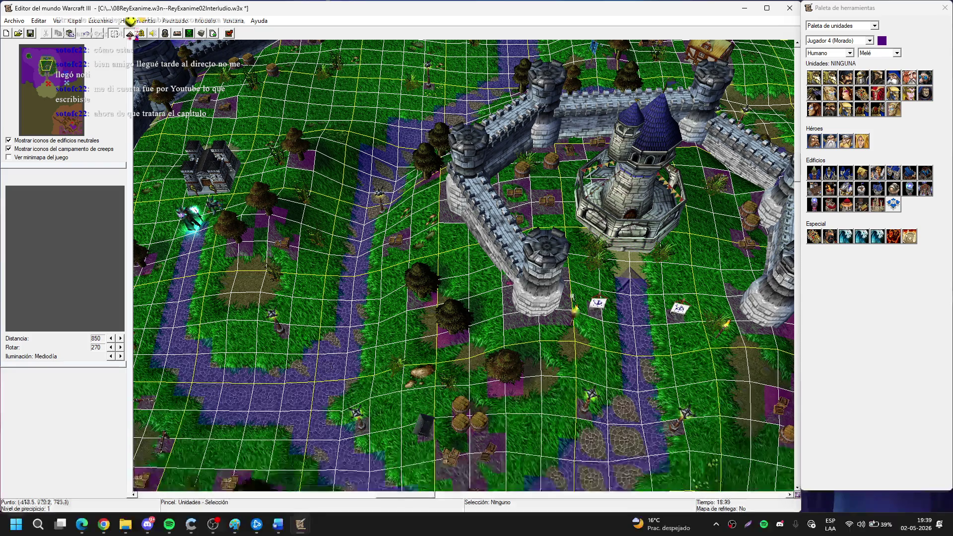
Place three purple Soldado raso footmen near the house and down the path.
{"action": "left_click", "coordinate": [861, 77]}
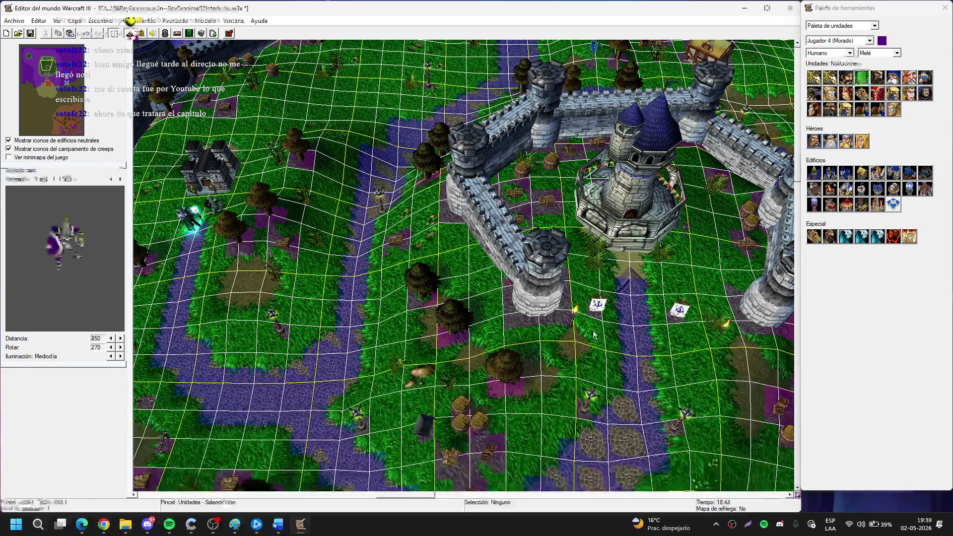
{"action": "scroll", "coordinate": [416, 325], "scroll_direction": "up", "scroll_amount": 5}
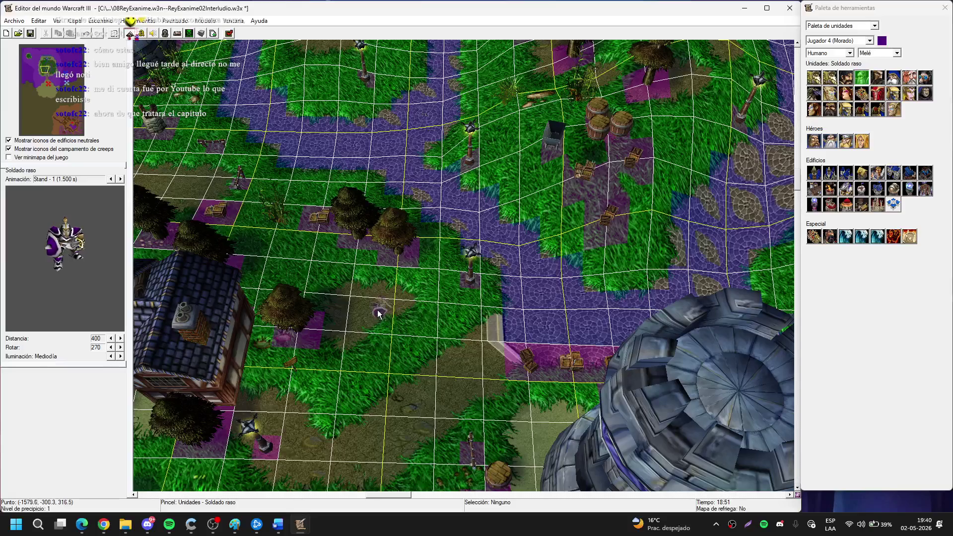
{"action": "left_click", "coordinate": [346, 289]}
{"action": "left_click", "coordinate": [406, 331]}
{"action": "left_click", "coordinate": [365, 415]}
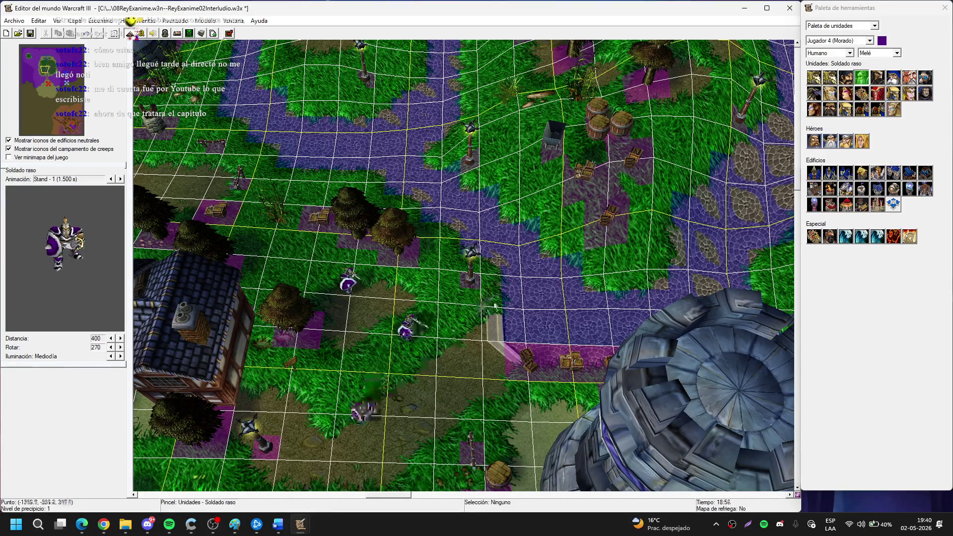
Pan east through the town and place another purple footman on the grass.
{"action": "key", "text": "Right"}
{"action": "key", "text": "Up"}
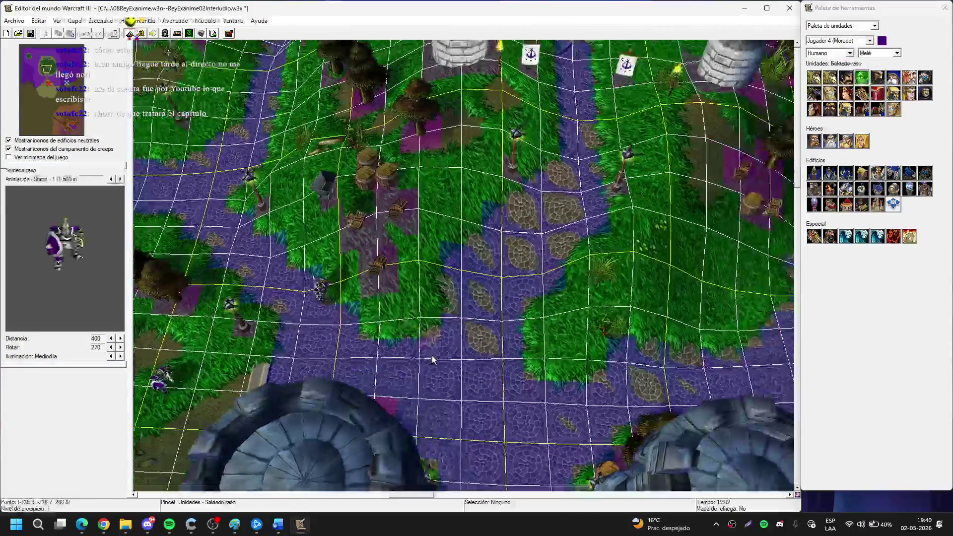
{"action": "key", "text": "Right"}
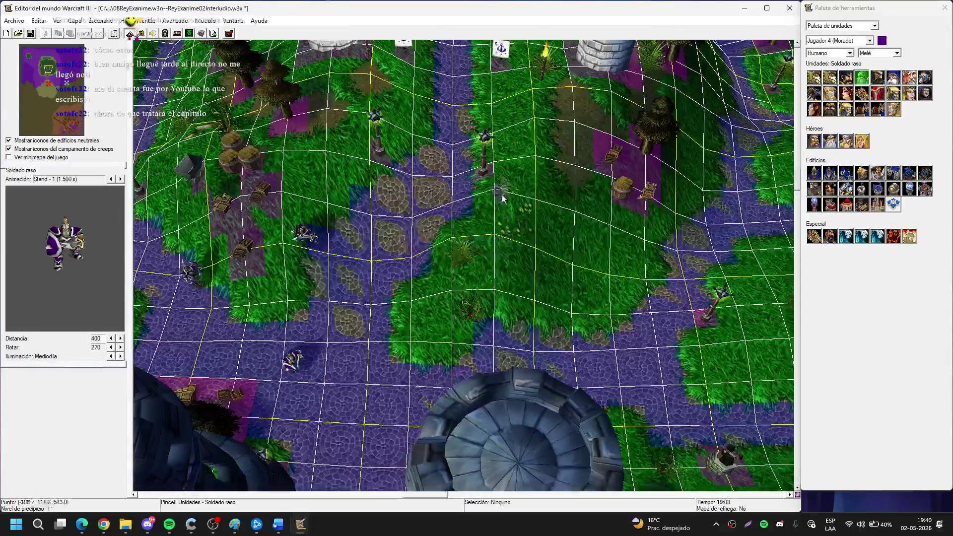
{"action": "key", "text": "Down"}
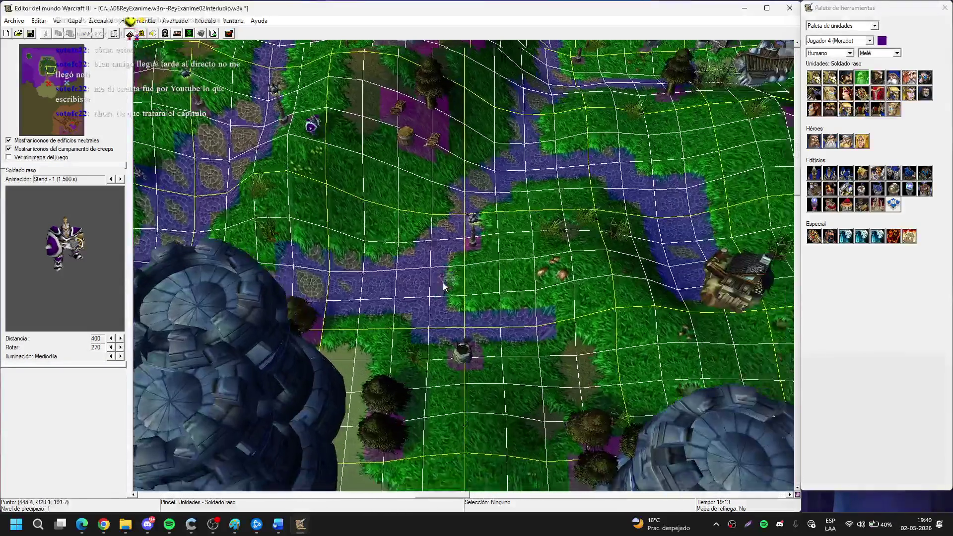
{"action": "key", "text": "Right"}
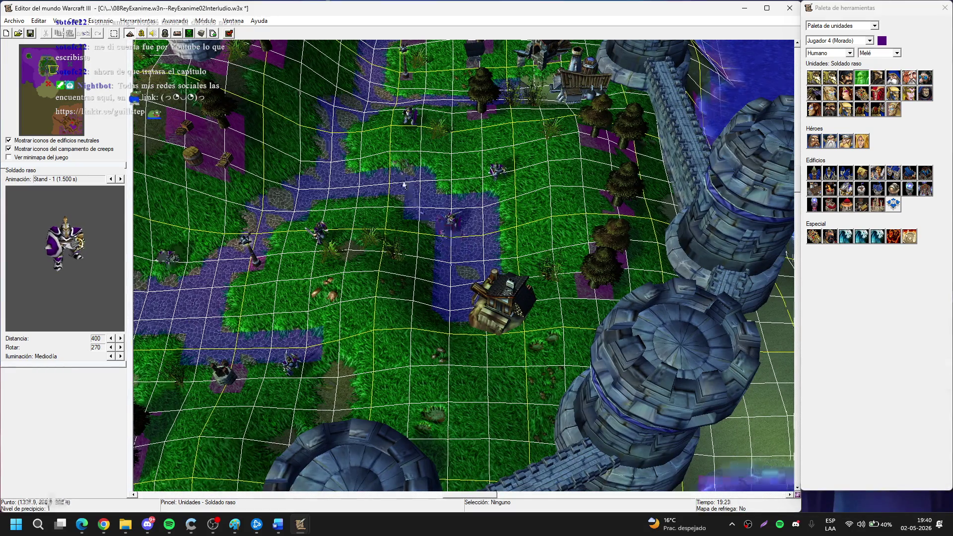
{"action": "key", "text": "Up"}
{"action": "key", "text": "Up"}
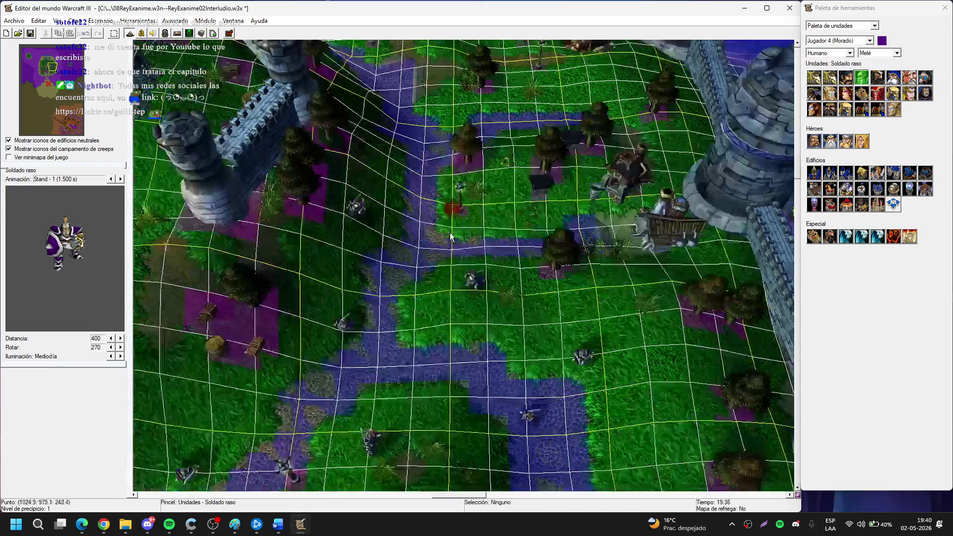
{"action": "left_click", "coordinate": [486, 295]}
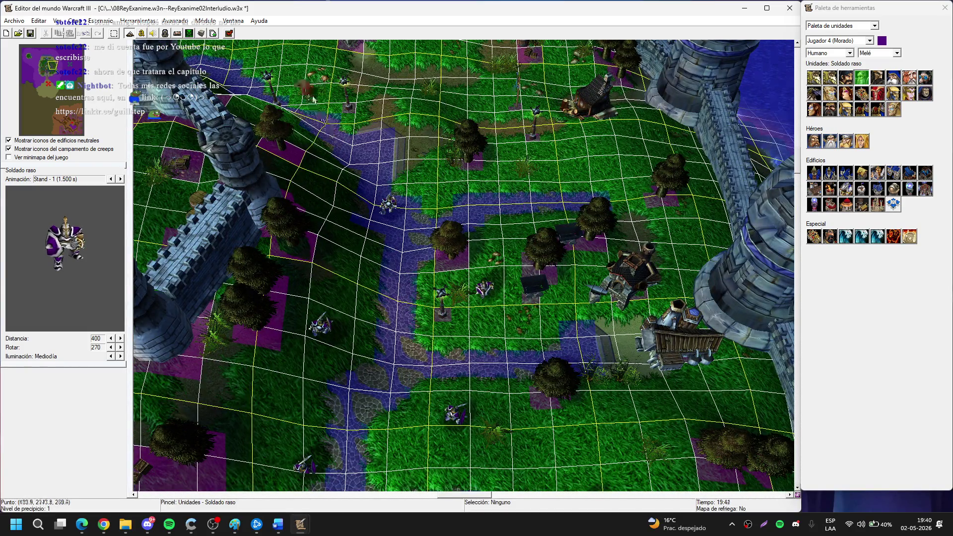
Pan across the town north to the castle courtyard and pick the Campesino peasant.
{"action": "key", "text": "Up"}
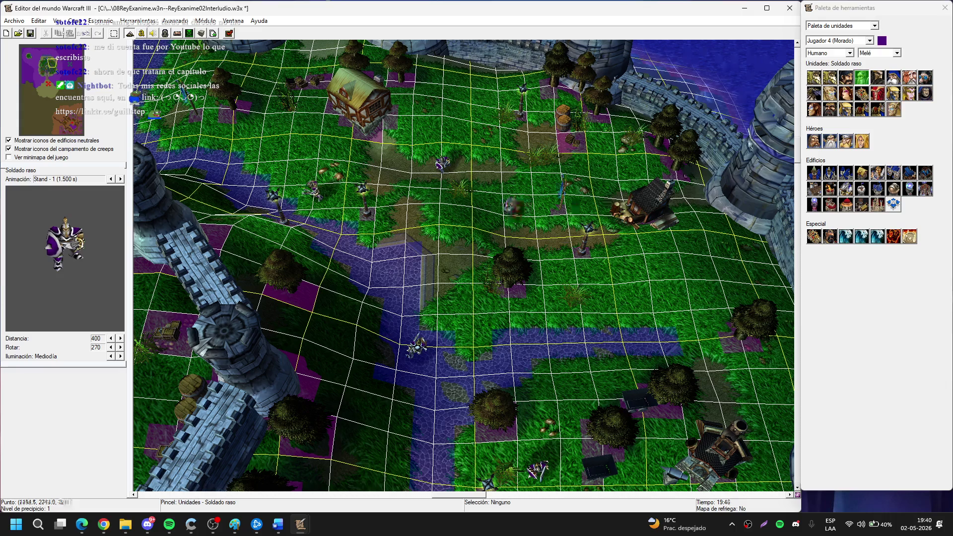
{"action": "key", "text": "Left"}
{"action": "key", "text": "Left"}
{"action": "key", "text": "Left"}
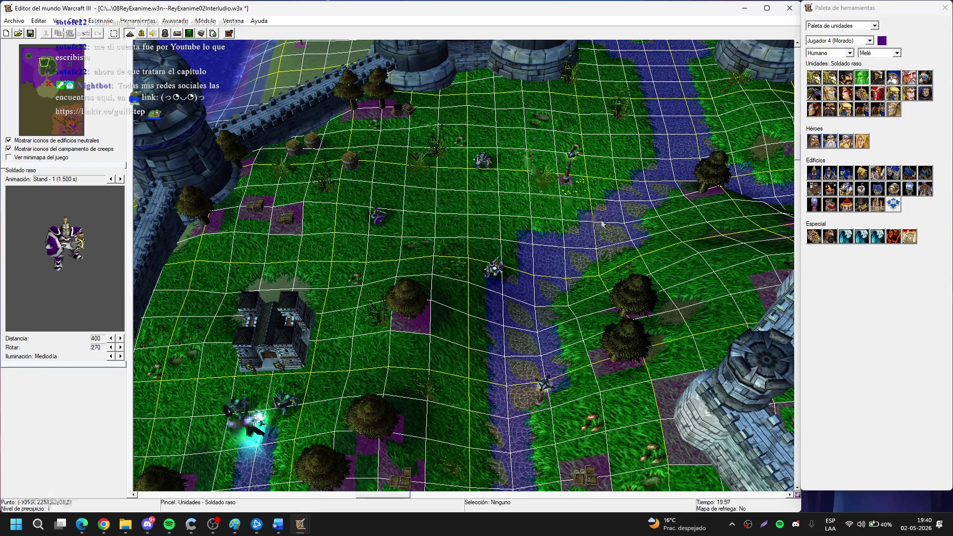
{"action": "key", "text": "Up"}
{"action": "key", "text": "Right"}
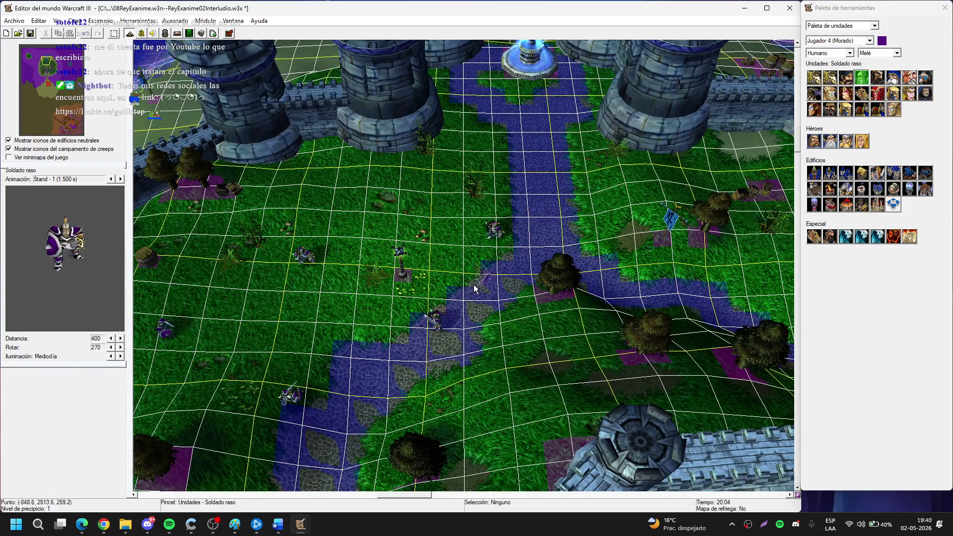
{"action": "key", "text": "Down"}
{"action": "key", "text": "Left"}
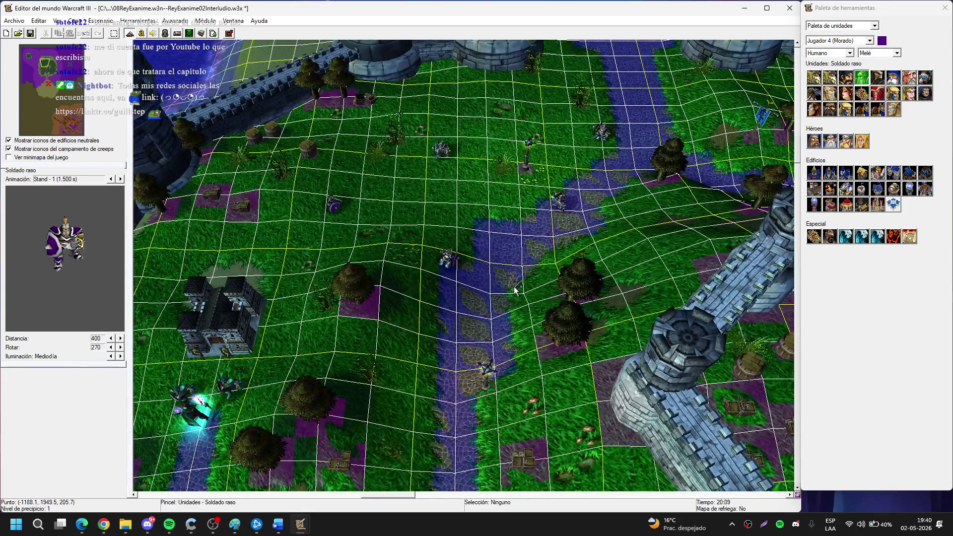
{"action": "key", "text": "Down"}
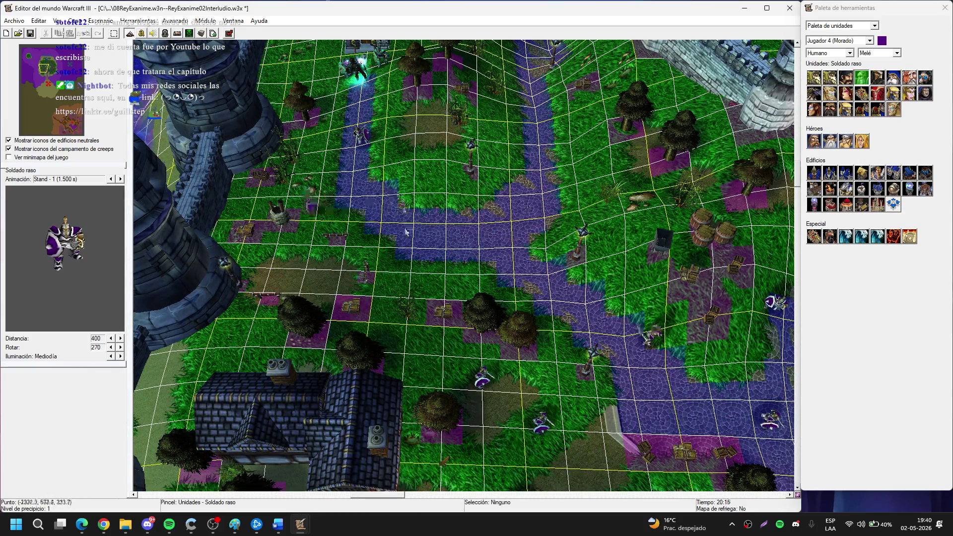
{"action": "key", "text": "Up"}
{"action": "key", "text": "Right"}
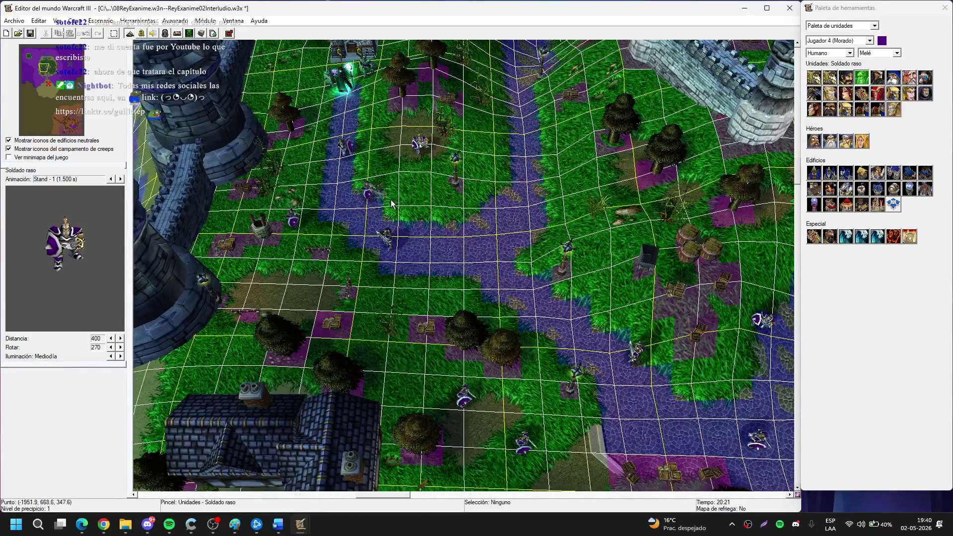
{"action": "key", "text": "Up"}
{"action": "key", "text": "Right"}
{"action": "key", "text": "Up"}
{"action": "key", "text": "Up"}
{"action": "key", "text": "Up"}
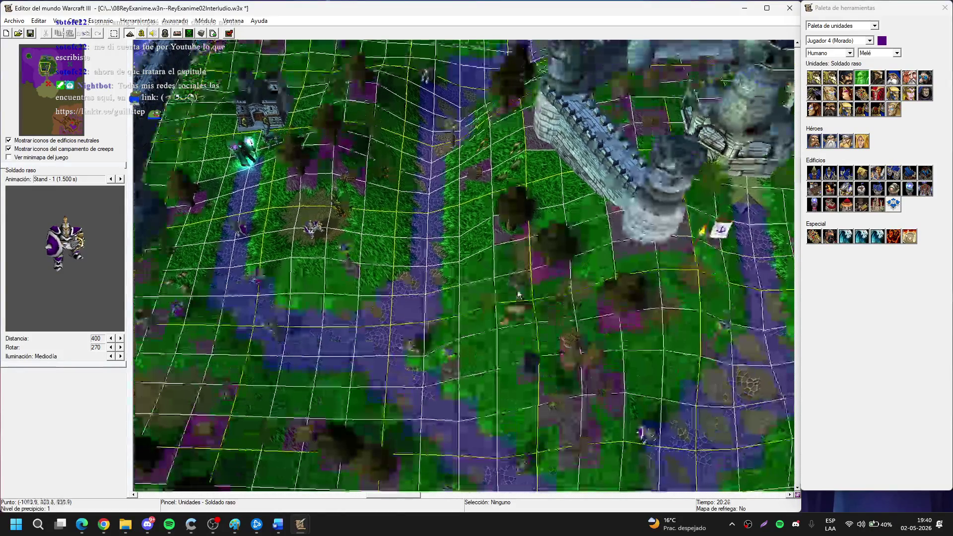
{"action": "key", "text": "Up"}
{"action": "key", "text": "Up"}
{"action": "key", "text": "Up"}
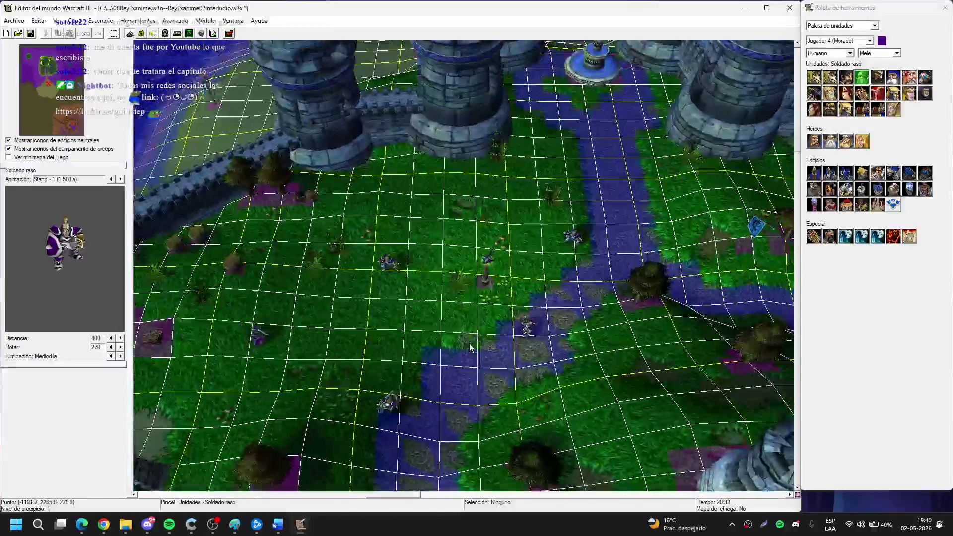
{"action": "key", "text": "Up"}
{"action": "key", "text": "Right"}
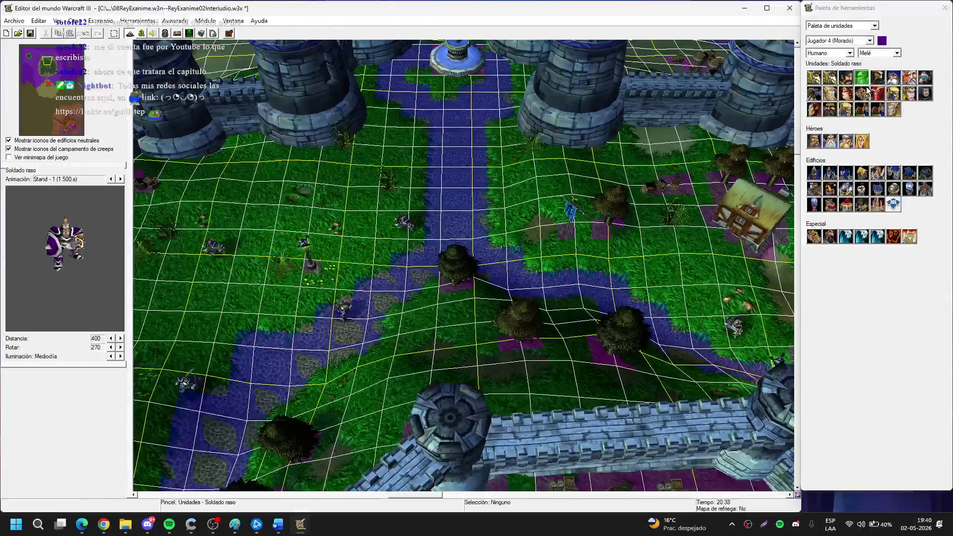
{"action": "left_click", "coordinate": [845, 78]}
{"action": "key", "text": "Right"}
{"action": "key", "text": "Right"}
{"action": "key", "text": "Right"}
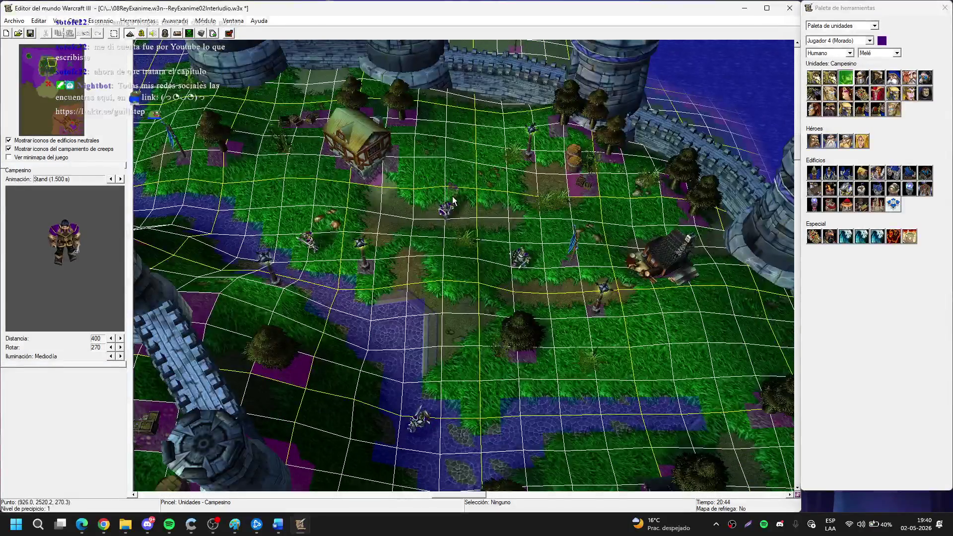
Place five purple Campesino peasants around the town houses.
{"action": "key", "text": "Right"}
{"action": "key", "text": "Right"}
{"action": "key", "text": "Right"}
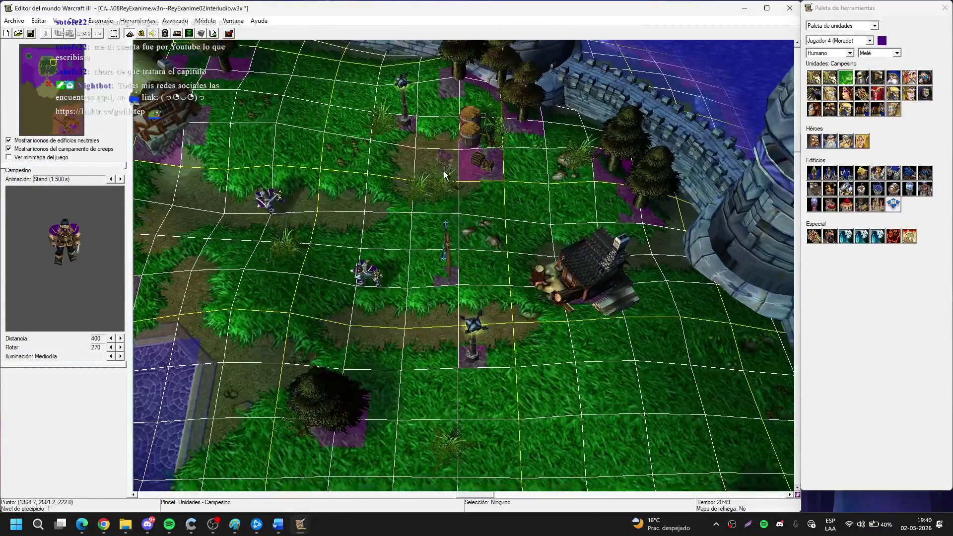
{"action": "left_click", "coordinate": [488, 198]}
{"action": "left_click", "coordinate": [446, 214]}
{"action": "left_click", "coordinate": [558, 217]}
{"action": "key", "text": "Down"}
{"action": "key", "text": "Down"}
{"action": "key", "text": "Down"}
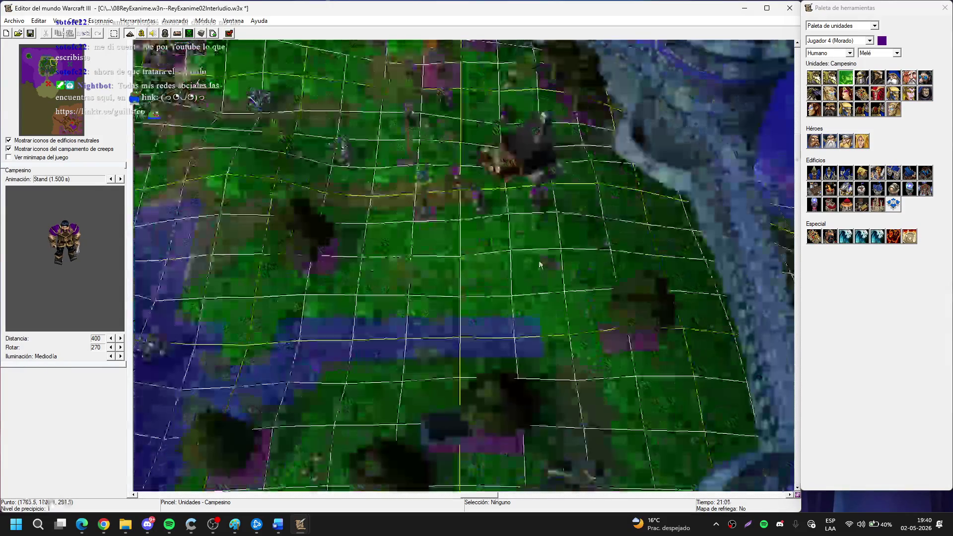
{"action": "key", "text": "Down"}
{"action": "left_click", "coordinate": [465, 253]}
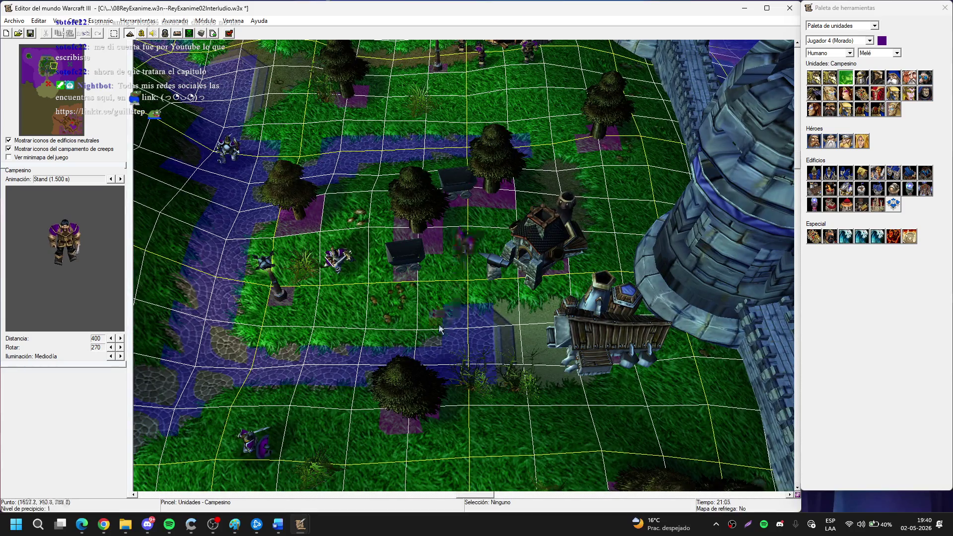
{"action": "left_click", "coordinate": [440, 323]}
Place a purple Fusilero rifleman beside the house, undoing a trial move south.
{"action": "left_click", "coordinate": [894, 77]}
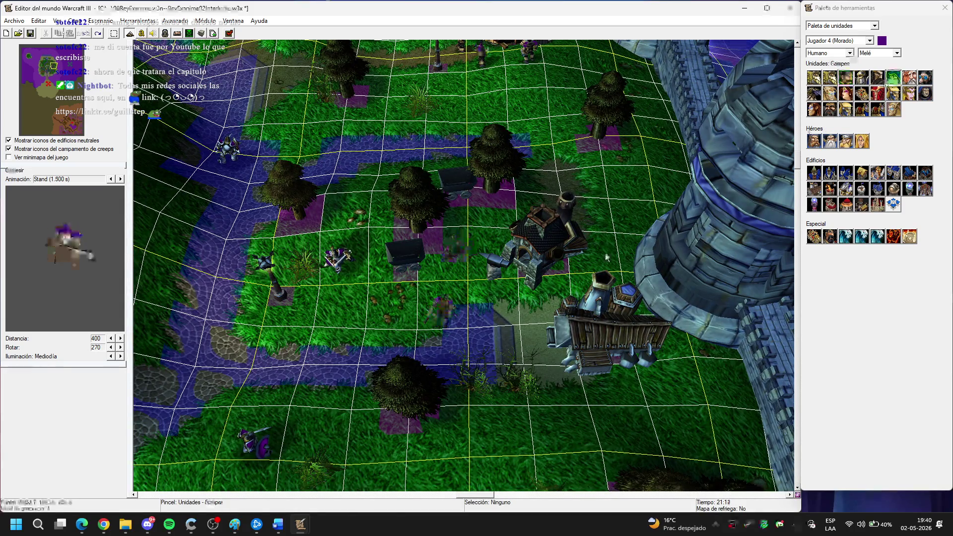
{"action": "left_click", "coordinate": [455, 263]}
{"action": "key", "text": "ctrl+z"}
{"action": "key", "text": "ctrl+z"}
{"action": "left_click", "coordinate": [474, 232]}
{"action": "key", "text": "Escape"}
{"action": "left_click_drag", "start_coordinate": [475, 229], "coordinate": [474, 273]}
{"action": "key", "text": "ctrl+z"}
{"action": "key", "text": "ctrl+z"}
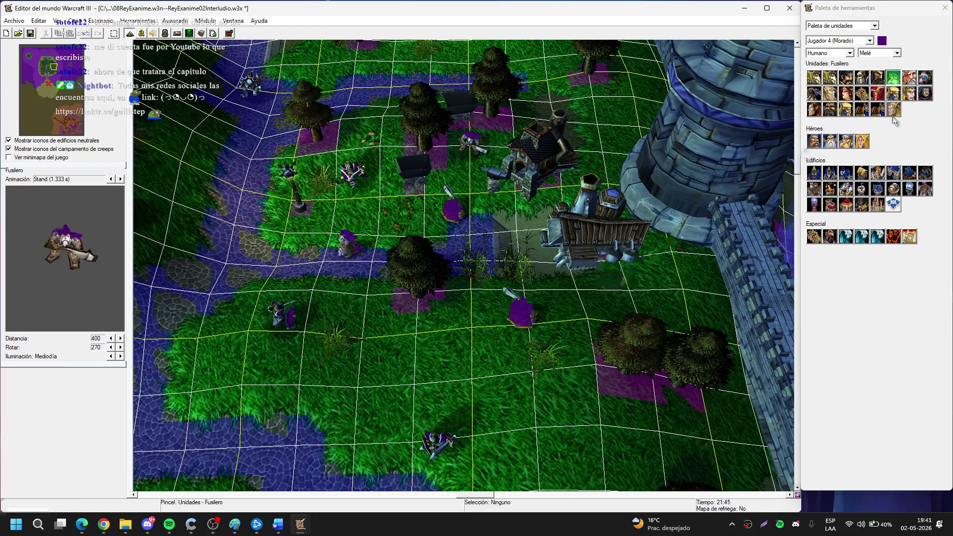
Place one more Campesino beside the river after briefly picking the Equipo Mortero.
{"action": "left_click", "coordinate": [909, 77]}
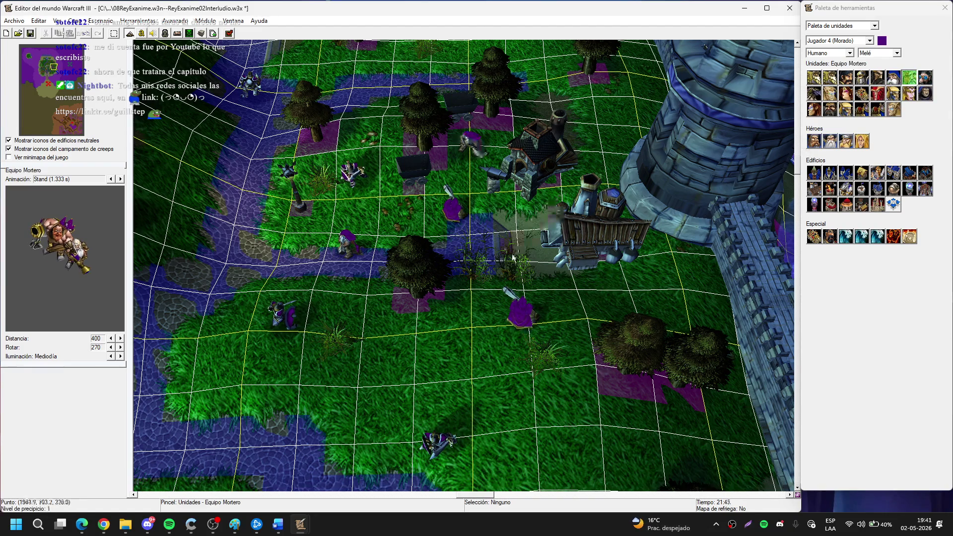
{"action": "key", "text": "Down"}
{"action": "key", "text": "Left"}
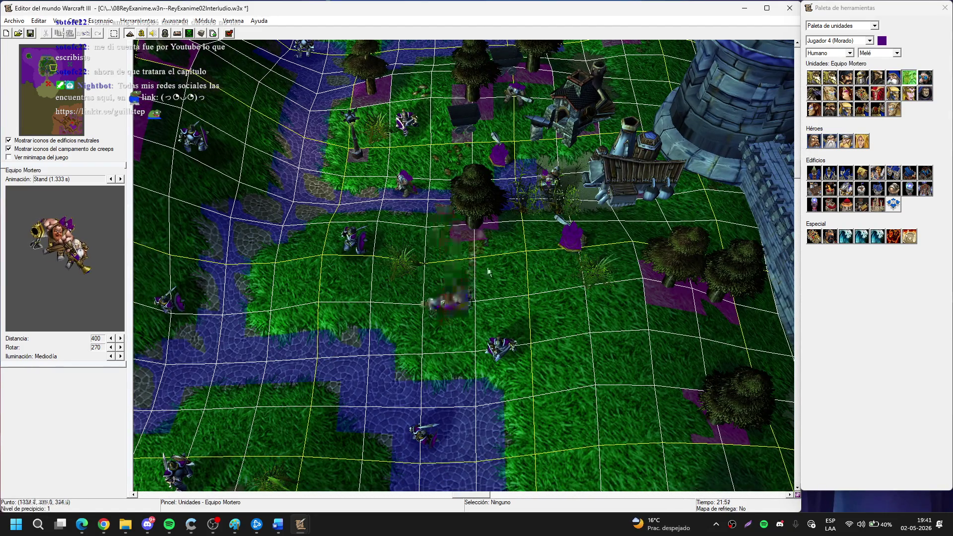
{"action": "key", "text": "Escape"}
{"action": "scroll", "coordinate": [411, 280], "scroll_direction": "down", "scroll_amount": 3}
{"action": "key", "text": "Down"}
{"action": "key", "text": "Right"}
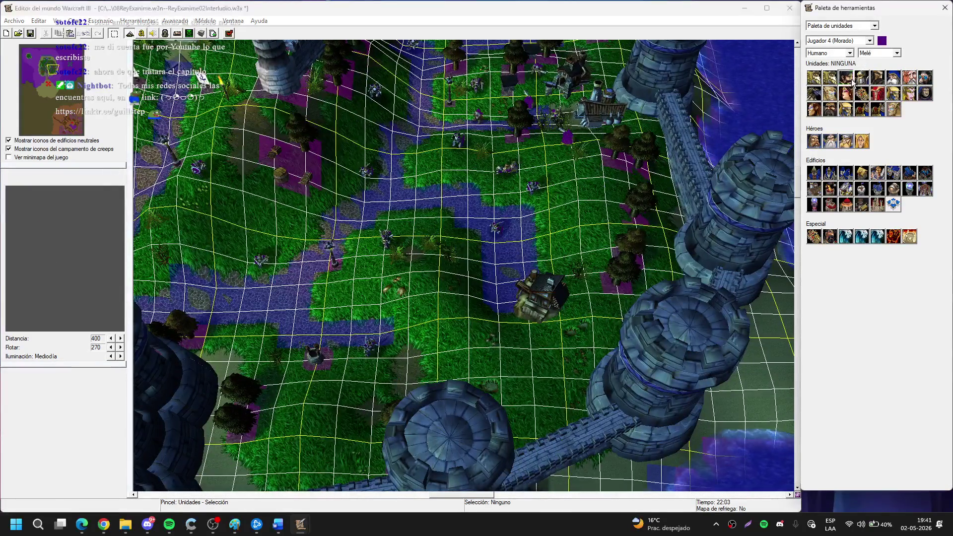
{"action": "left_click", "coordinate": [846, 77]}
{"action": "scroll", "coordinate": [443, 348], "scroll_direction": "up", "scroll_amount": 3}
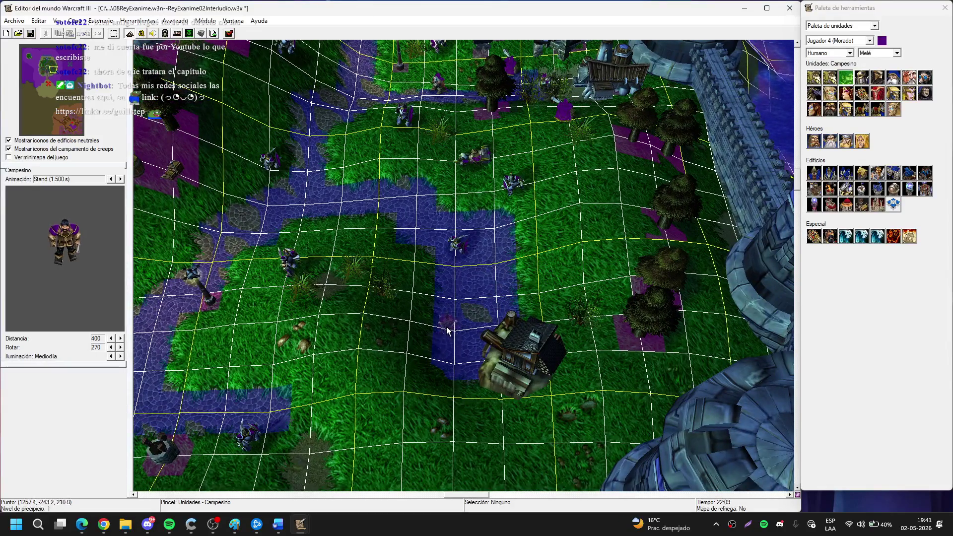
{"action": "left_click", "coordinate": [432, 427]}
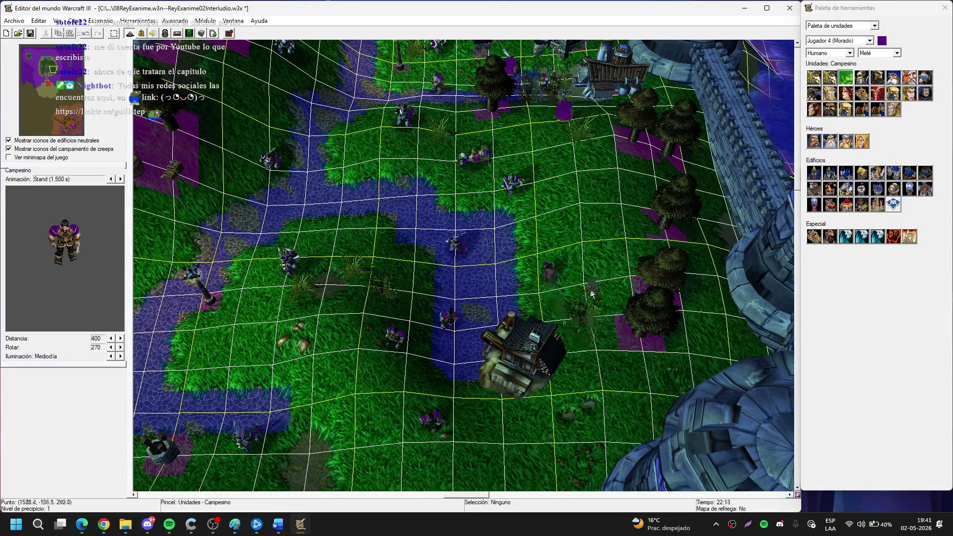
{"action": "key", "text": "Down"}
{"action": "key", "text": "Left"}
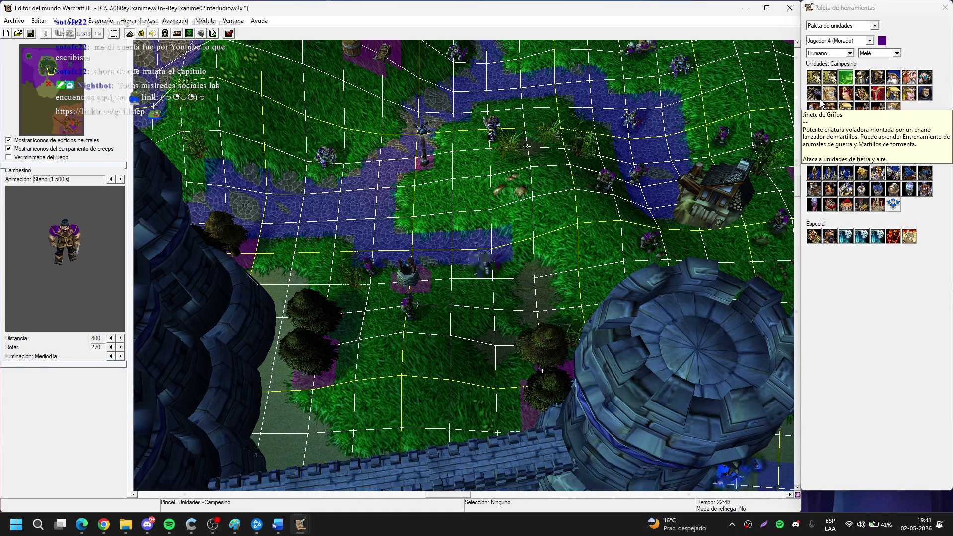
Pick the Caballero knight and pan across the town and castle tower areas.
{"action": "left_click", "coordinate": [877, 77]}
{"action": "scroll", "coordinate": [333, 195], "scroll_direction": "down", "scroll_amount": 3}
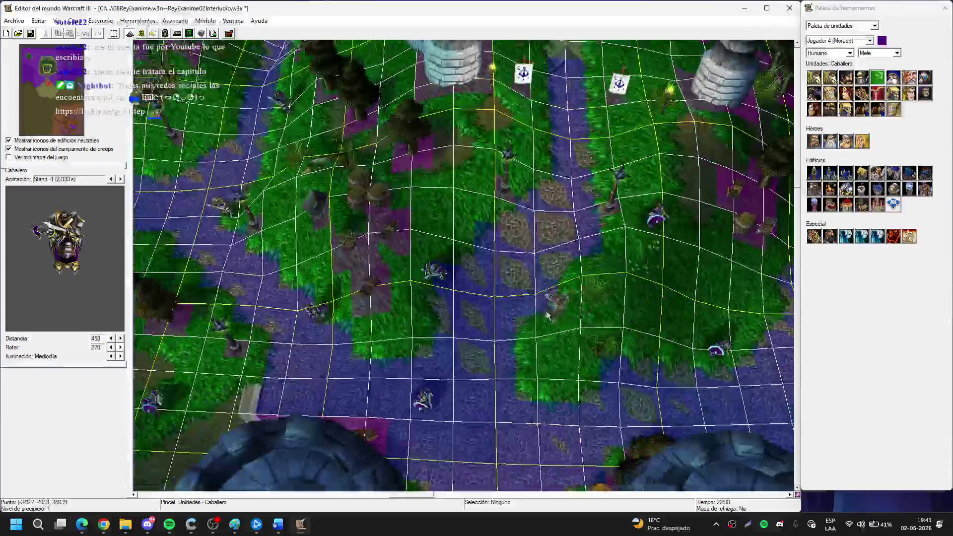
{"action": "key", "text": "Right"}
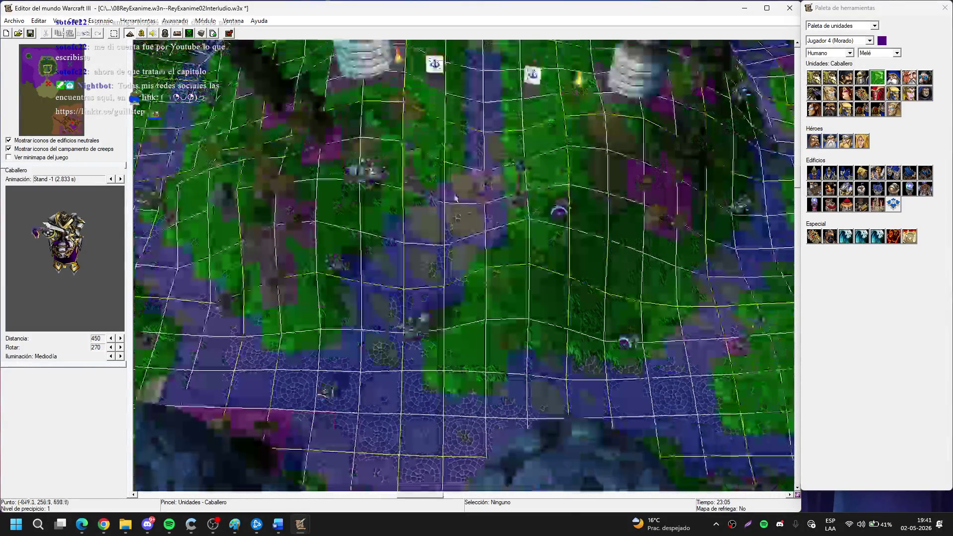
{"action": "key", "text": "Right"}
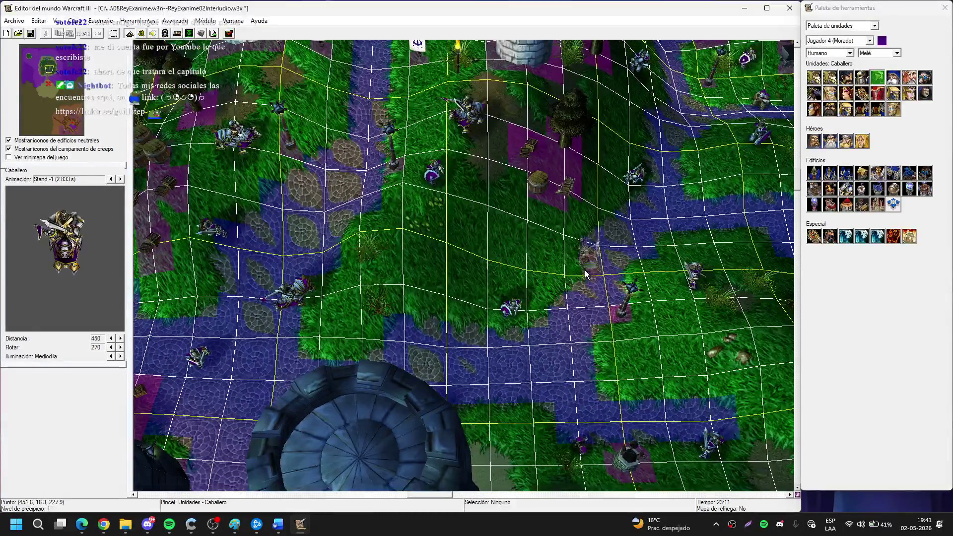
{"action": "key", "text": "Left"}
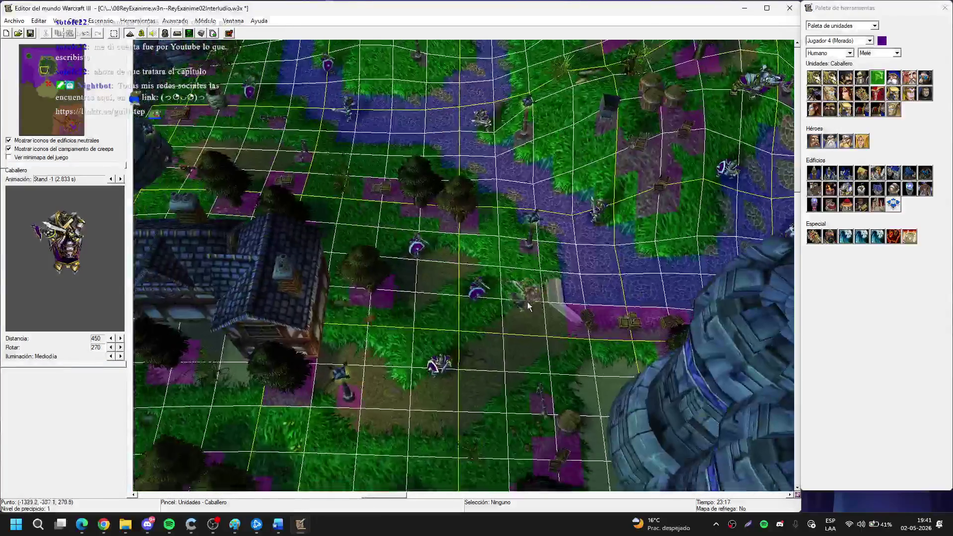
{"action": "key", "text": "Up"}
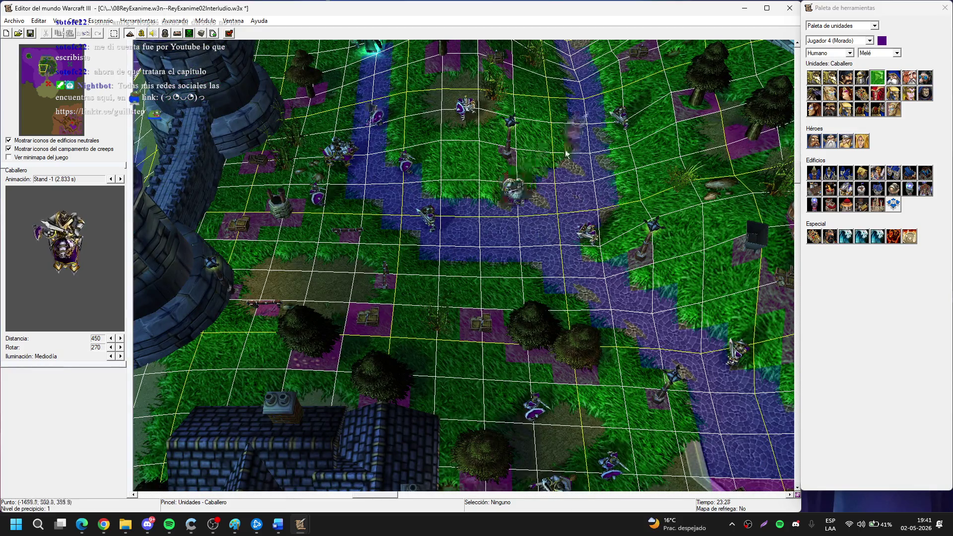
{"action": "key", "text": "Left"}
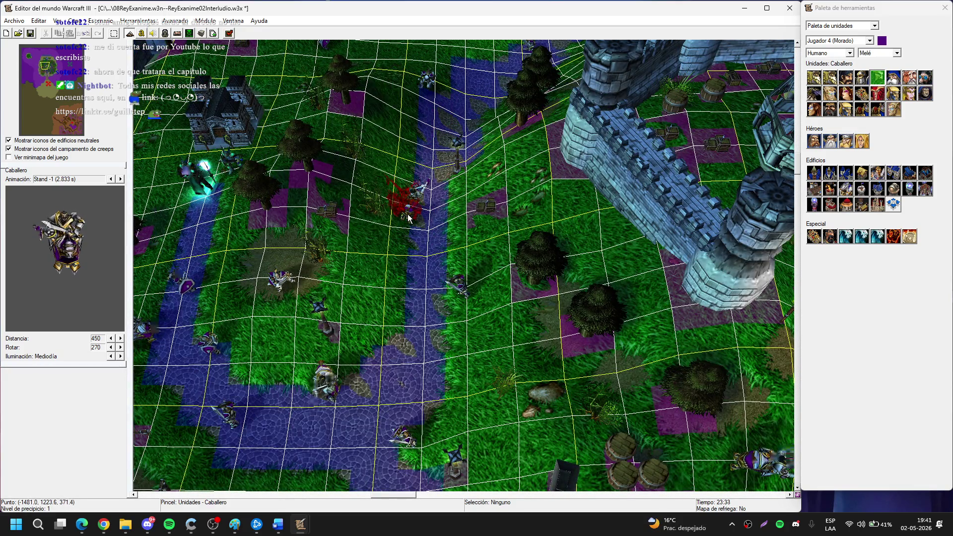
{"action": "key", "text": "Right"}
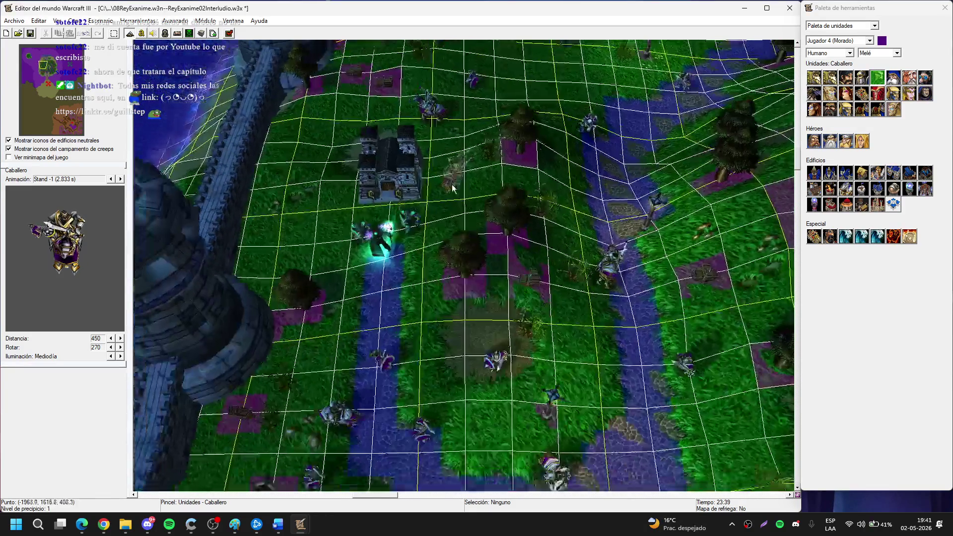
{"action": "key", "text": "Left"}
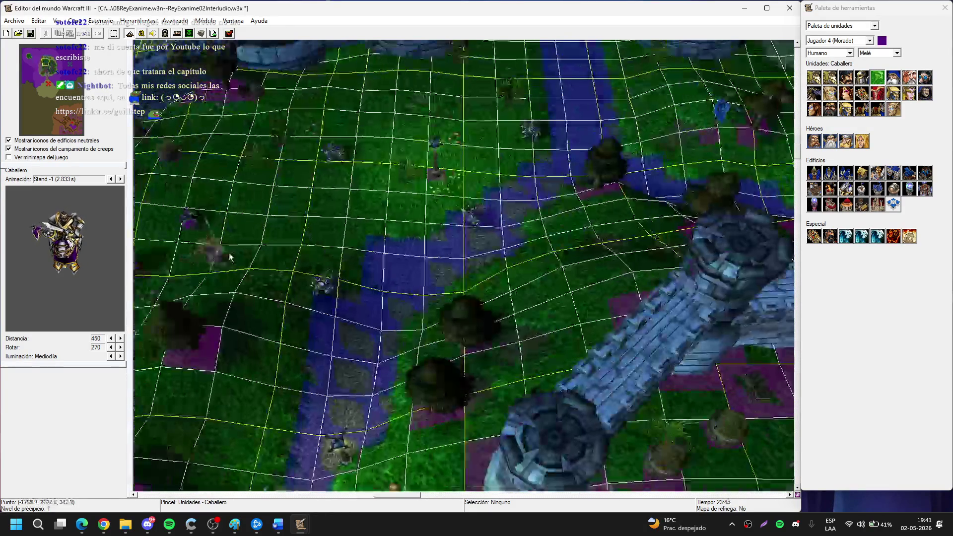
{"action": "key", "text": "Down"}
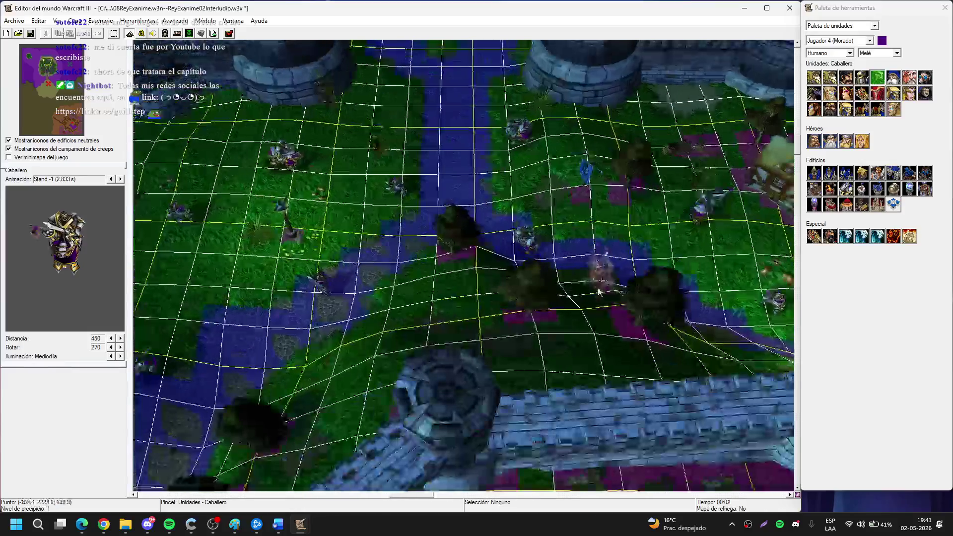
{"action": "key", "text": "Right"}
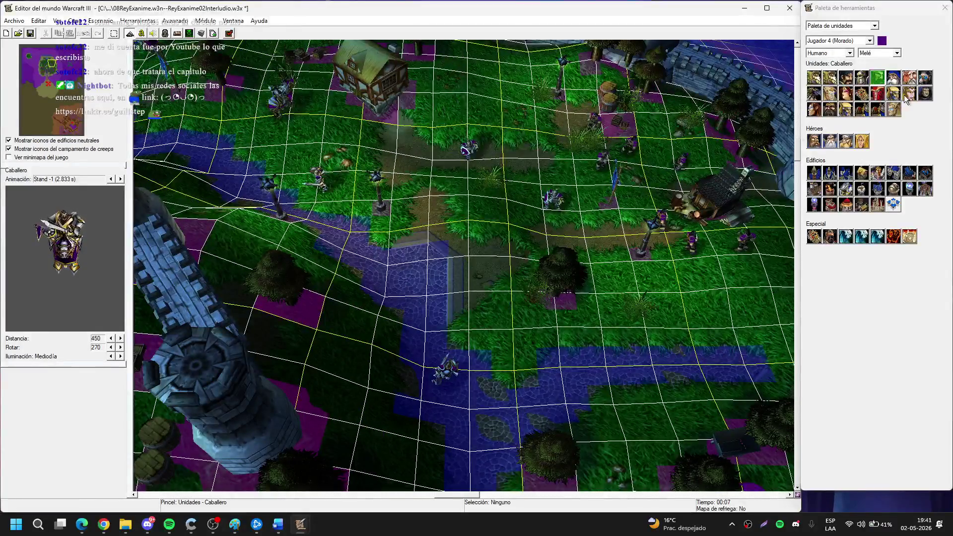
{"action": "left_click", "coordinate": [894, 77]}
Pan to the castle fountain and towers, then pick the Soldado raso footman.
{"action": "scroll", "coordinate": [426, 230], "scroll_direction": "up", "scroll_amount": 2}
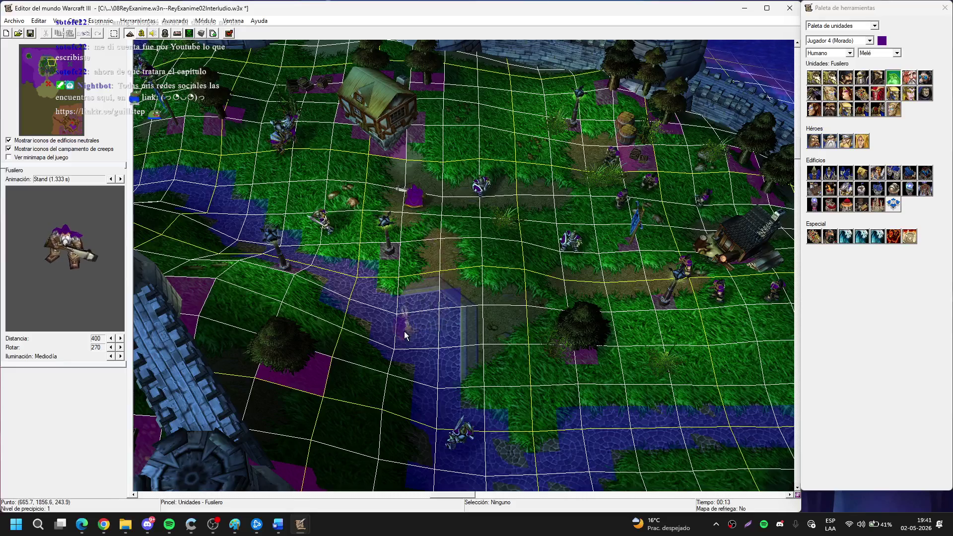
{"action": "key", "text": "Up"}
{"action": "key", "text": "Left"}
{"action": "key", "text": "Left"}
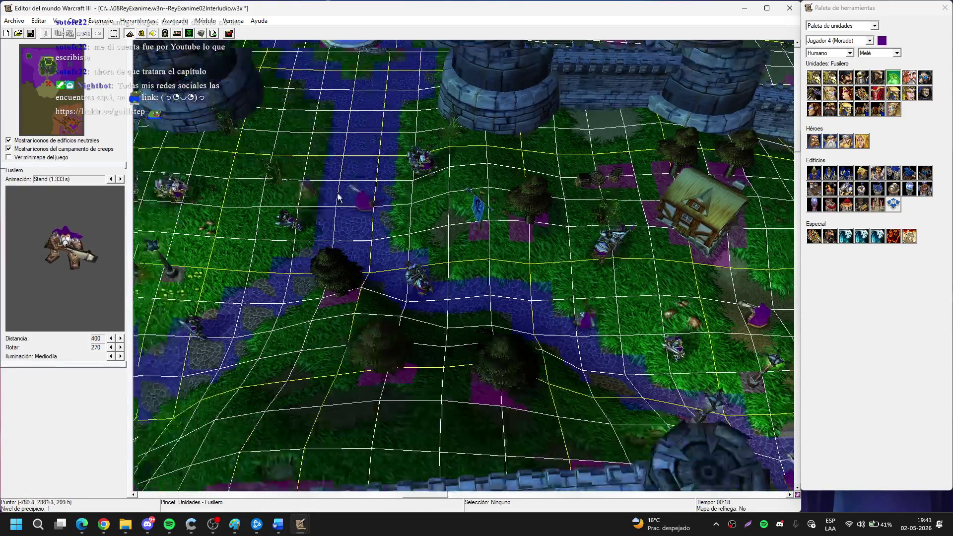
{"action": "key", "text": "Left"}
{"action": "key", "text": "Down"}
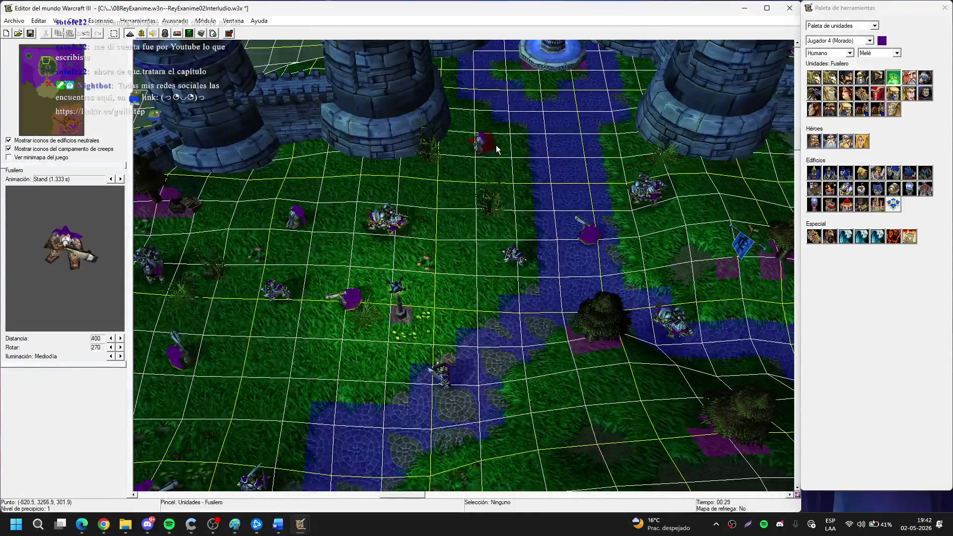
{"action": "key", "text": "Up"}
{"action": "key", "text": "Right"}
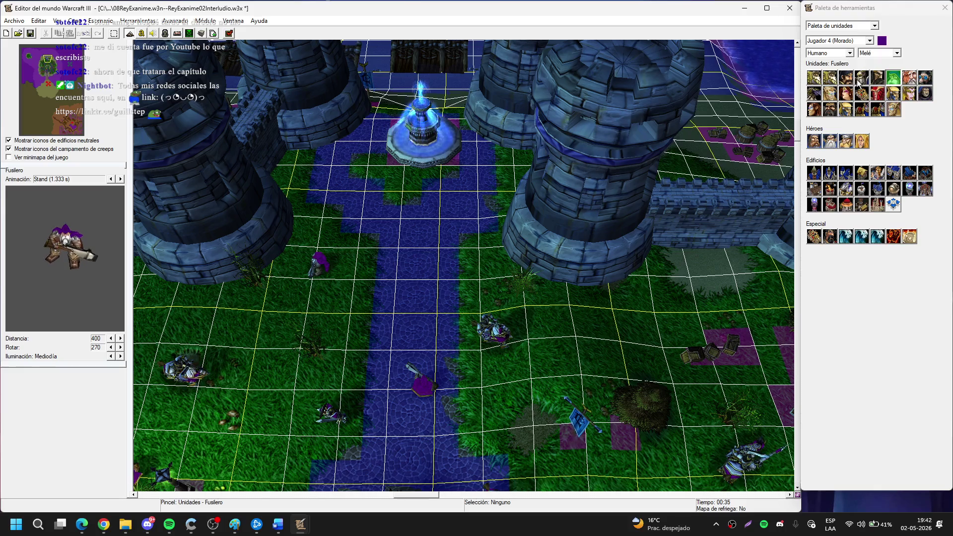
{"action": "left_click", "coordinate": [859, 81]}
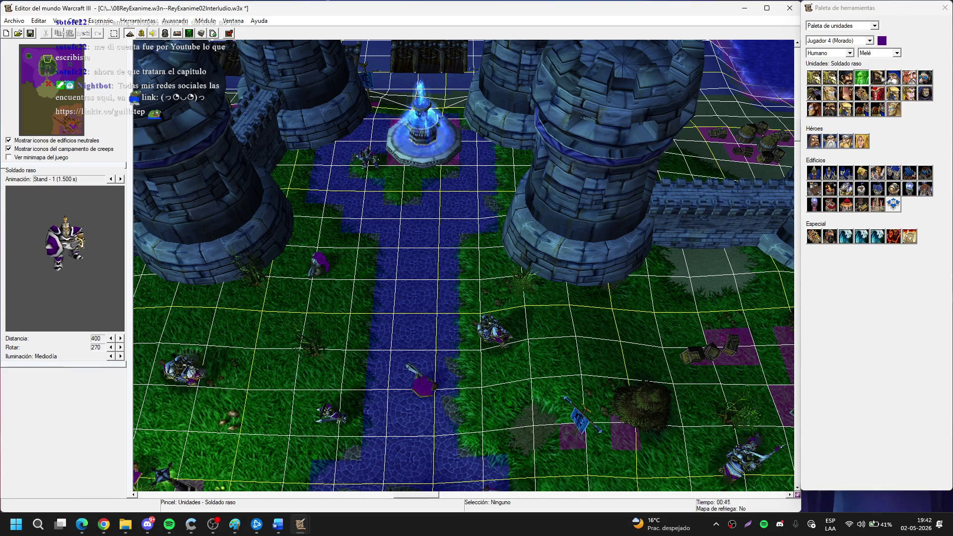
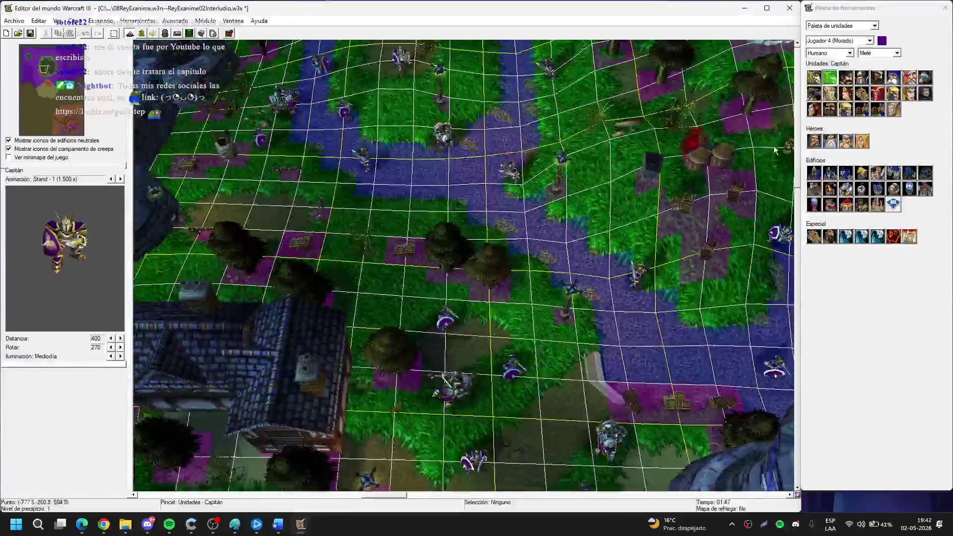
Pick the Equipo Mortero unit and pan across the town toward the castle.
{"action": "left_click", "coordinate": [906, 81]}
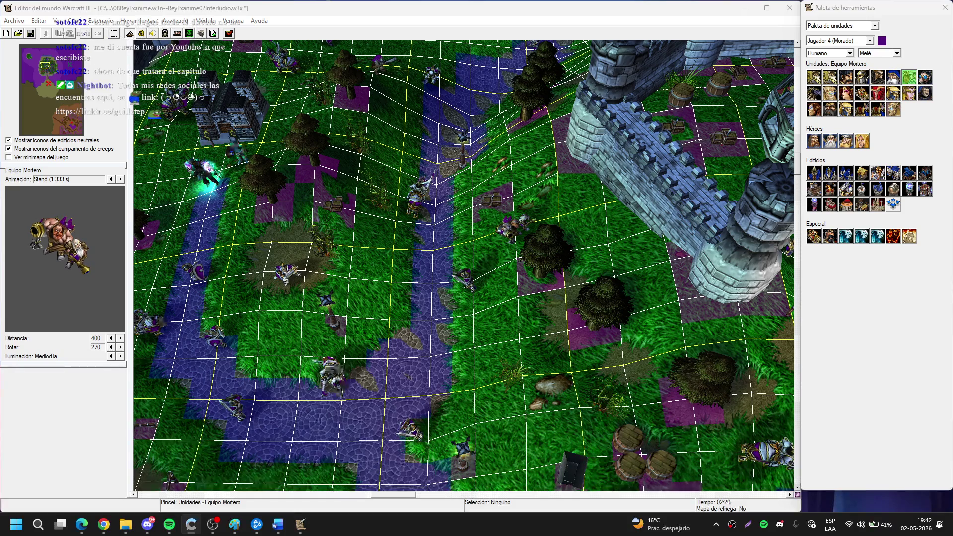
{"action": "key", "text": "Down"}
{"action": "key", "text": "Down"}
{"action": "key", "text": "Down"}
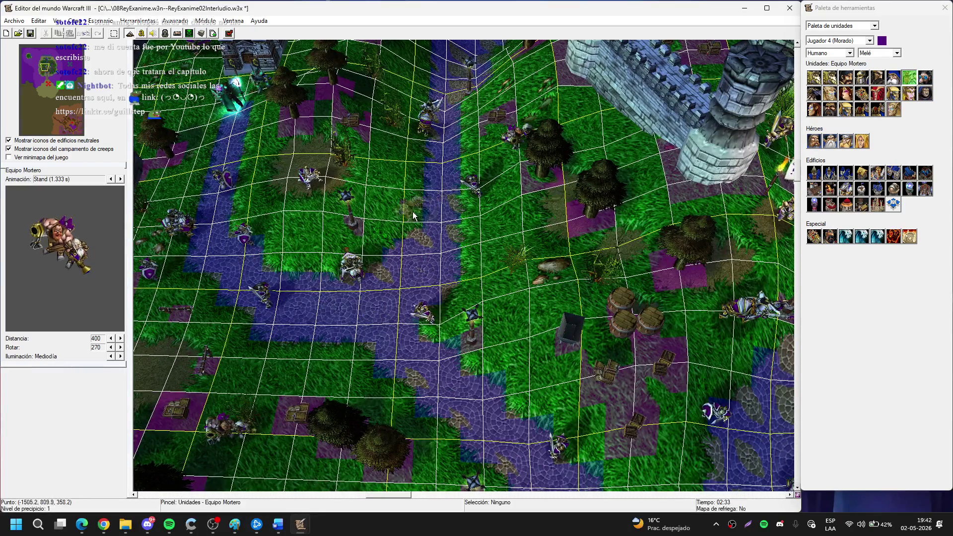
{"action": "key", "text": "Up"}
{"action": "key", "text": "Up"}
{"action": "key", "text": "Up"}
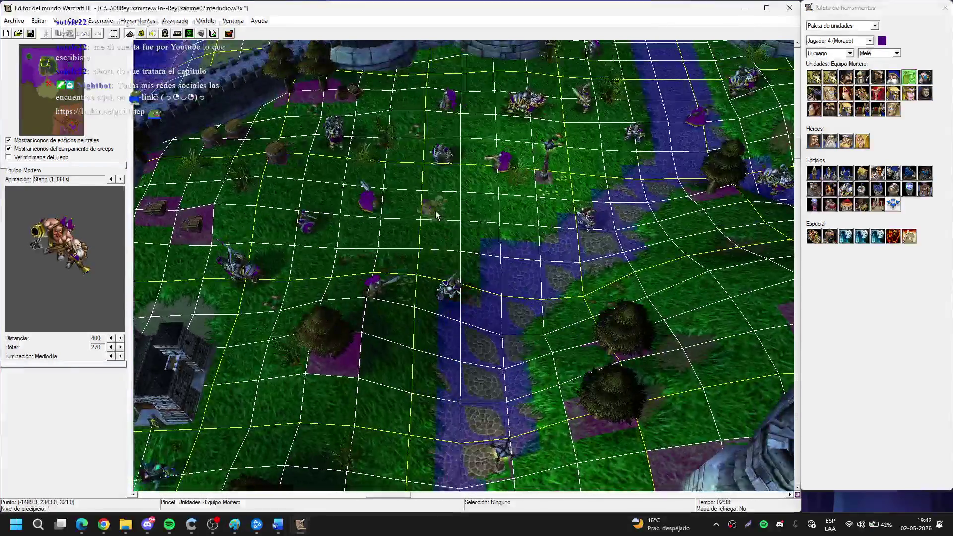
{"action": "key", "text": "Up"}
{"action": "key", "text": "Right"}
{"action": "key", "text": "Right"}
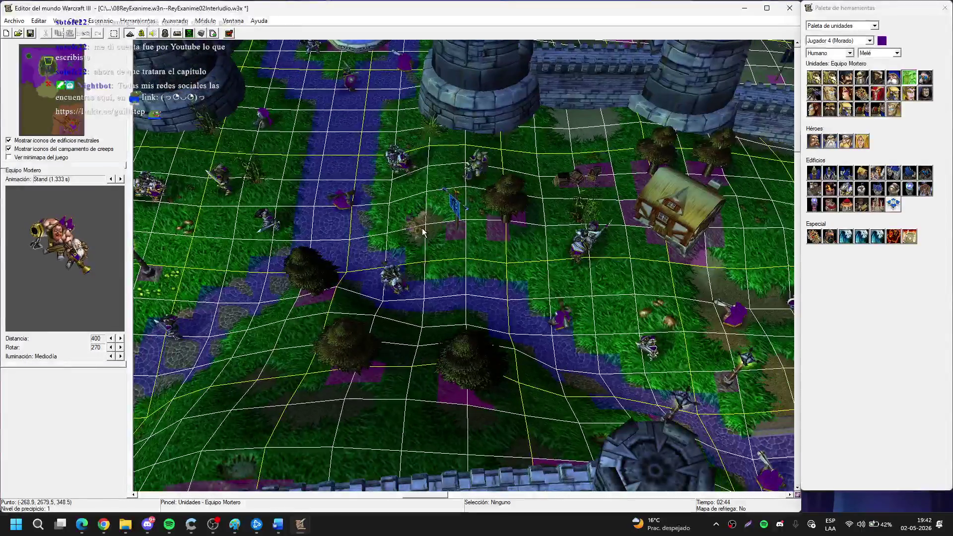
{"action": "mouse_move", "coordinate": [629, 316]}
{"action": "left_mouse_down"}
{"action": "mouse_move", "coordinate": [582, 270]}
{"action": "mouse_move", "coordinate": [522, 284]}
{"action": "left_mouse_up"}
{"action": "key", "text": "Right"}
{"action": "key", "text": "Right"}
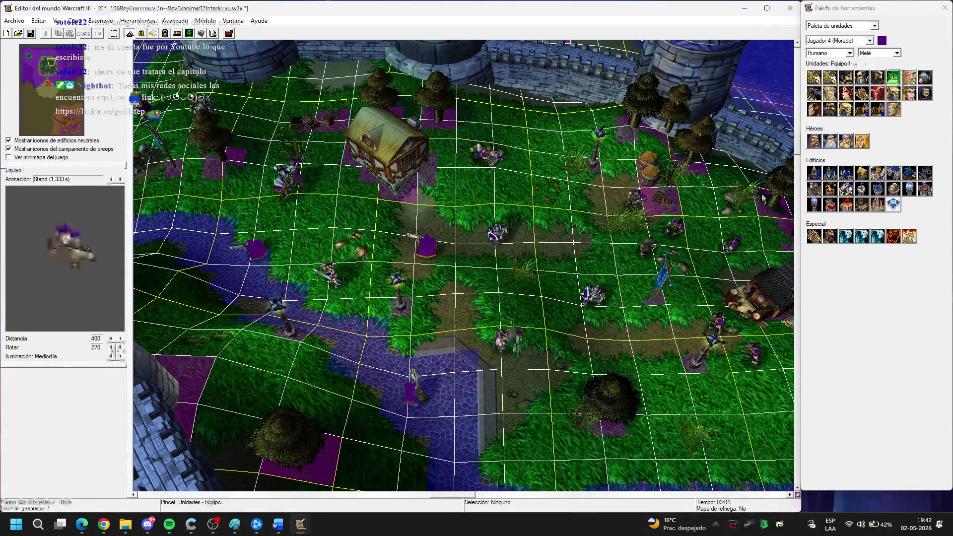
{"action": "key", "text": "Down"}
{"action": "key", "text": "Right"}
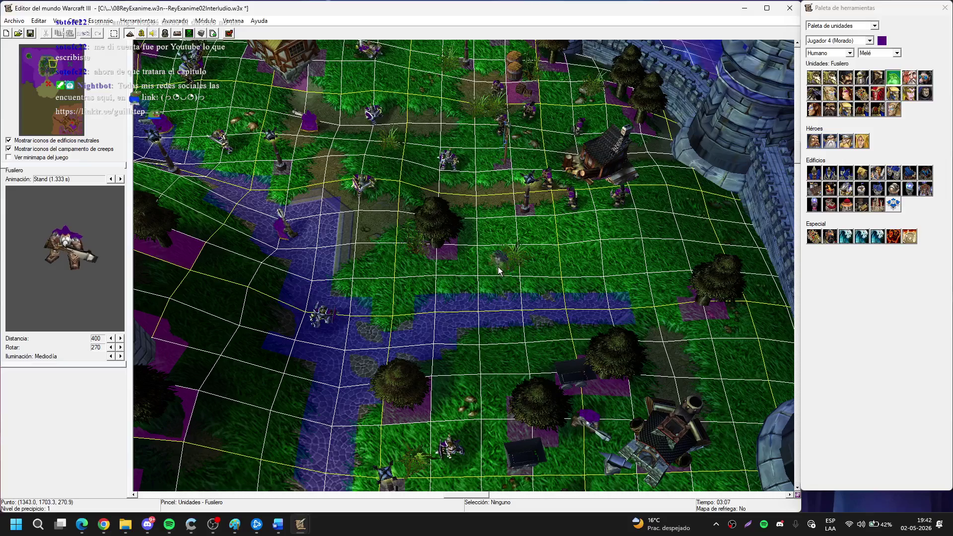
{"action": "key", "text": "Down"}
{"action": "key", "text": "Down"}
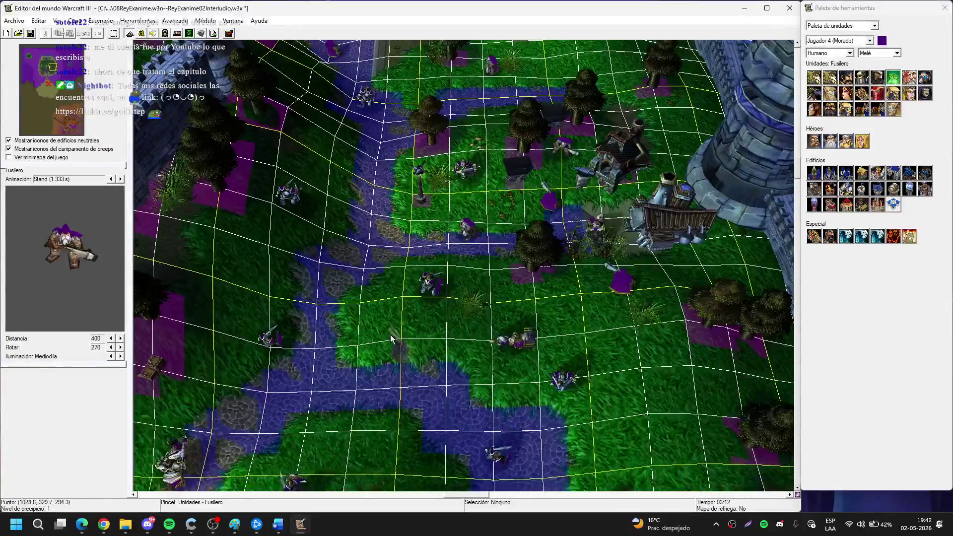
{"action": "key", "text": "Down"}
{"action": "key", "text": "Down"}
{"action": "key", "text": "Down"}
{"action": "key", "text": "Down"}
{"action": "key", "text": "Left"}
{"action": "key", "text": "Left"}
{"action": "key", "text": "Down"}
{"action": "key", "text": "Left"}
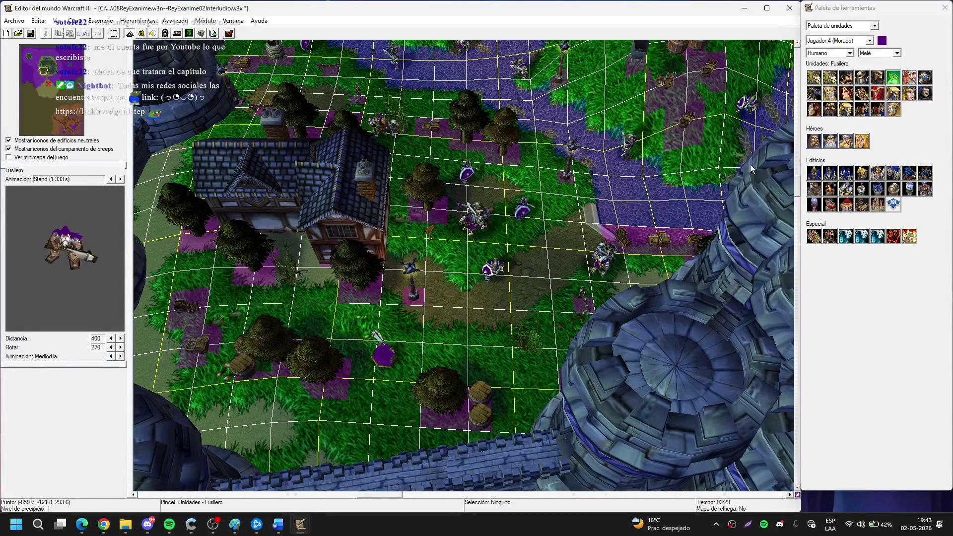
Pick the Campesino unit and pan past the castle gate and bridge to the harbor docks.
{"action": "left_click", "coordinate": [846, 77]}
{"action": "key", "text": "Down"}
{"action": "key", "text": "Left"}
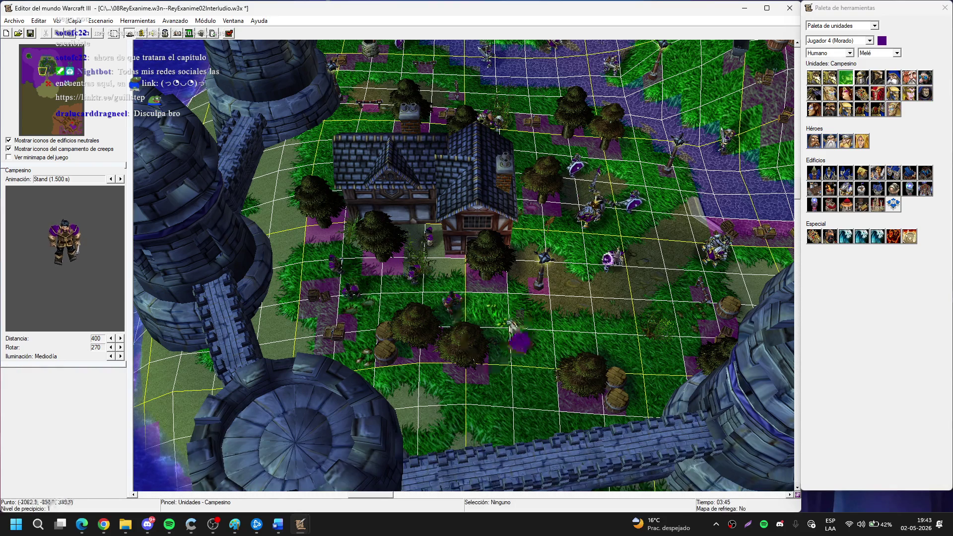
{"action": "key", "text": "Up"}
{"action": "key", "text": "Left"}
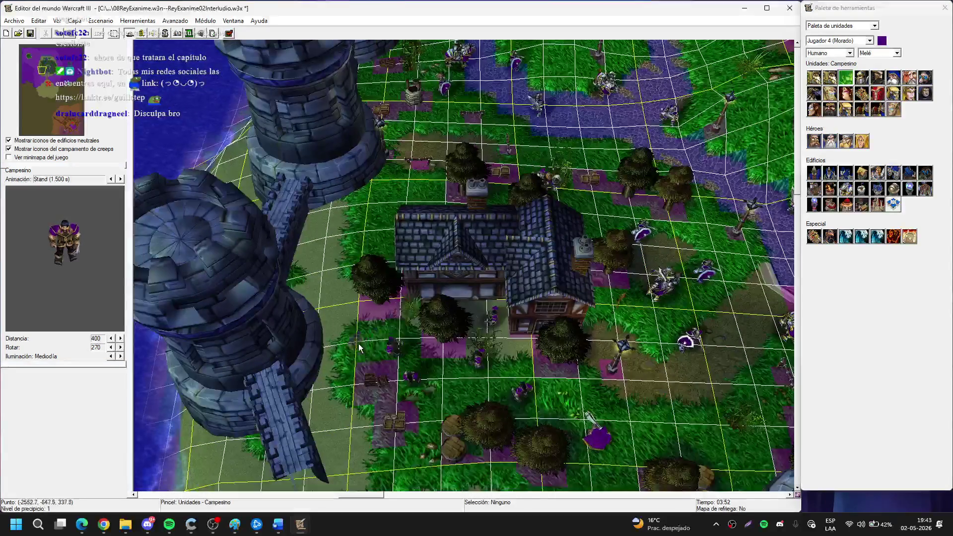
{"action": "key", "text": "Down"}
{"action": "key", "text": "Right"}
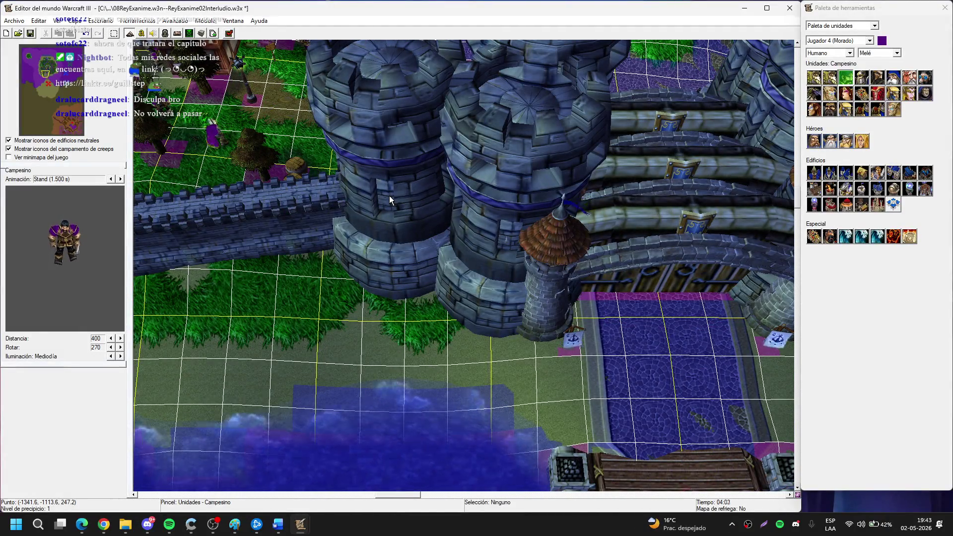
{"action": "key", "text": "Up"}
{"action": "key", "text": "Down"}
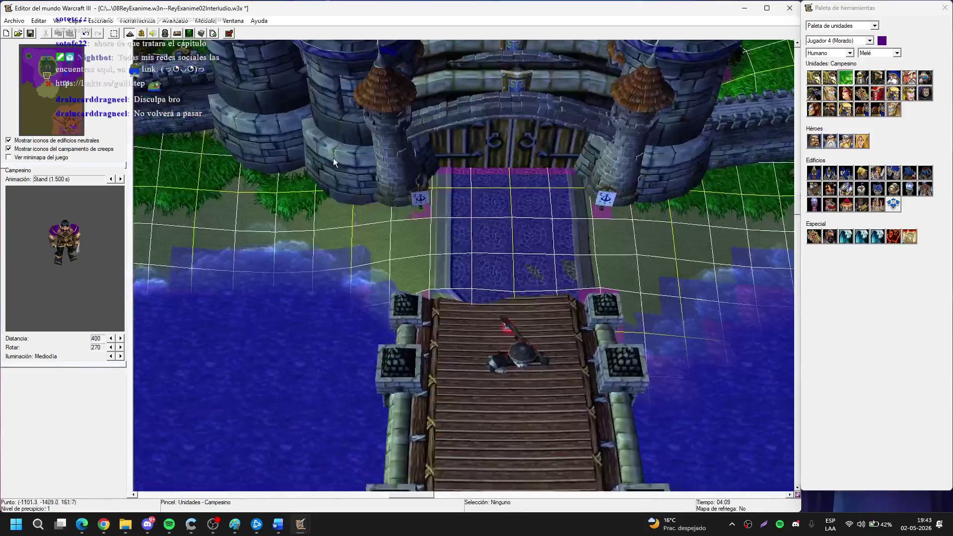
{"action": "key", "text": "Up"}
{"action": "key", "text": "Left"}
{"action": "key", "text": "Up"}
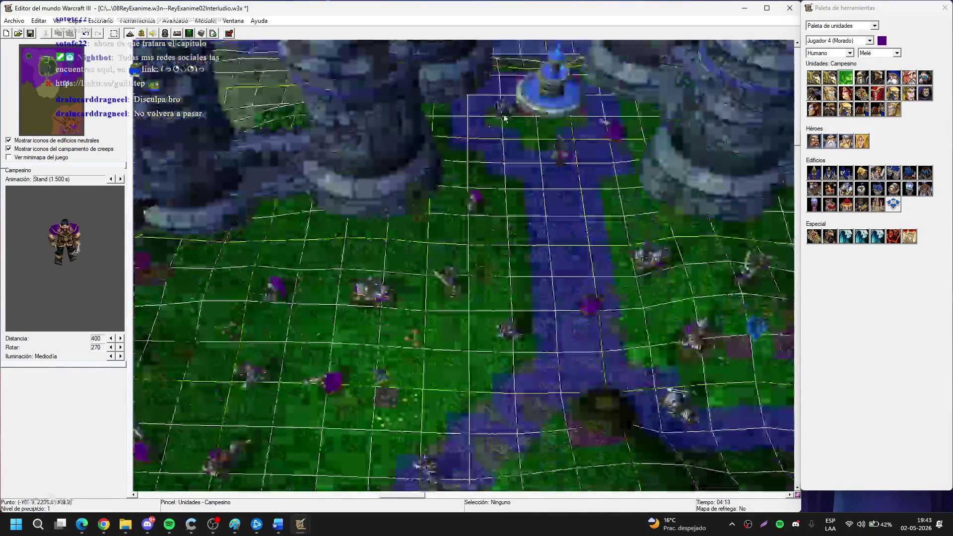
{"action": "key", "text": "Up"}
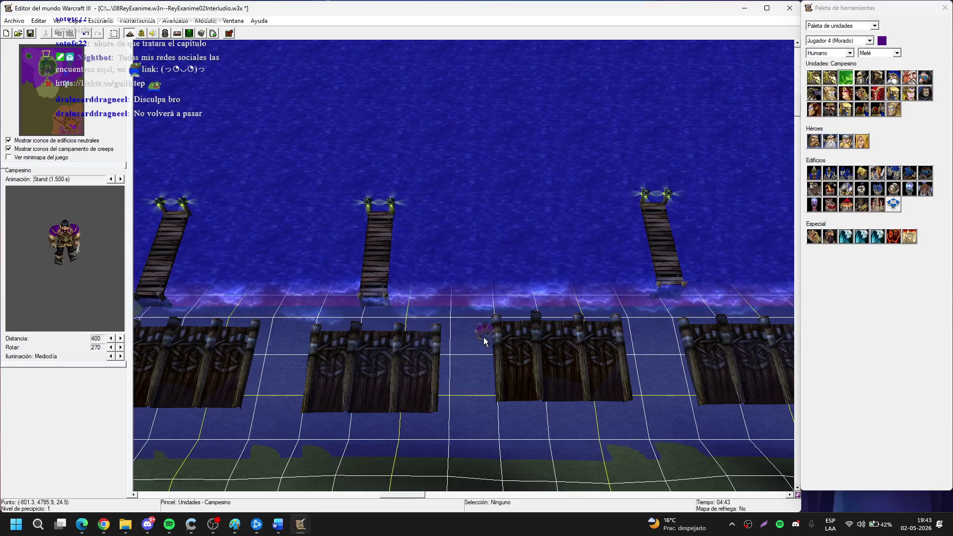
In doodad mode, select five Orgrimmar wall pieces and set their X scale to 200.
{"action": "key", "text": "d"}
{"action": "key", "text": "Right"}
{"action": "scroll", "coordinate": [361, 392], "scroll_direction": "down", "scroll_amount": 5}
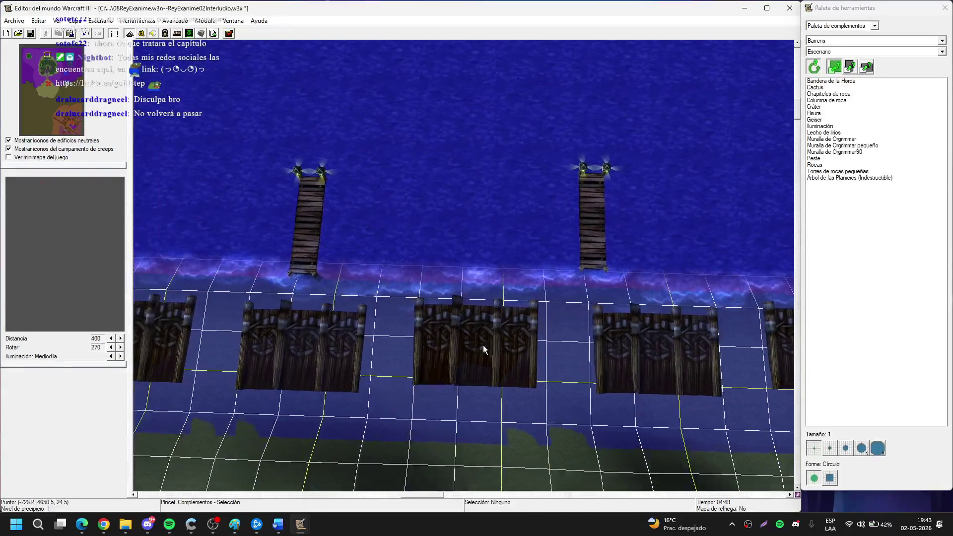
{"action": "left_click_drag", "start_coordinate": [227, 354], "coordinate": [739, 305]}
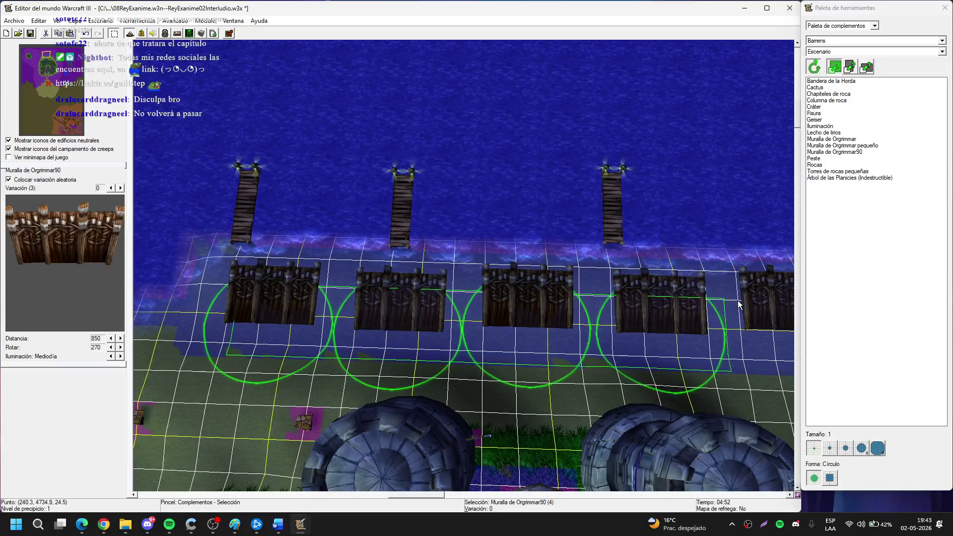
{"action": "left_click", "coordinate": [739, 305], "text": "shift"}
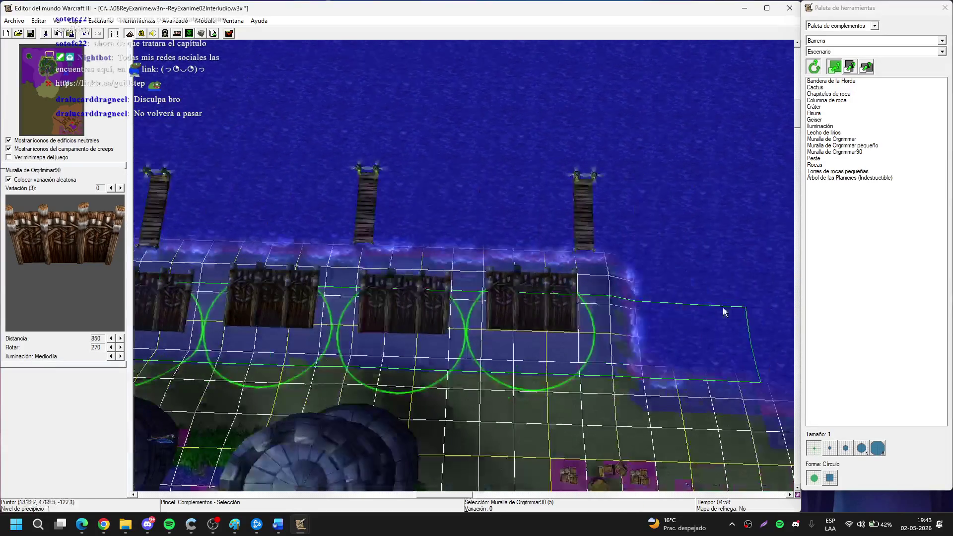
{"action": "key", "text": "Right"}
{"action": "double_click", "coordinate": [587, 306]}
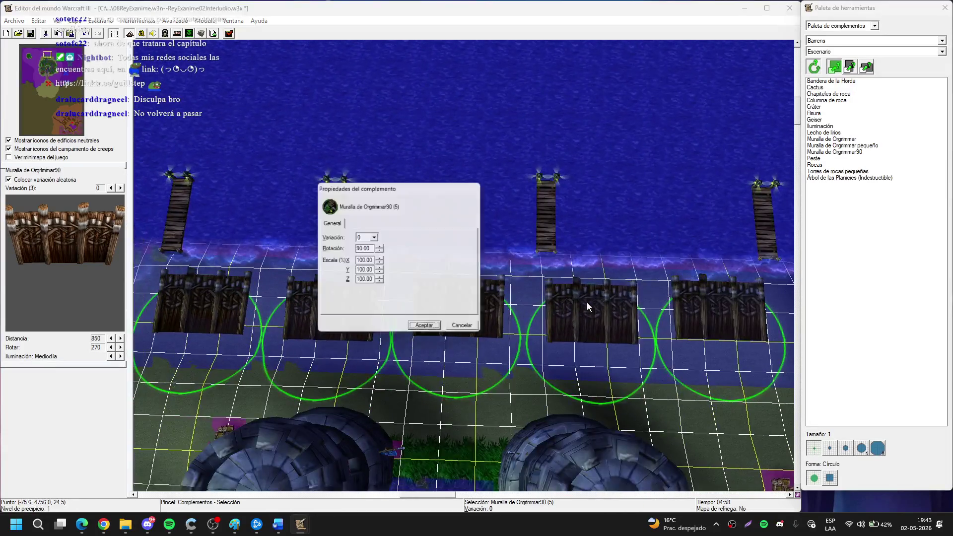
{"action": "key", "text": "Tab"}
{"action": "key", "text": "Tab"}
{"action": "type", "text": "200"}
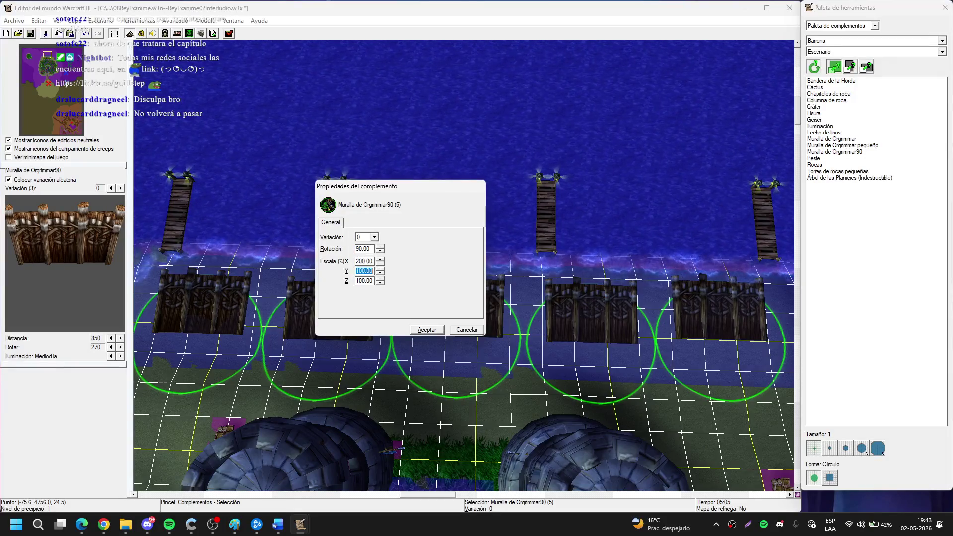
{"action": "key", "text": "Return"}
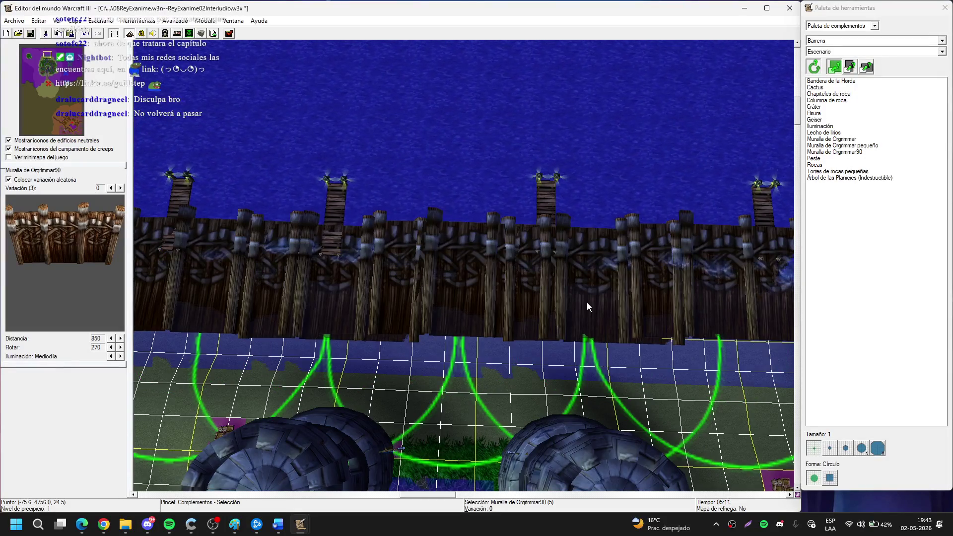
Hide the water and enter X scale 200 for a single wall piece.
{"action": "mouse_move", "coordinate": [587, 302]}
{"action": "left_mouse_down"}
{"action": "mouse_move", "coordinate": [315, 283]}
{"action": "mouse_move", "coordinate": [381, 323]}
{"action": "mouse_move", "coordinate": [545, 381]}
{"action": "mouse_move", "coordinate": [494, 355]}
{"action": "mouse_move", "coordinate": [514, 328]}
{"action": "left_mouse_up"}
{"action": "key", "text": "p"}
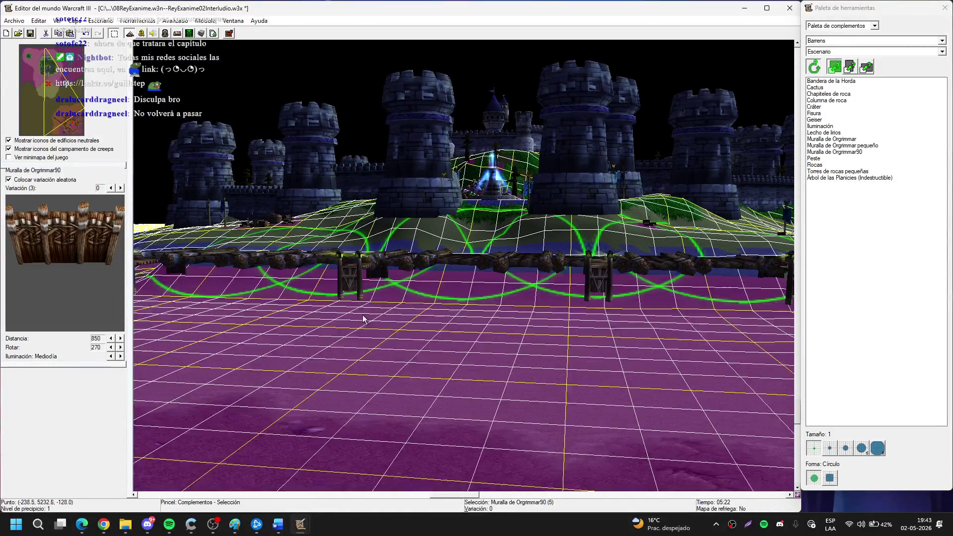
{"action": "scroll", "coordinate": [398, 406], "scroll_direction": "up", "scroll_amount": 3}
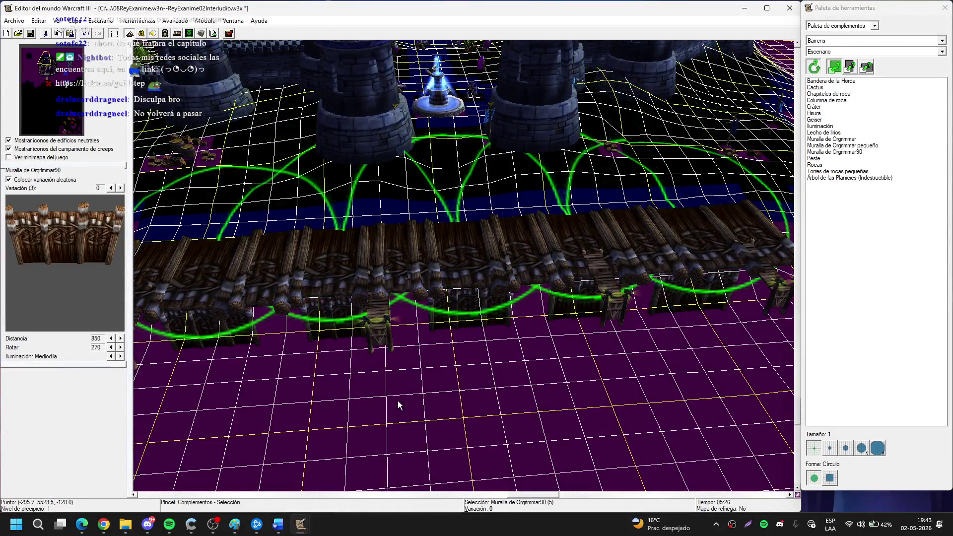
{"action": "scroll", "coordinate": [399, 407], "scroll_direction": "down", "scroll_amount": 2}
{"action": "left_click", "coordinate": [318, 308]}
{"action": "left_click_drag", "start_coordinate": [294, 341], "coordinate": [411, 285]}
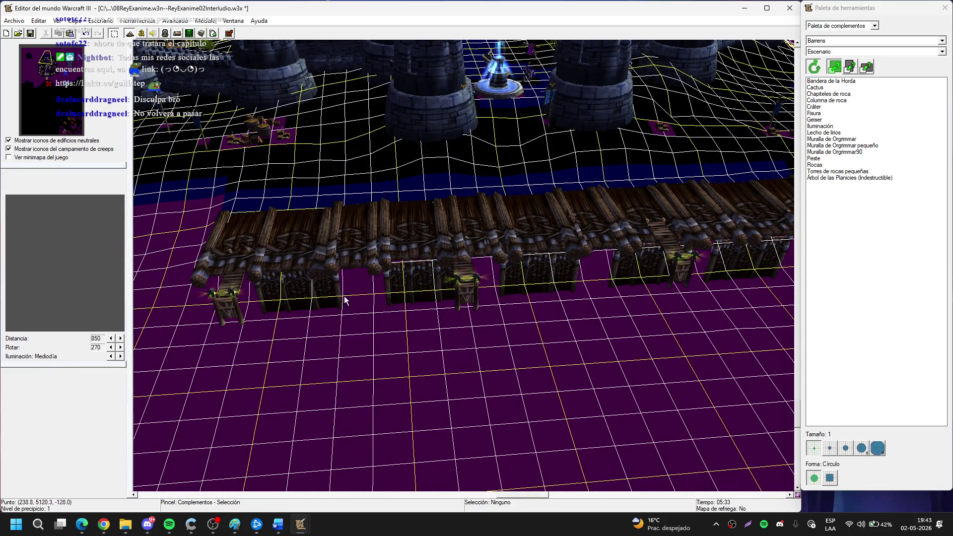
{"action": "double_click", "coordinate": [326, 289]}
{"action": "key", "text": "Tab"}
{"action": "key", "text": "Tab"}
{"action": "type", "text": "200"}
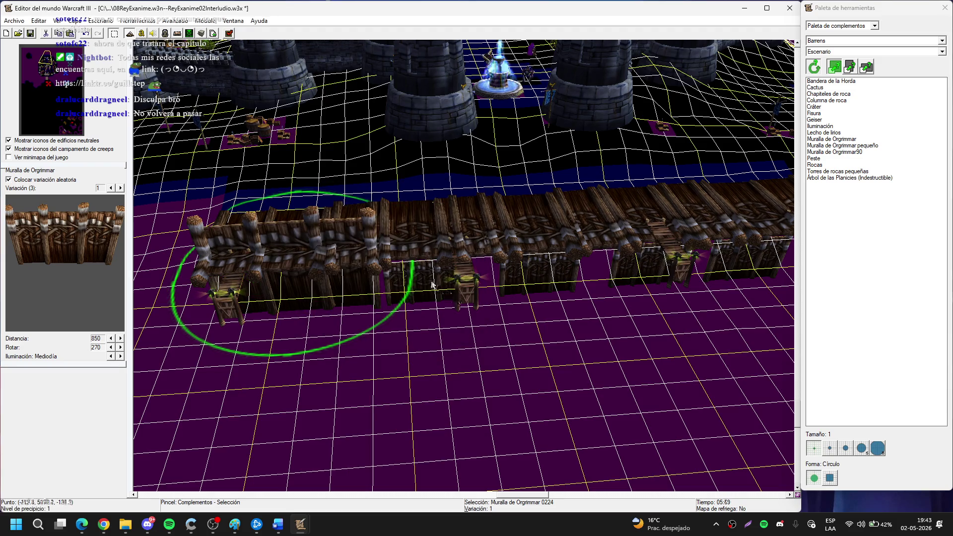
Apply the enlarged 200 scale to three more Orgrimmar wall pieces.
{"action": "double_click", "coordinate": [430, 284]}
{"action": "key", "text": "Tab"}
{"action": "key", "text": "Tab"}
{"action": "type", "text": "200"}
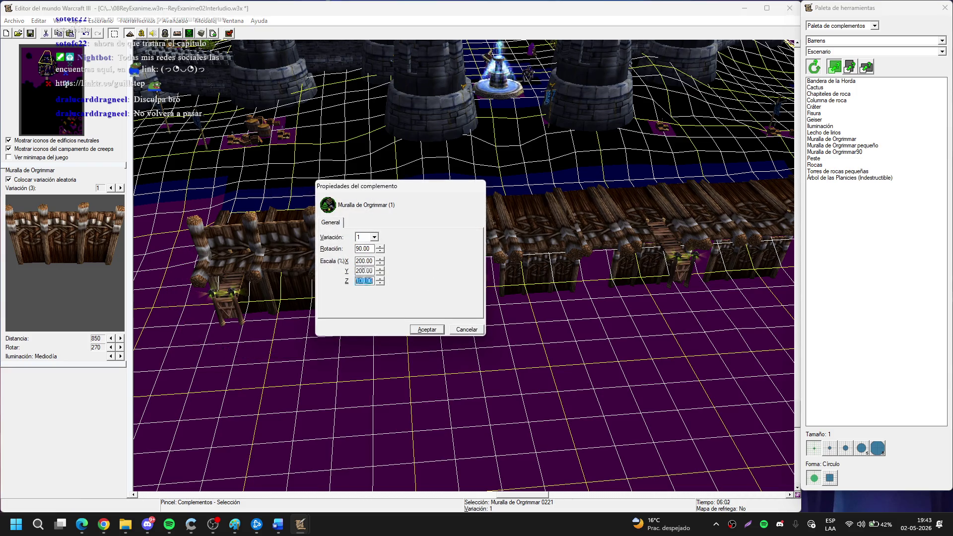
{"action": "type", "text": "0"}
{"action": "key", "text": "Return"}
{"action": "left_click_drag", "start_coordinate": [525, 301], "coordinate": [302, 331]}
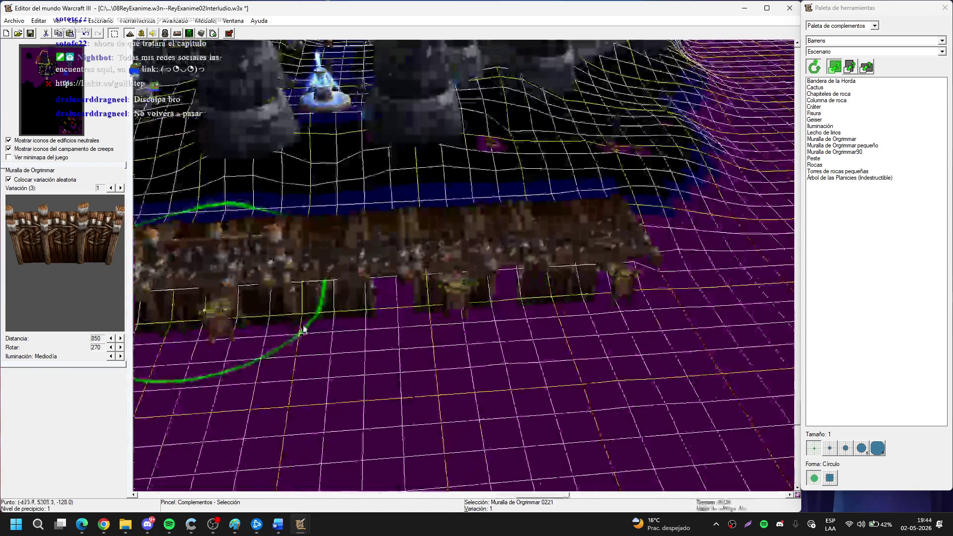
{"action": "left_click", "coordinate": [333, 311]}
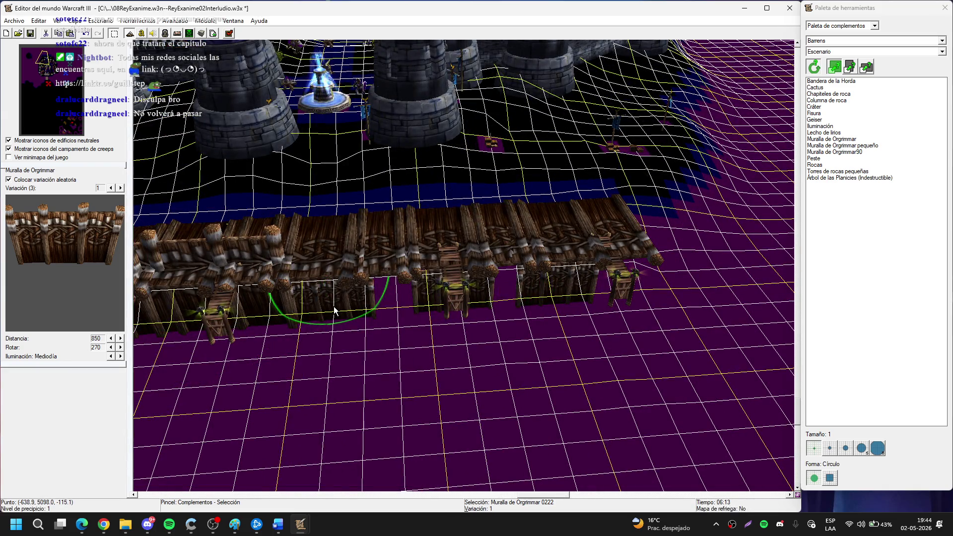
{"action": "double_click", "coordinate": [334, 310]}
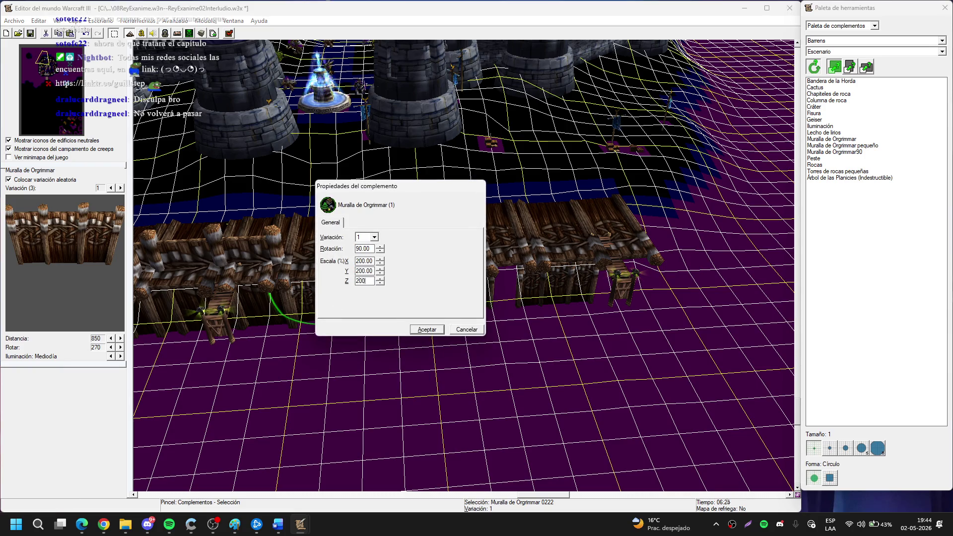
{"action": "key", "text": "Return"}
{"action": "double_click", "coordinate": [558, 285]}
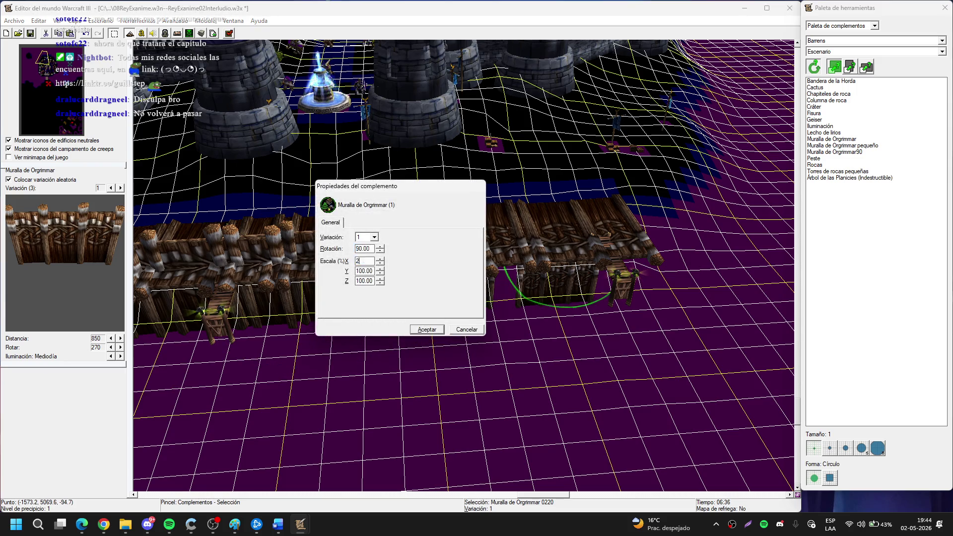
{"action": "key", "text": "Return"}
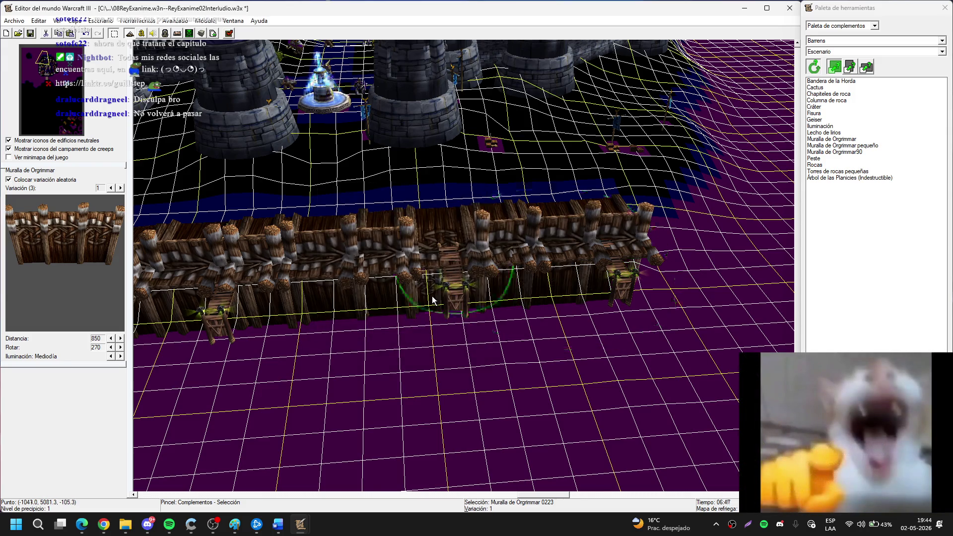
Set the central wall piece's X and Y scale to 200 and apply it.
{"action": "double_click", "coordinate": [432, 296]}
{"action": "key", "text": "Tab"}
{"action": "key", "text": "Tab"}
{"action": "type", "text": "200"}
{"action": "key", "text": "Tab"}
{"action": "type", "text": "20"}
{"action": "key", "text": "Return"}
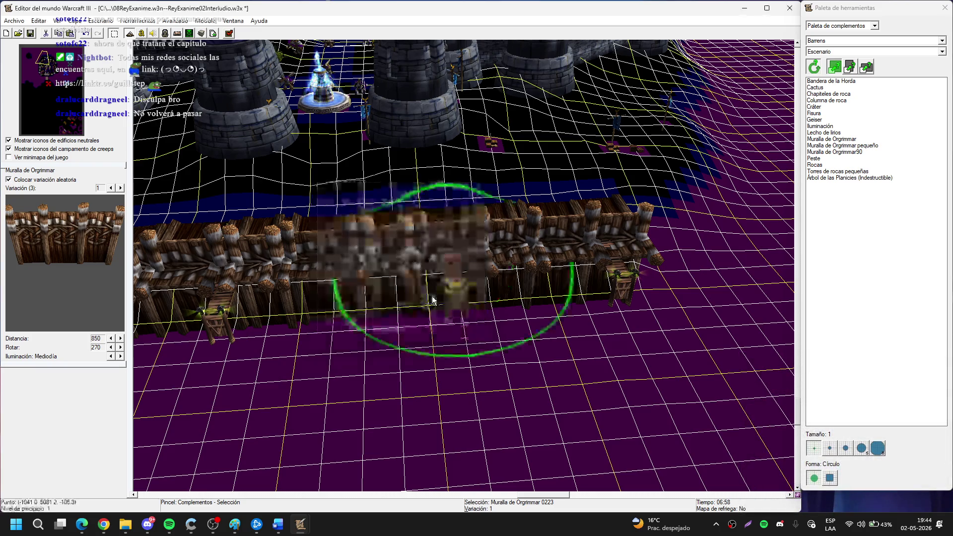
{"action": "mouse_move", "coordinate": [407, 284]}
{"action": "left_mouse_down"}
{"action": "mouse_move", "coordinate": [110, 338]}
{"action": "mouse_move", "coordinate": [545, 386]}
{"action": "mouse_move", "coordinate": [623, 279]}
{"action": "left_mouse_up"}
Select wall pieces above the water and reposition one along the dock.
{"action": "left_click_drag", "start_coordinate": [694, 226], "coordinate": [635, 270]}
{"action": "mouse_move", "coordinate": [520, 291]}
{"action": "left_mouse_down"}
{"action": "mouse_move", "coordinate": [546, 304]}
{"action": "mouse_move", "coordinate": [440, 323]}
{"action": "mouse_move", "coordinate": [560, 214]}
{"action": "mouse_move", "coordinate": [476, 372]}
{"action": "mouse_move", "coordinate": [497, 303]}
{"action": "mouse_move", "coordinate": [466, 374]}
{"action": "mouse_move", "coordinate": [520, 311]}
{"action": "mouse_move", "coordinate": [518, 333]}
{"action": "mouse_move", "coordinate": [442, 417]}
{"action": "mouse_move", "coordinate": [404, 334]}
{"action": "left_mouse_up"}
{"action": "left_click", "coordinate": [381, 395]}
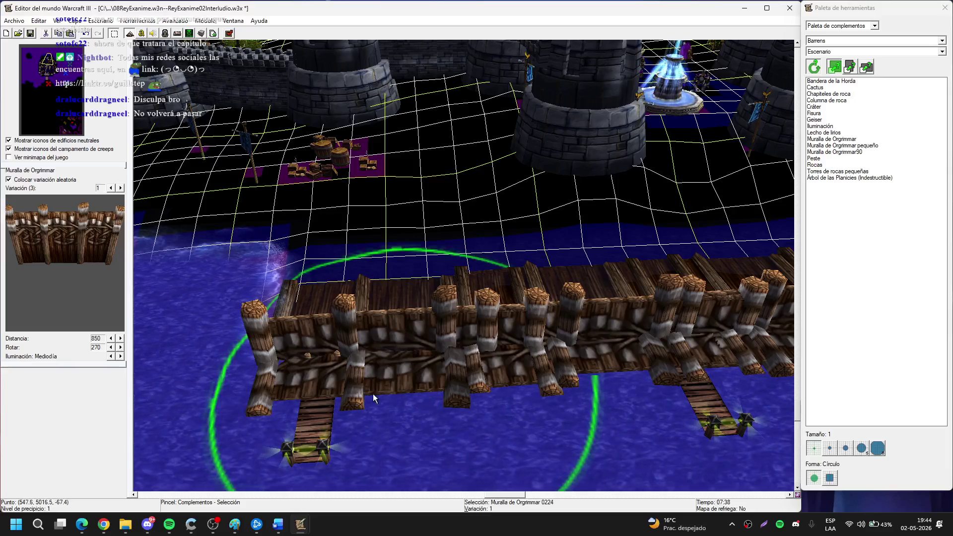
{"action": "mouse_move", "coordinate": [428, 422]}
{"action": "left_mouse_down"}
{"action": "mouse_move", "coordinate": [431, 332]}
{"action": "mouse_move", "coordinate": [373, 304]}
{"action": "mouse_move", "coordinate": [413, 263]}
{"action": "mouse_move", "coordinate": [371, 309]}
{"action": "mouse_move", "coordinate": [329, 434]}
{"action": "left_mouse_up"}
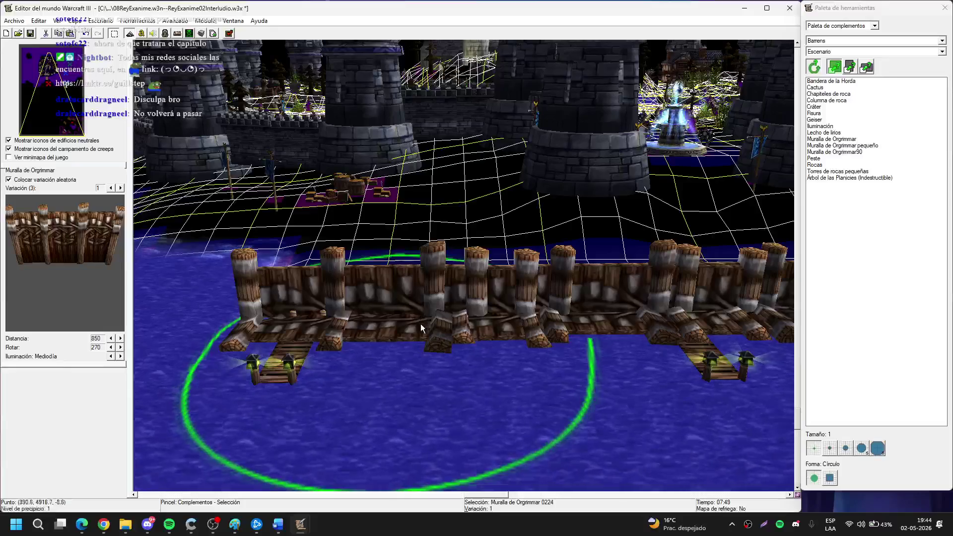
{"action": "left_click", "coordinate": [406, 285]}
{"action": "mouse_move", "coordinate": [406, 285]}
{"action": "left_mouse_down"}
{"action": "mouse_move", "coordinate": [347, 424]}
{"action": "mouse_move", "coordinate": [431, 362]}
{"action": "mouse_move", "coordinate": [514, 200]}
{"action": "mouse_move", "coordinate": [506, 212]}
{"action": "left_mouse_up"}
{"action": "left_click", "coordinate": [427, 348]}
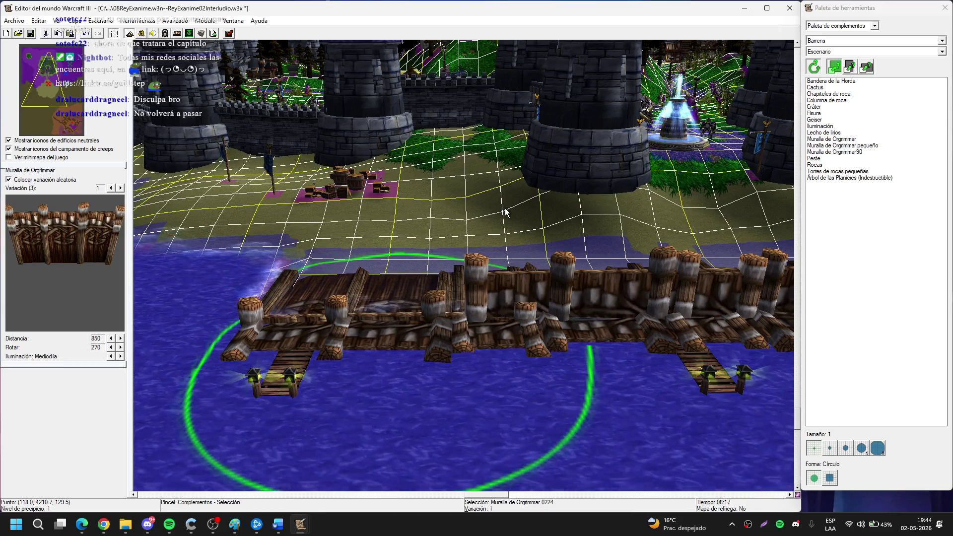
{"action": "scroll", "coordinate": [576, 264], "scroll_direction": "up", "scroll_amount": 1}
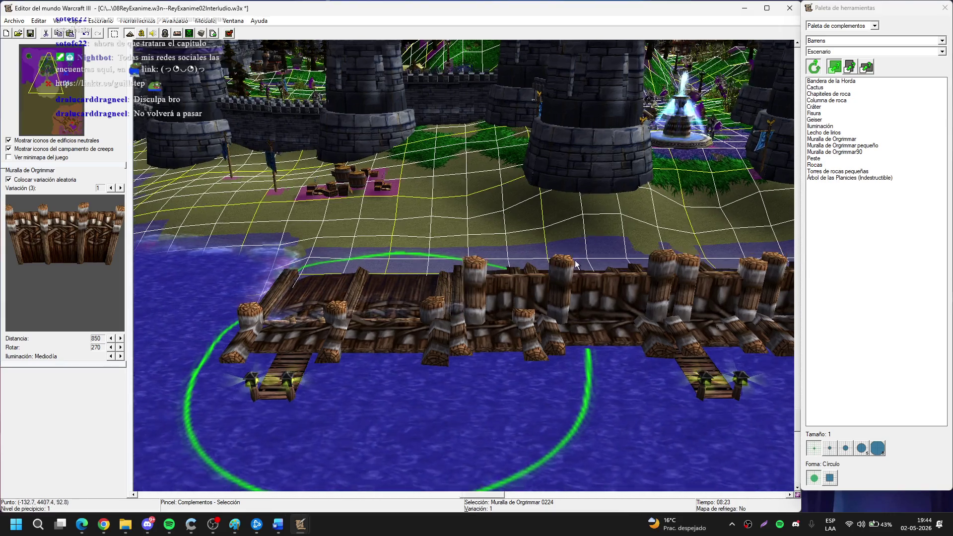
{"action": "scroll", "coordinate": [586, 281], "scroll_direction": "up", "scroll_amount": 5}
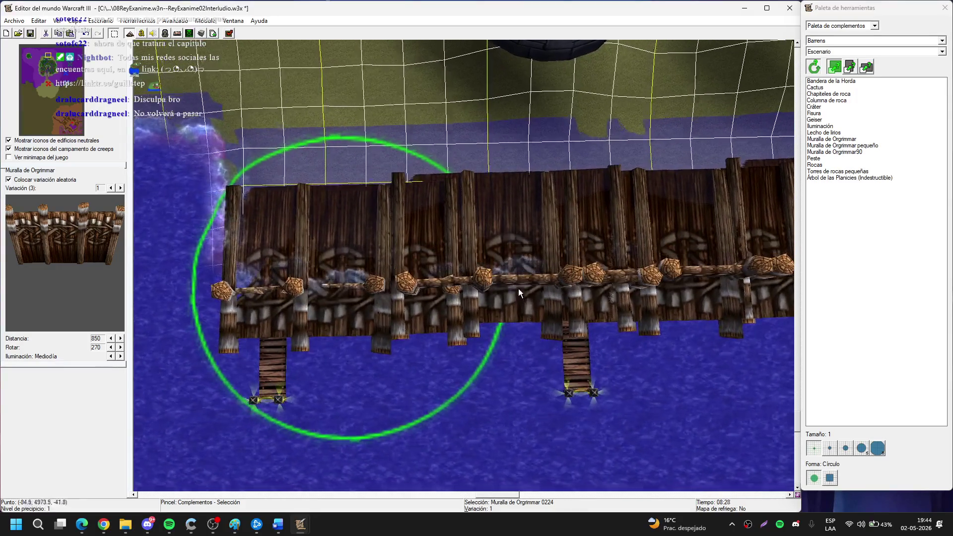
{"action": "scroll", "coordinate": [517, 276], "scroll_direction": "down", "scroll_amount": 3}
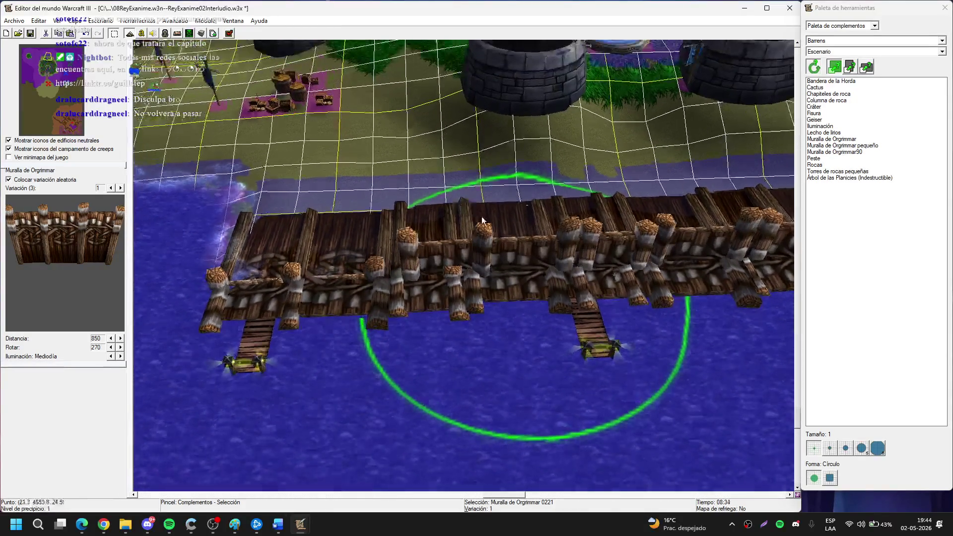
{"action": "left_click", "coordinate": [505, 221]}
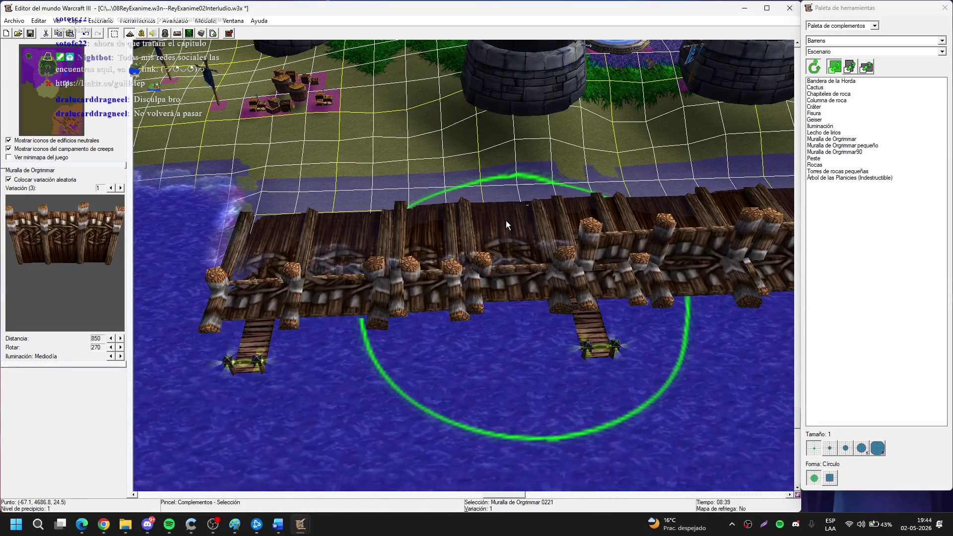
Shift further wall pieces back into a straight line along the dock.
{"action": "scroll", "coordinate": [577, 237], "scroll_direction": "up", "scroll_amount": 3}
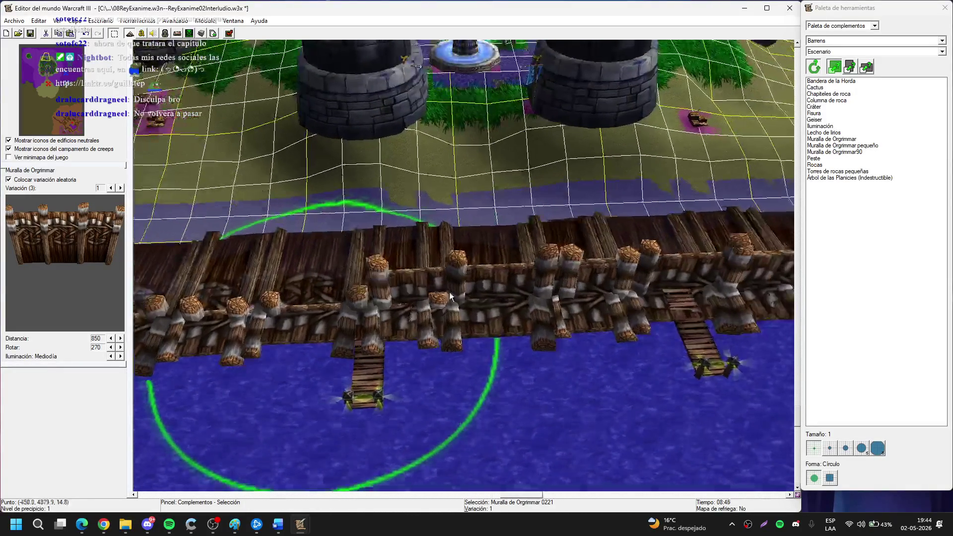
{"action": "left_click", "coordinate": [492, 278]}
{"action": "left_click", "coordinate": [492, 279]}
{"action": "scroll", "coordinate": [491, 278], "scroll_direction": "up", "scroll_amount": 1}
{"action": "left_click_drag", "start_coordinate": [543, 293], "coordinate": [560, 278]}
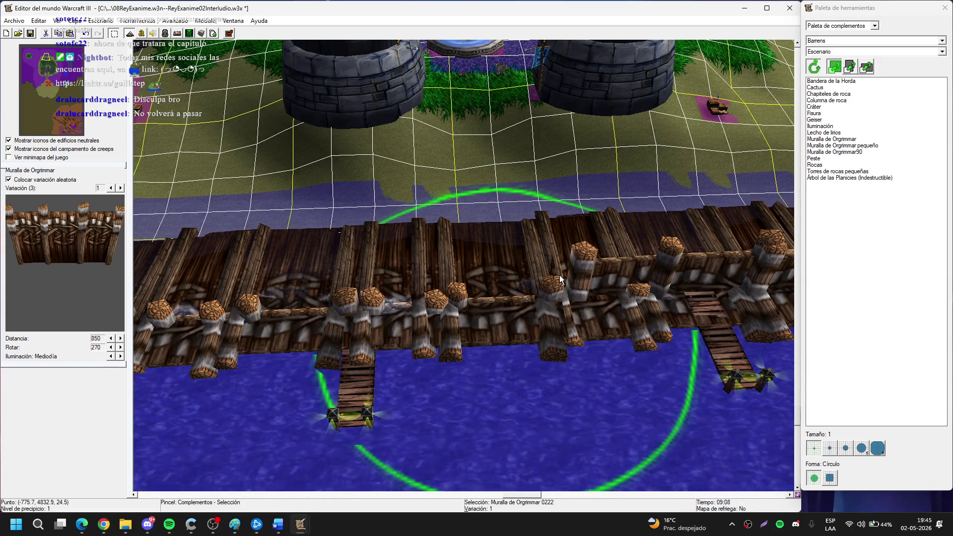
{"action": "mouse_move", "coordinate": [699, 261]}
{"action": "left_mouse_down"}
{"action": "mouse_move", "coordinate": [421, 259]}
{"action": "mouse_move", "coordinate": [441, 380]}
{"action": "mouse_move", "coordinate": [450, 351]}
{"action": "mouse_move", "coordinate": [433, 304]}
{"action": "left_mouse_up"}
{"action": "left_click", "coordinate": [442, 309]}
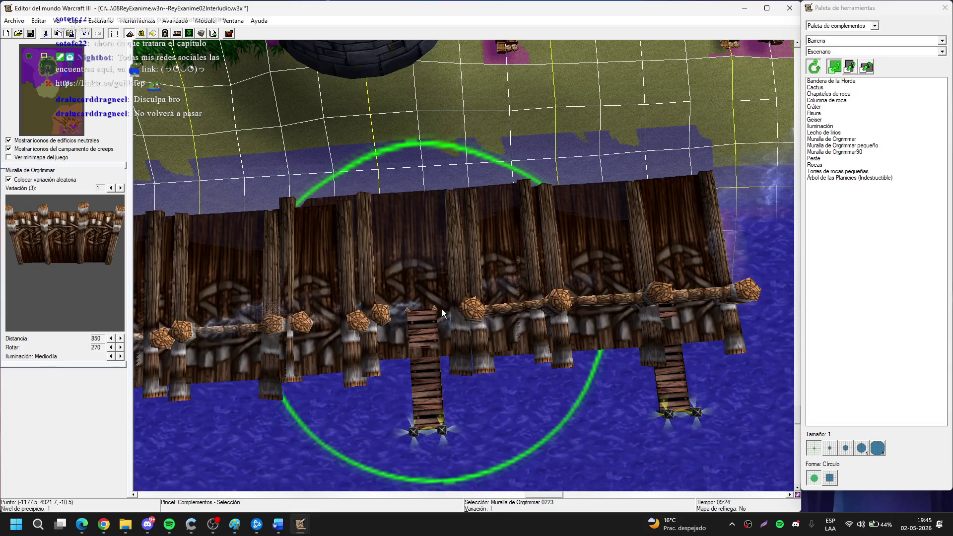
{"action": "mouse_move", "coordinate": [442, 309]}
{"action": "left_mouse_down"}
{"action": "mouse_move", "coordinate": [696, 322]}
{"action": "mouse_move", "coordinate": [547, 207]}
{"action": "left_mouse_up"}
{"action": "left_click", "coordinate": [553, 277]}
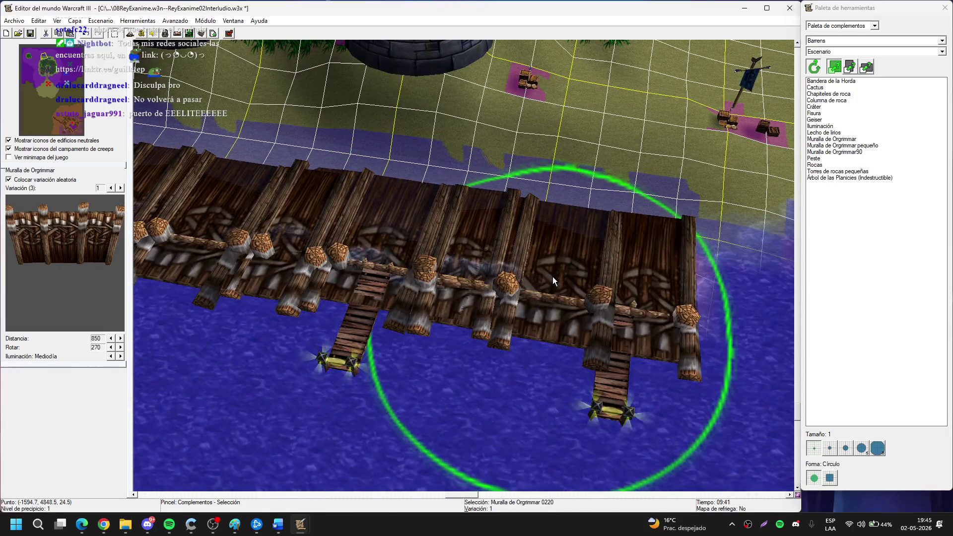
{"action": "mouse_move", "coordinate": [553, 276]}
{"action": "left_mouse_down"}
{"action": "mouse_move", "coordinate": [438, 268]}
{"action": "mouse_move", "coordinate": [649, 264]}
{"action": "left_mouse_up"}
Rotate the view so the wall runs horizontally and move the selected pieces toward the shore.
{"action": "key", "text": "ctrl+Right"}
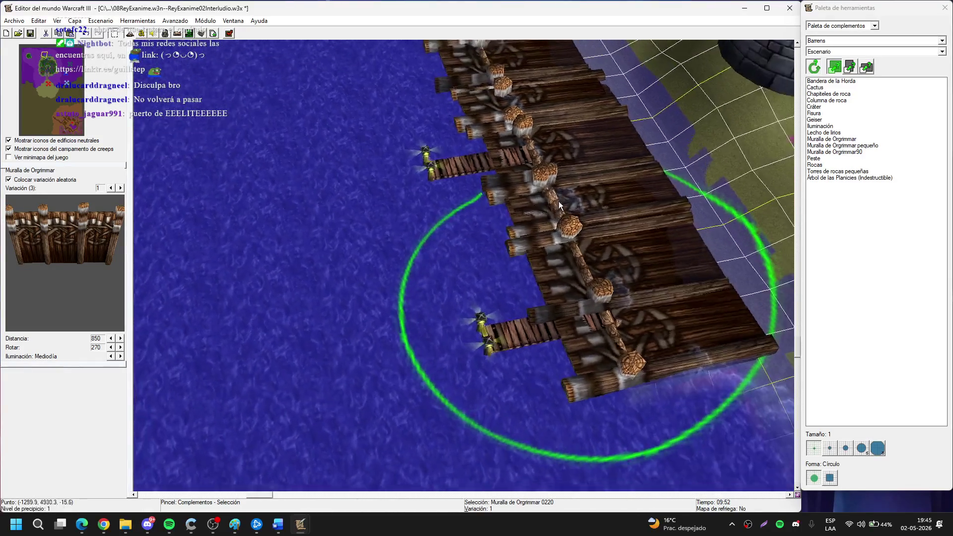
{"action": "key", "text": "ctrl+Right"}
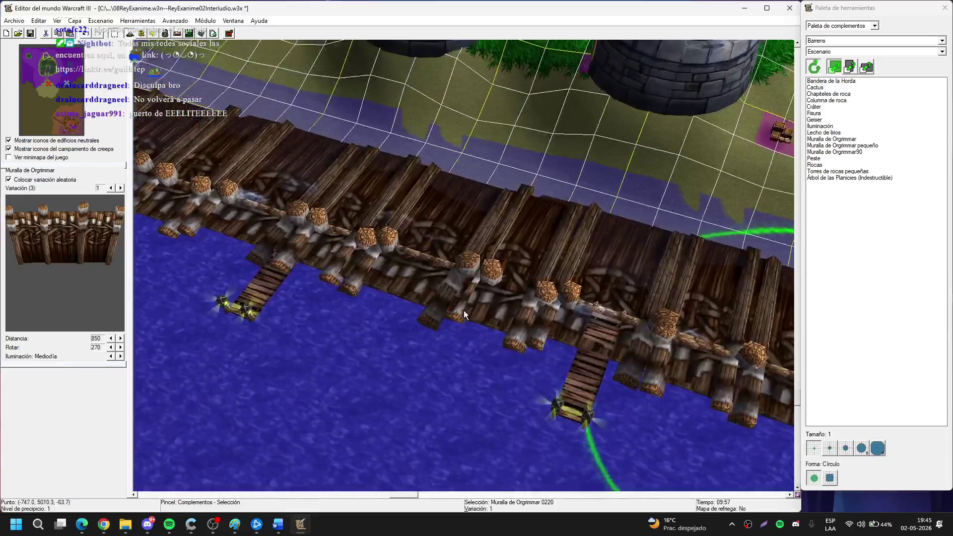
{"action": "key", "text": "ctrl+Right"}
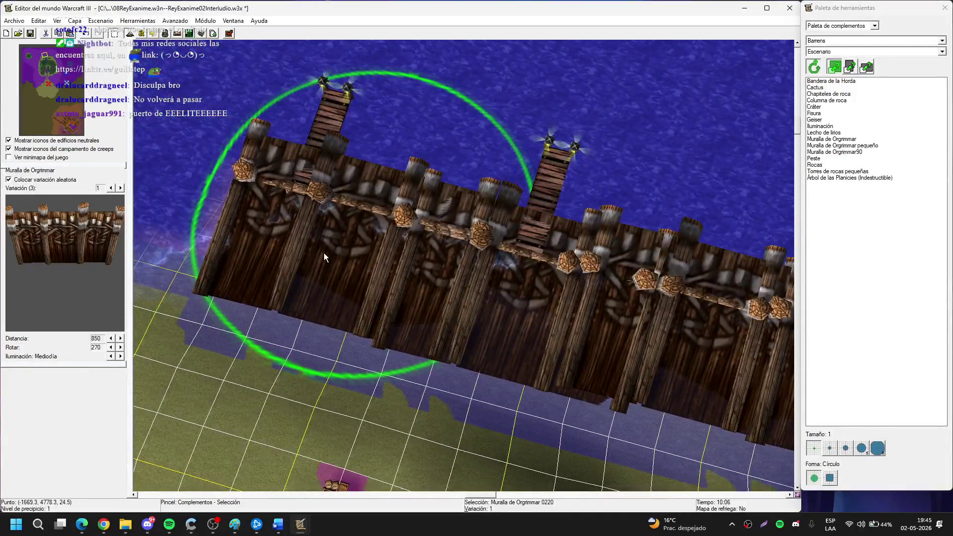
{"action": "left_click", "coordinate": [374, 311]}
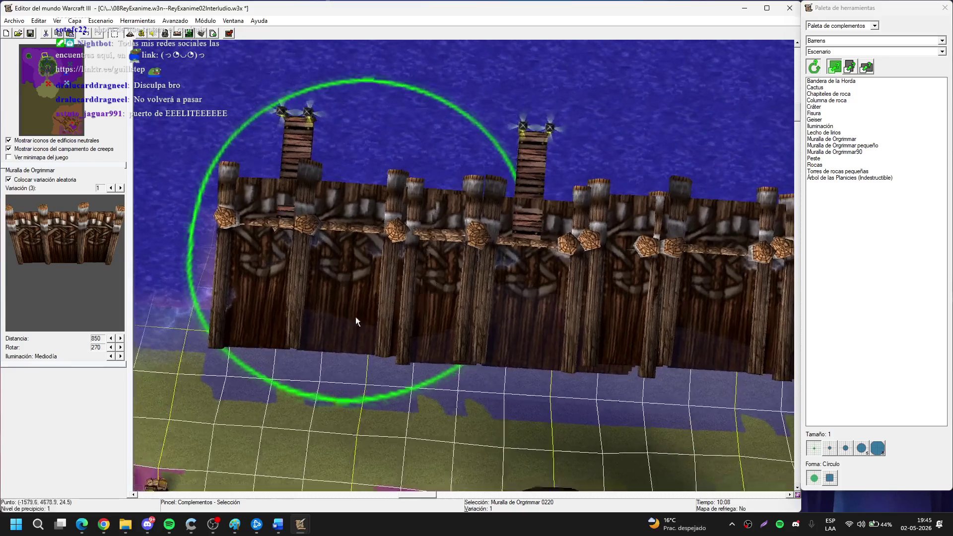
{"action": "key", "text": "Right"}
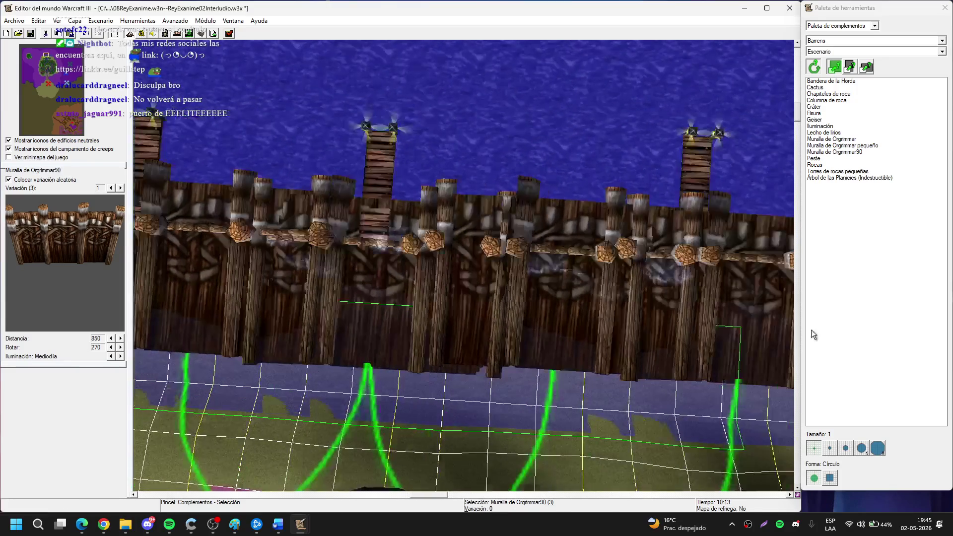
{"action": "key", "text": "Down"}
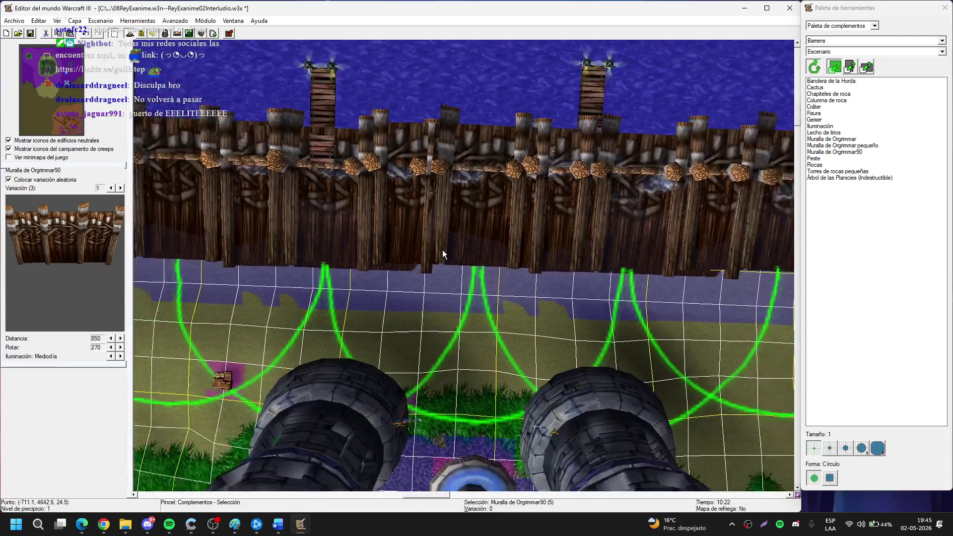
{"action": "scroll", "coordinate": [437, 258], "scroll_direction": "down", "scroll_amount": 2}
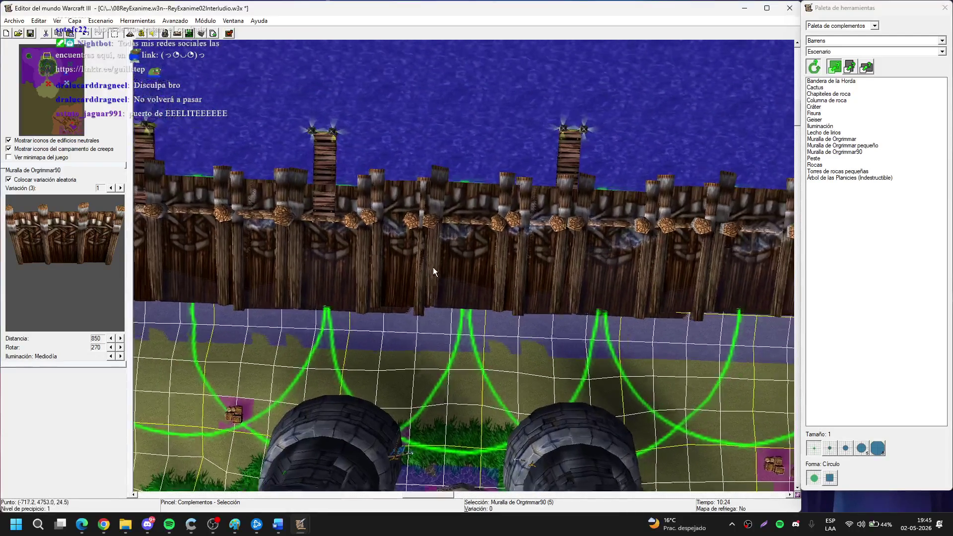
{"action": "scroll", "coordinate": [459, 254], "scroll_direction": "down", "scroll_amount": 2}
{"action": "mouse_move", "coordinate": [458, 312]}
{"action": "left_mouse_down"}
{"action": "mouse_move", "coordinate": [454, 348]}
{"action": "mouse_move", "coordinate": [454, 294]}
{"action": "mouse_move", "coordinate": [487, 290]}
{"action": "mouse_move", "coordinate": [308, 245]}
{"action": "mouse_move", "coordinate": [228, 183]}
{"action": "mouse_move", "coordinate": [501, 260]}
{"action": "mouse_move", "coordinate": [419, 267]}
{"action": "mouse_move", "coordinate": [459, 248]}
{"action": "mouse_move", "coordinate": [470, 276]}
{"action": "mouse_move", "coordinate": [347, 288]}
{"action": "mouse_move", "coordinate": [578, 275]}
{"action": "mouse_move", "coordinate": [578, 316]}
{"action": "mouse_move", "coordinate": [607, 275]}
{"action": "mouse_move", "coordinate": [567, 322]}
{"action": "mouse_move", "coordinate": [573, 356]}
{"action": "mouse_move", "coordinate": [595, 290]}
{"action": "mouse_move", "coordinate": [397, 362]}
{"action": "mouse_move", "coordinate": [529, 329]}
{"action": "mouse_move", "coordinate": [570, 296]}
{"action": "mouse_move", "coordinate": [497, 278]}
{"action": "mouse_move", "coordinate": [554, 327]}
{"action": "mouse_move", "coordinate": [379, 370]}
{"action": "left_mouse_up"}
Reframe the view to look down on the dock and open the doodad category dropdown.
{"action": "key", "text": "Left"}
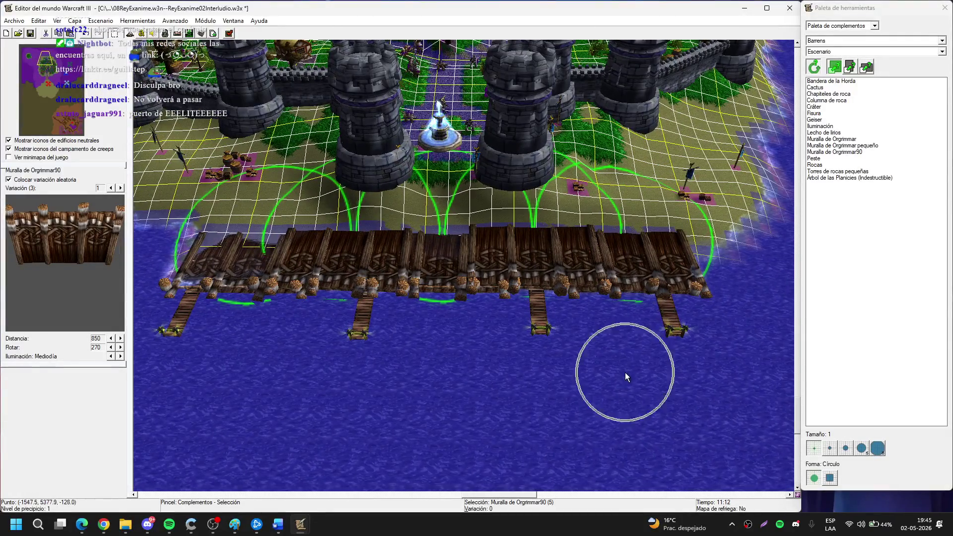
{"action": "mouse_move", "coordinate": [624, 366]}
{"action": "left_mouse_down"}
{"action": "mouse_move", "coordinate": [713, 372]}
{"action": "mouse_move", "coordinate": [705, 397]}
{"action": "mouse_move", "coordinate": [324, 235]}
{"action": "mouse_move", "coordinate": [218, 233]}
{"action": "left_mouse_up"}
{"action": "mouse_move", "coordinate": [542, 286]}
{"action": "left_mouse_down"}
{"action": "mouse_move", "coordinate": [538, 320]}
{"action": "mouse_move", "coordinate": [511, 230]}
{"action": "left_mouse_up"}
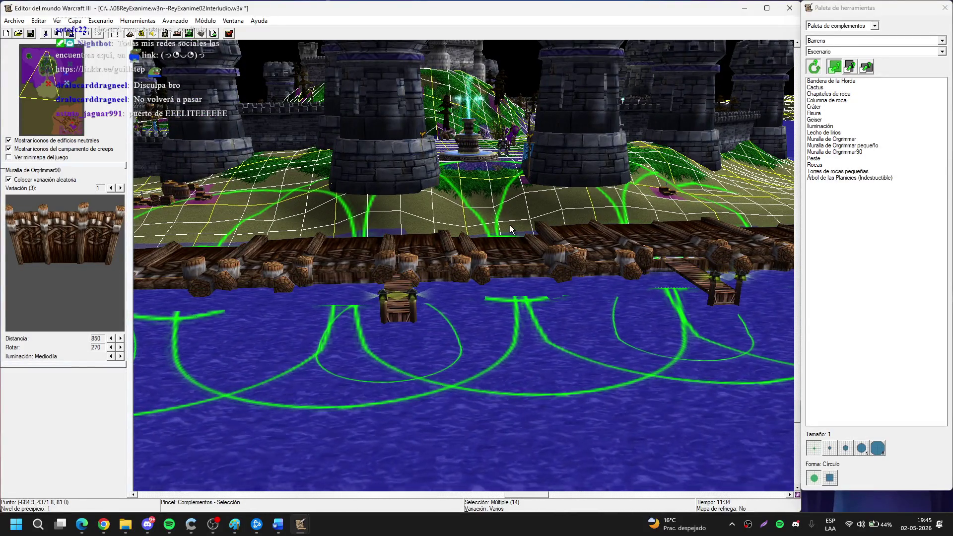
{"action": "left_click_drag", "start_coordinate": [512, 230], "coordinate": [499, 243]}
{"action": "left_click_drag", "start_coordinate": [505, 284], "coordinate": [731, 222]}
{"action": "left_click", "coordinate": [862, 50]}
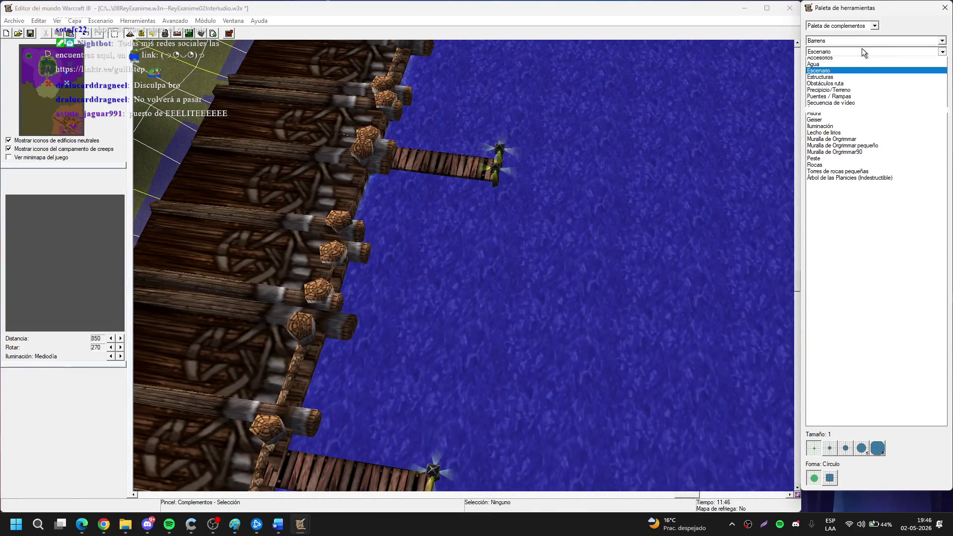
Choose the path obstacles category and pick Plataforma invisible (pequeña), showing the pathing overlay.
{"action": "left_click", "coordinate": [849, 88]}
{"action": "scroll", "coordinate": [848, 51], "scroll_direction": "down", "scroll_amount": 1}
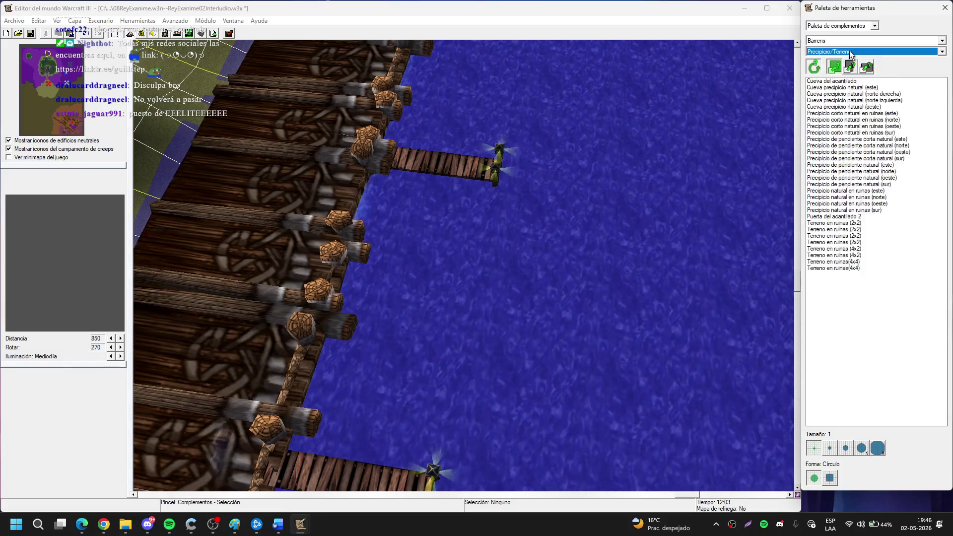
{"action": "scroll", "coordinate": [851, 52], "scroll_direction": "down", "scroll_amount": 1}
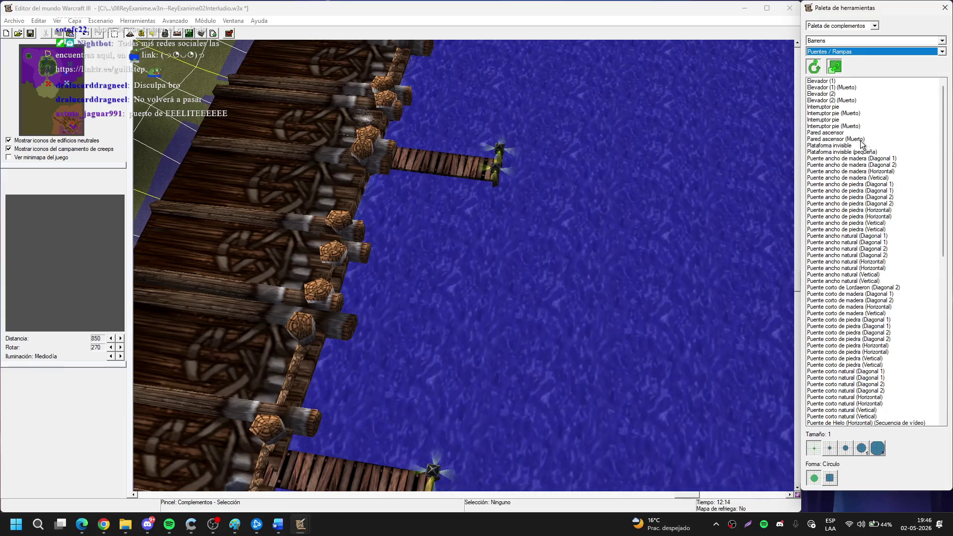
{"action": "left_click", "coordinate": [829, 145]}
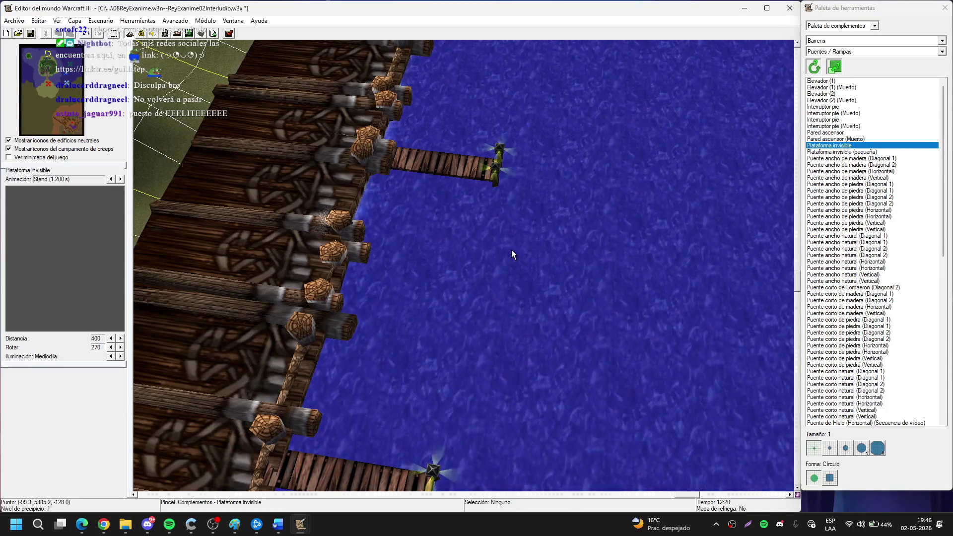
{"action": "left_click_drag", "start_coordinate": [511, 255], "coordinate": [558, 283]}
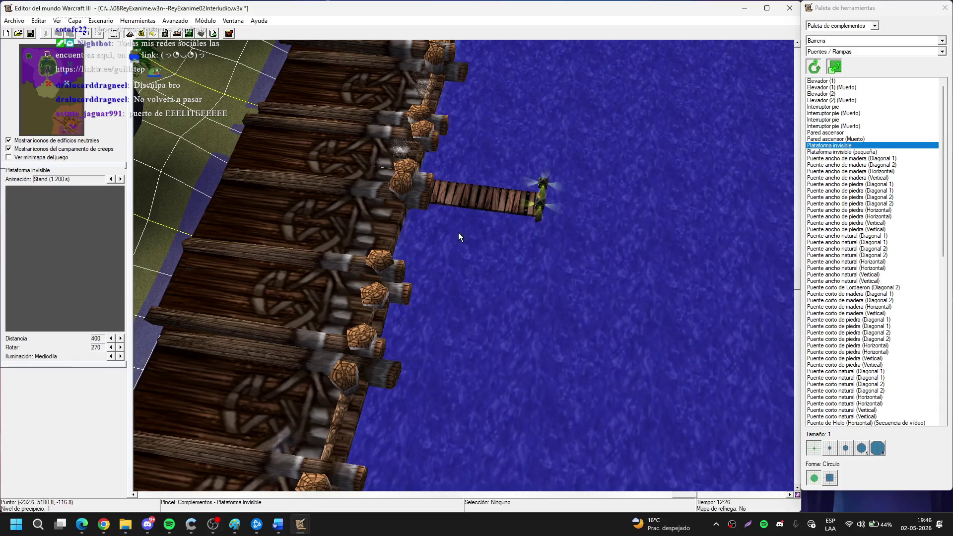
{"action": "scroll", "coordinate": [605, 268], "scroll_direction": "up", "scroll_amount": 1}
{"action": "key", "text": "p"}
{"action": "key", "text": "Up"}
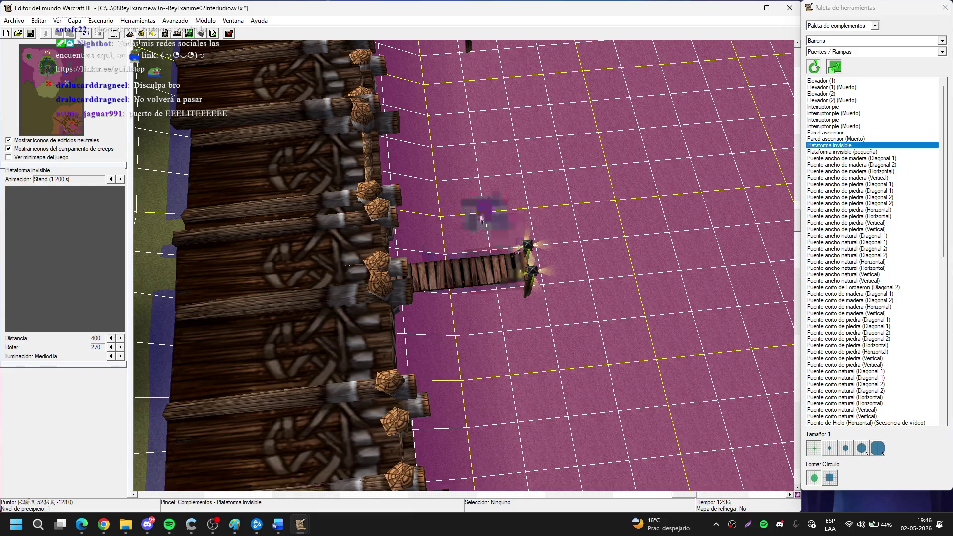
{"action": "key", "text": "ctrl+Left"}
{"action": "left_click", "coordinate": [857, 152]}
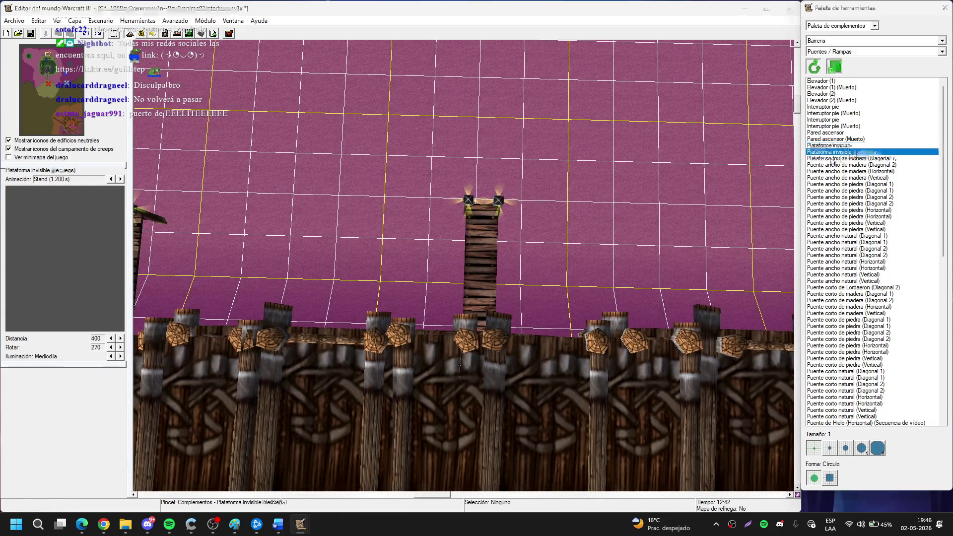
Pan and rotate across the bridges and piers to a top-down view.
{"action": "key", "text": "Right"}
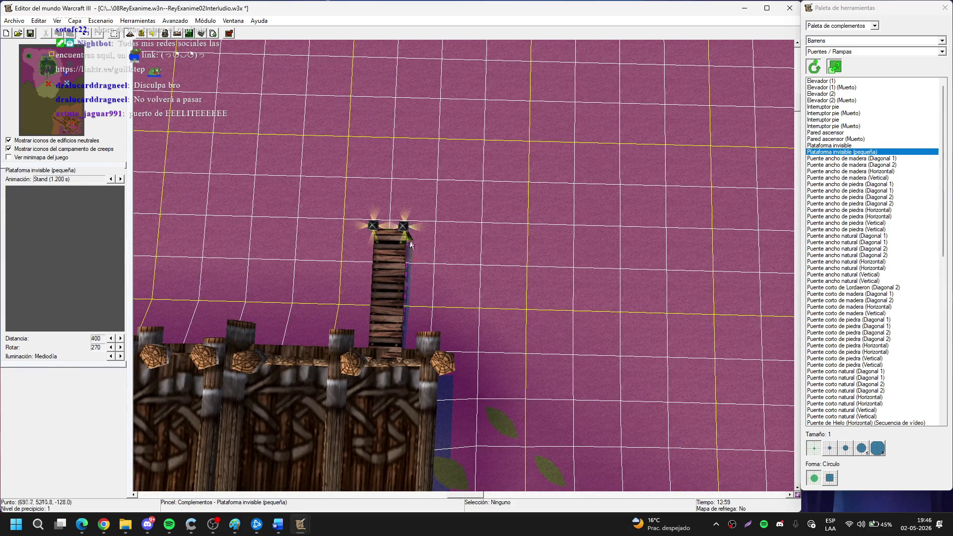
{"action": "key", "text": "Left"}
{"action": "key", "text": "Up"}
{"action": "key", "text": "Left"}
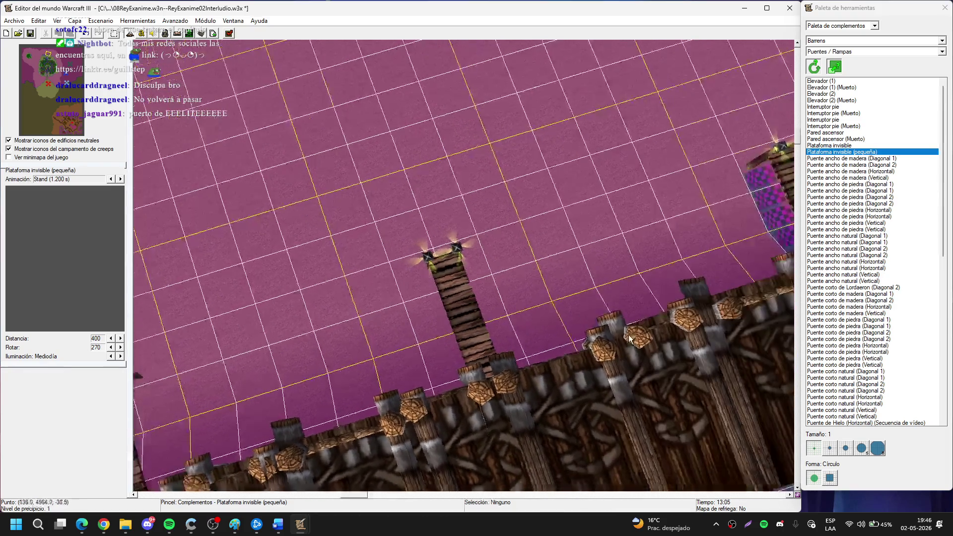
{"action": "key", "text": "Left"}
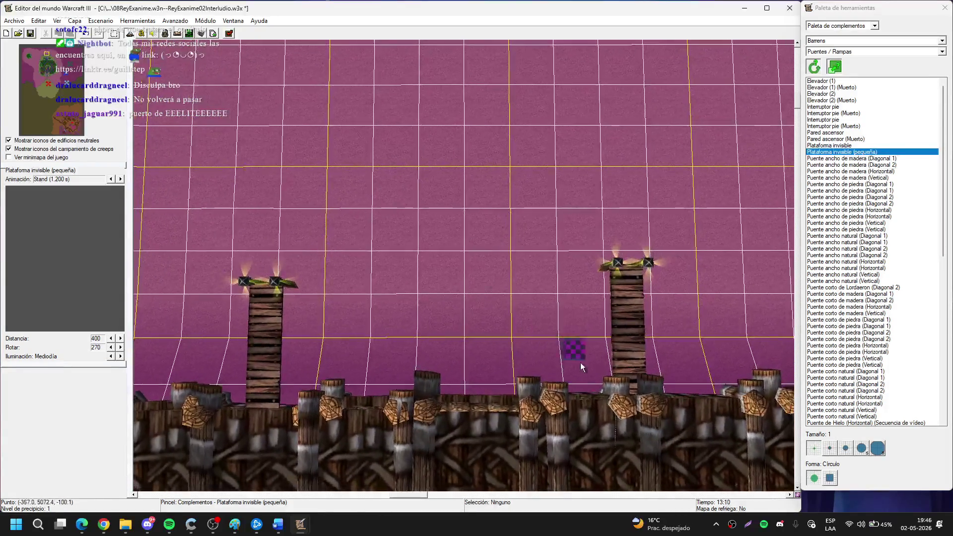
{"action": "mouse_move", "coordinate": [614, 389]}
{"action": "left_mouse_down"}
{"action": "mouse_move", "coordinate": [390, 362]}
{"action": "mouse_move", "coordinate": [448, 353]}
{"action": "left_mouse_up"}
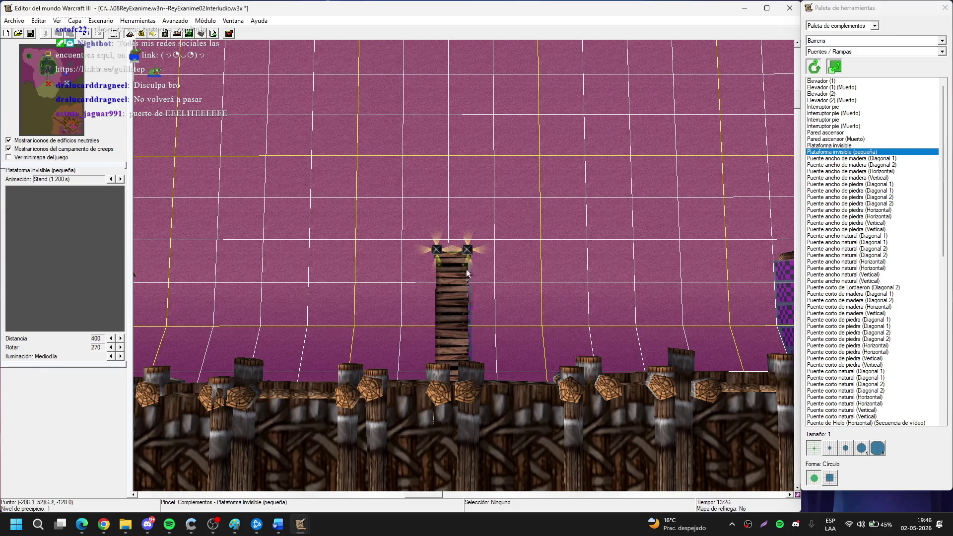
{"action": "key", "text": "Right"}
{"action": "key", "text": "Right"}
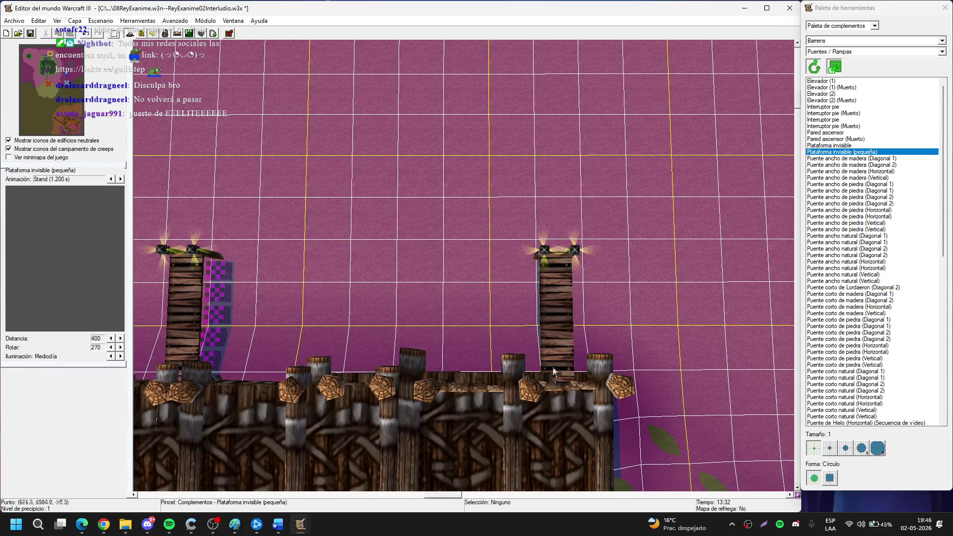
{"action": "key", "text": "Left"}
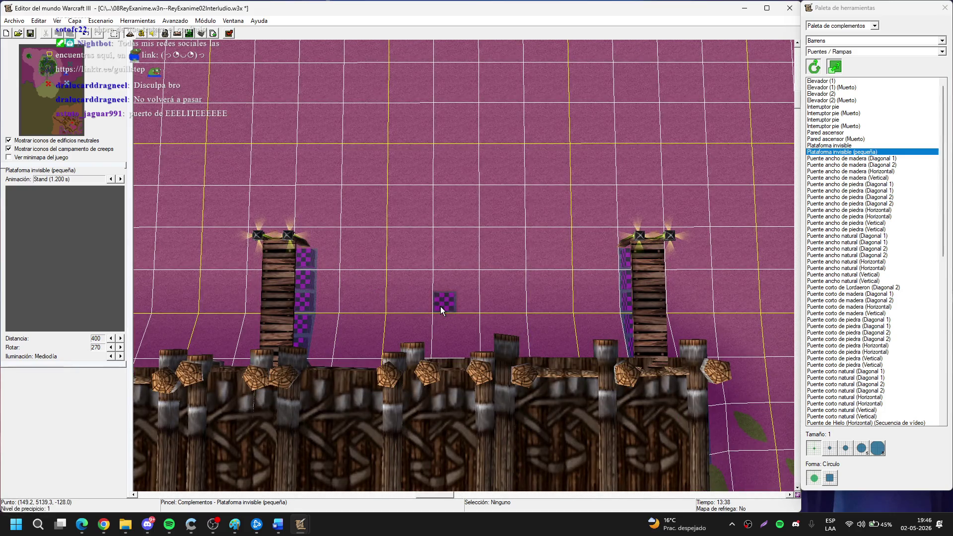
{"action": "key", "text": "ctrl+Left"}
{"action": "key", "text": "ctrl+Down"}
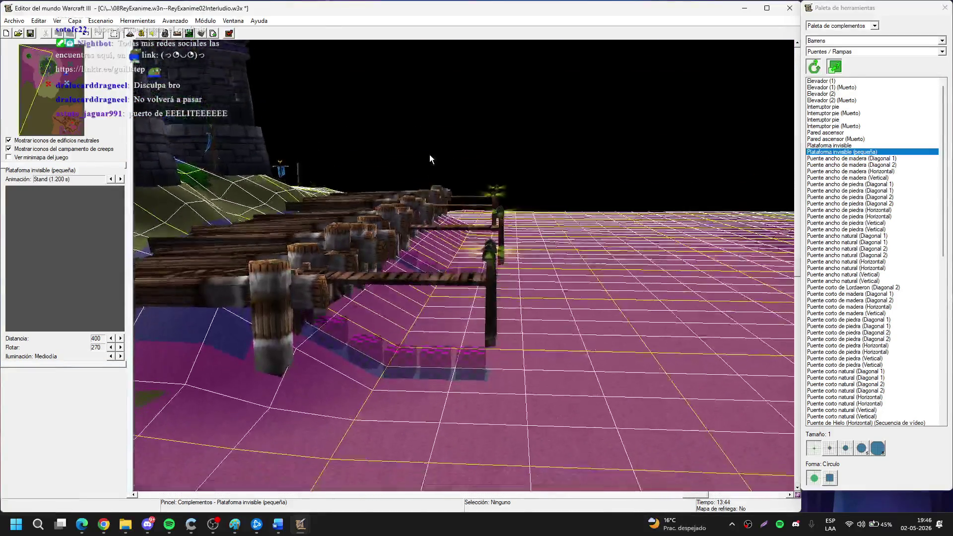
Orbit and tilt the camera around the lower pier and dock to inspect the platforms.
{"action": "key", "text": "ctrl+Up"}
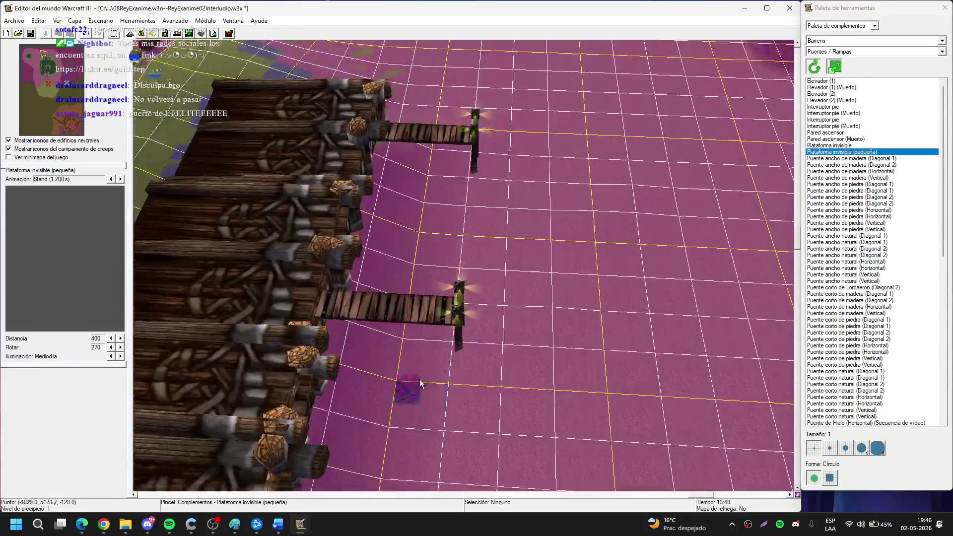
{"action": "key", "text": "ctrl+Right"}
{"action": "key", "text": "ctrl+Right"}
{"action": "key", "text": "ctrl+Down"}
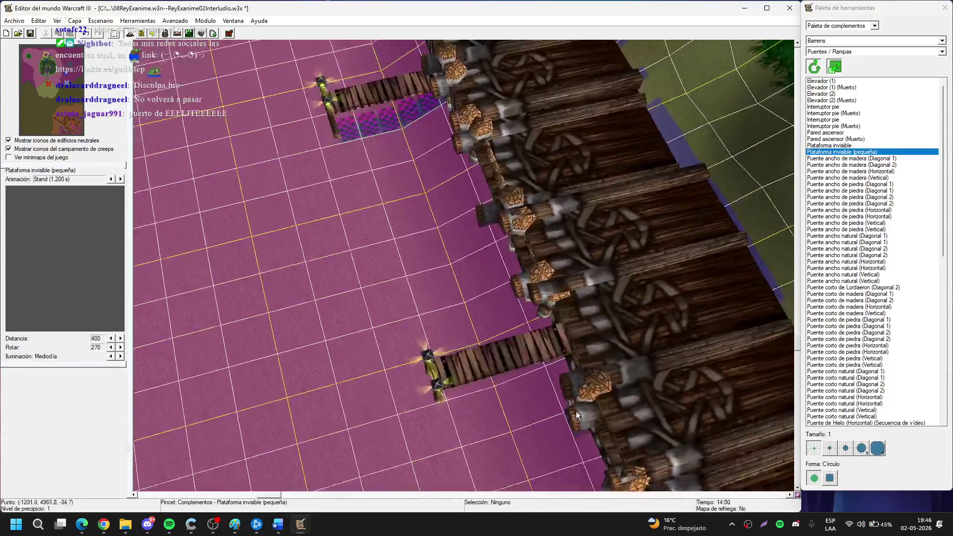
{"action": "key", "text": "ctrl+Up"}
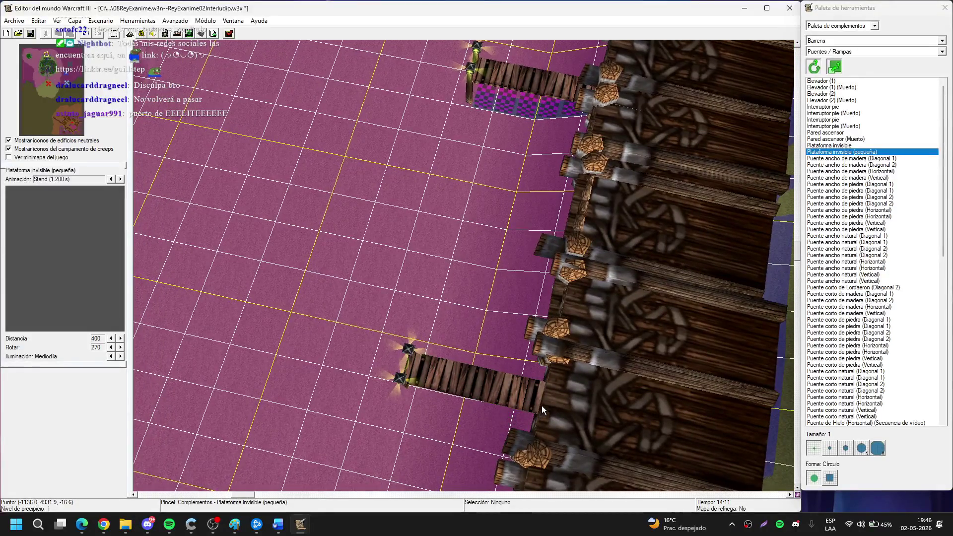
{"action": "key", "text": "ctrl+Right"}
{"action": "key", "text": "Left"}
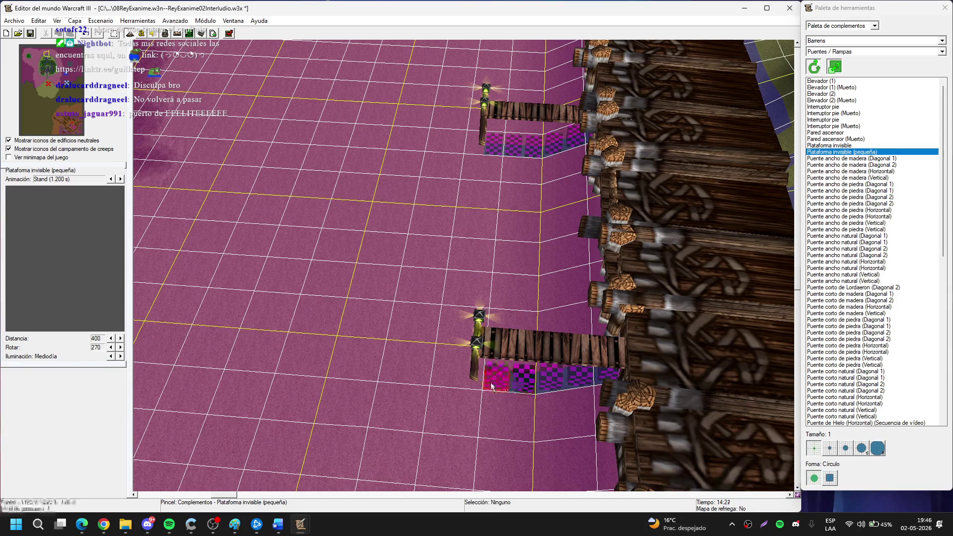
{"action": "key", "text": "ctrl+Down"}
{"action": "key", "text": "ctrl+Right"}
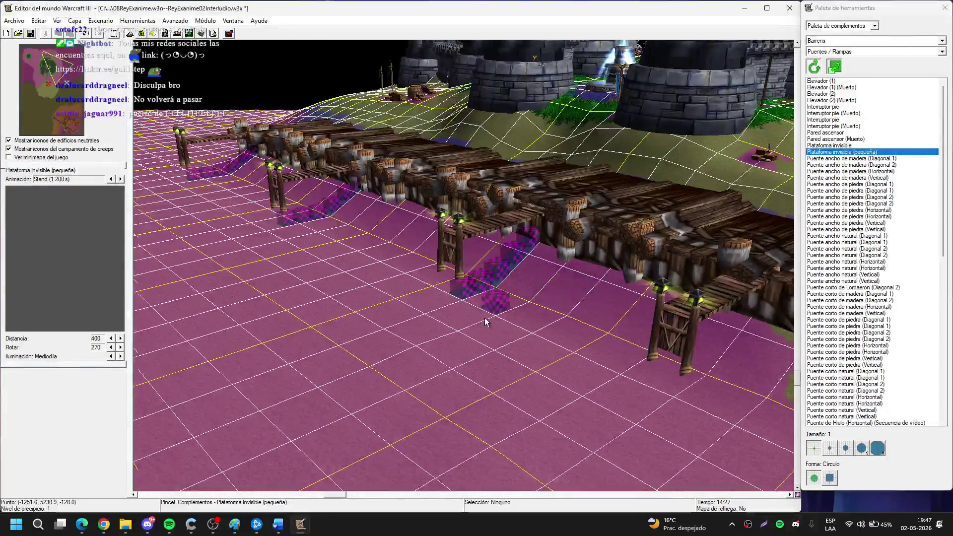
{"action": "key", "text": "ctrl+Up"}
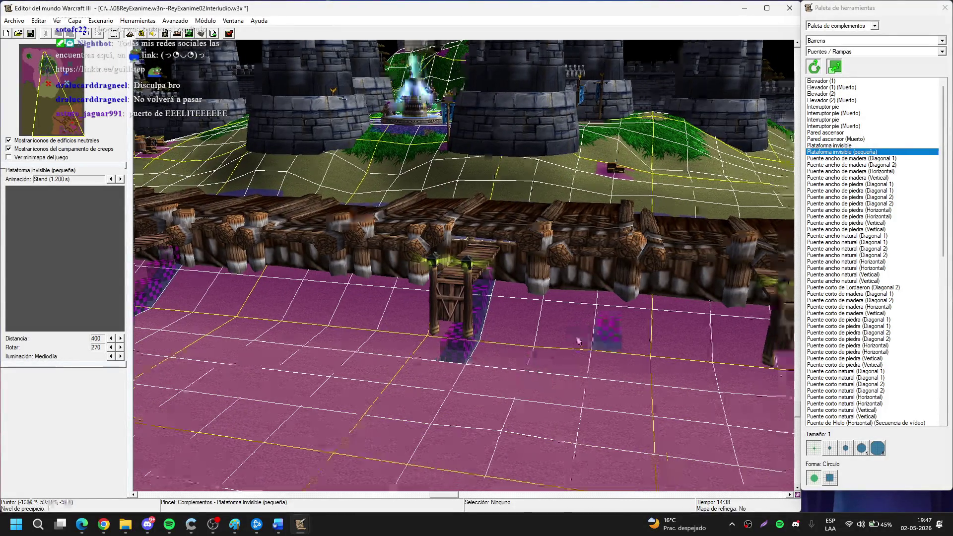
{"action": "key", "text": "Right"}
{"action": "key", "text": "ctrl+Right"}
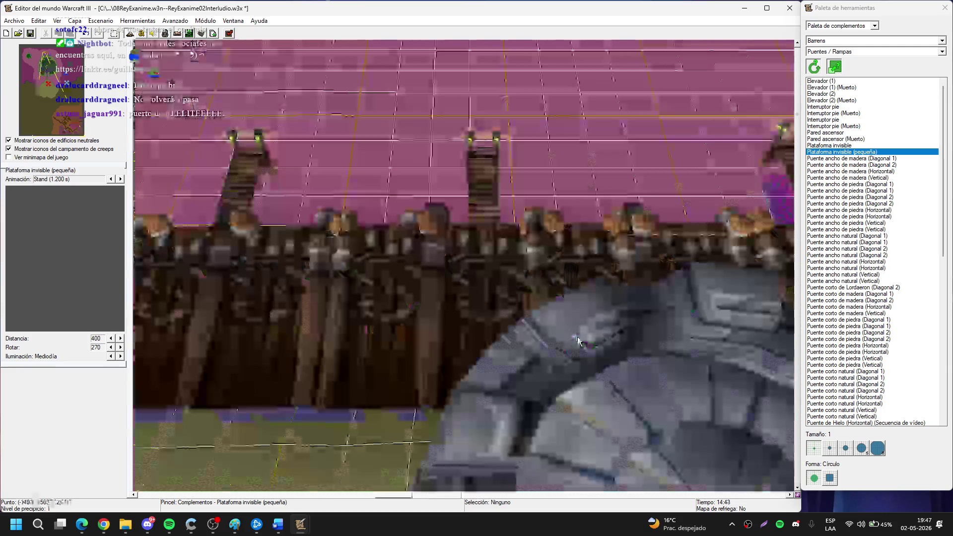
{"action": "key", "text": "ctrl+Down"}
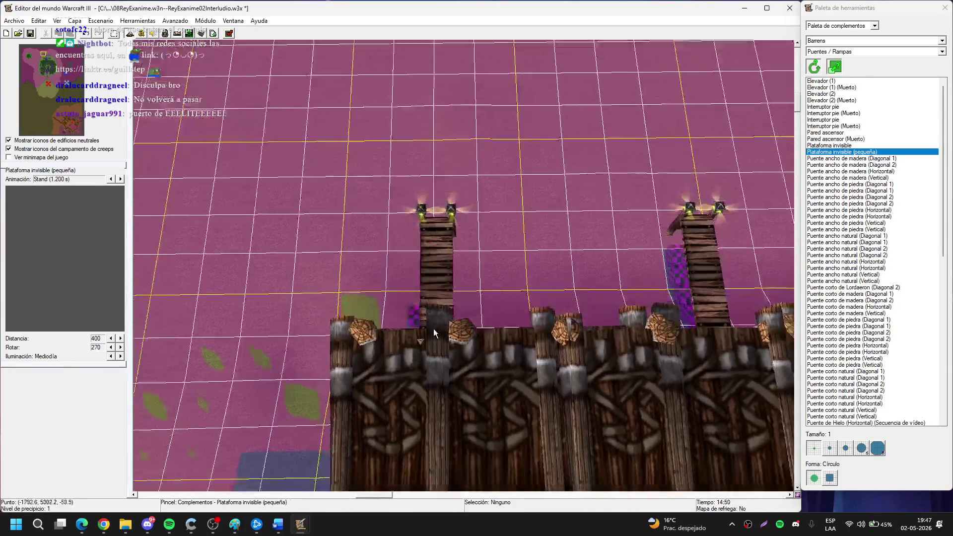
{"action": "key", "text": "Left"}
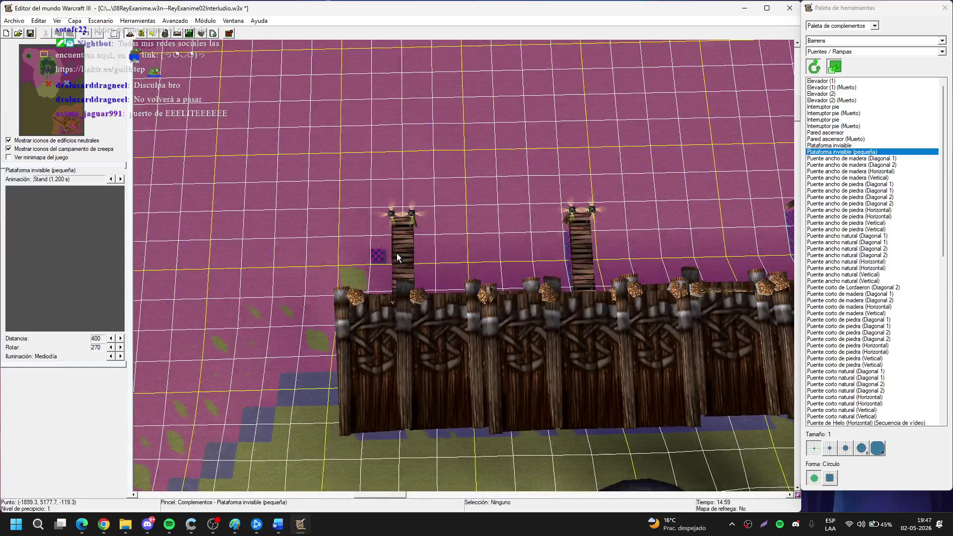
{"action": "key", "text": "Left"}
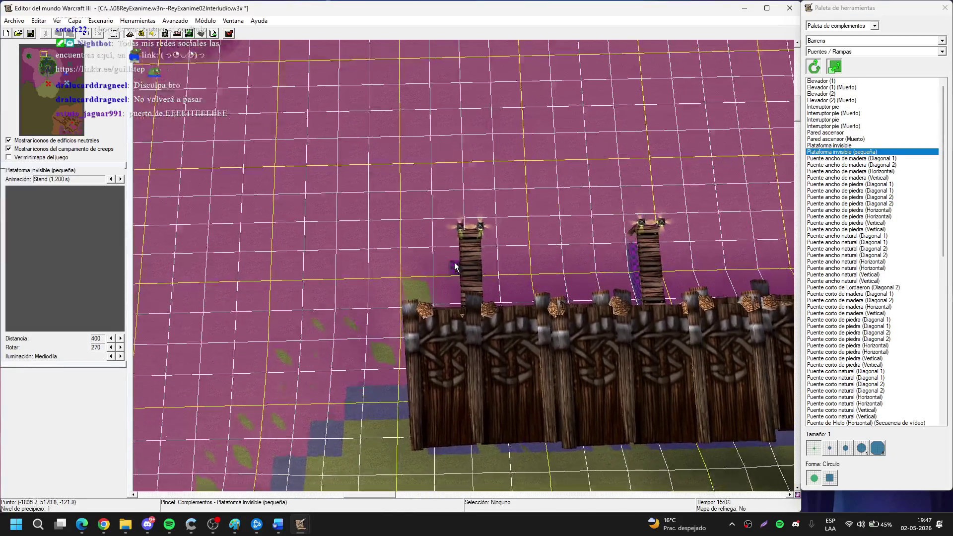
Drop the invisible platform brush and switch to the Terrain Palette.
{"action": "right_click", "coordinate": [486, 281]}
{"action": "scroll", "coordinate": [486, 281], "scroll_direction": "up", "scroll_amount": 3}
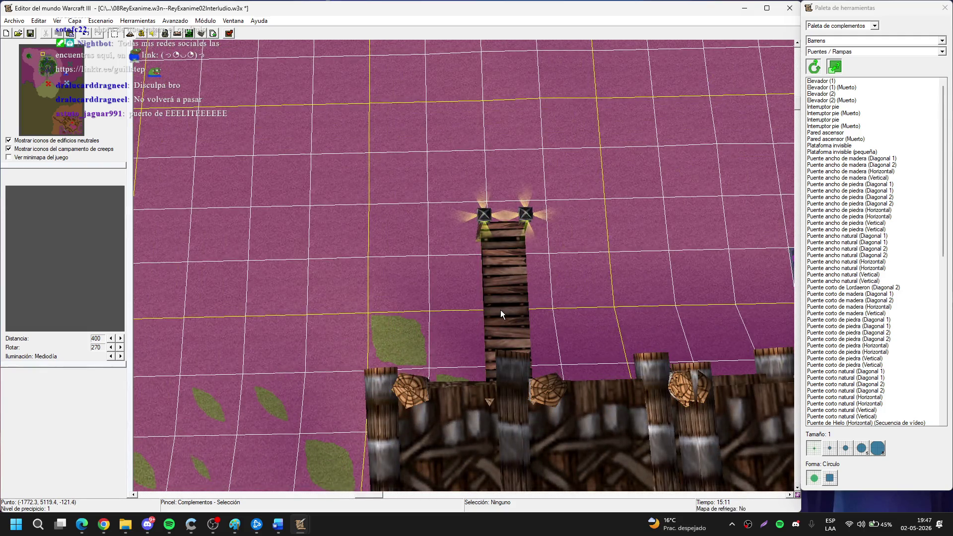
{"action": "key", "text": "t"}
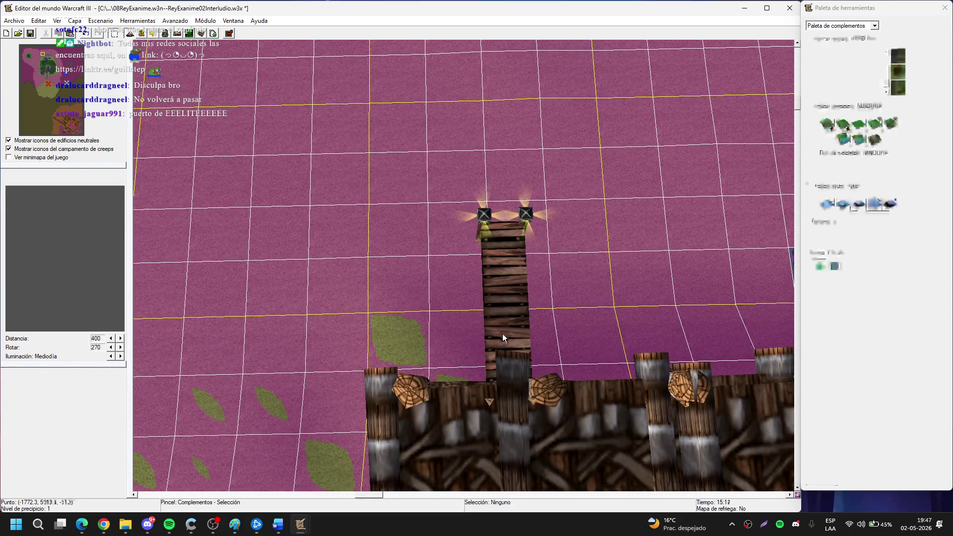
{"action": "key", "text": "Down"}
Slide the Muelle pier beside the big dock and raise it two notches to deck height.
{"action": "key", "text": "d"}
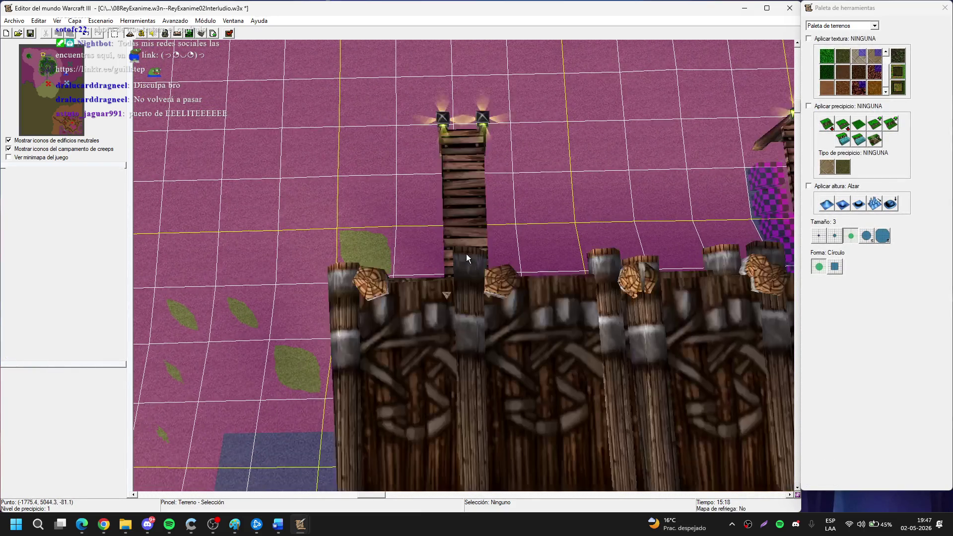
{"action": "left_click", "coordinate": [502, 260]}
{"action": "mouse_move", "coordinate": [463, 260]}
{"action": "left_mouse_down"}
{"action": "mouse_move", "coordinate": [439, 267]}
{"action": "mouse_move", "coordinate": [448, 274]}
{"action": "mouse_move", "coordinate": [437, 262]}
{"action": "mouse_move", "coordinate": [529, 231]}
{"action": "left_mouse_up"}
{"action": "key", "text": "Page_Up"}
{"action": "key", "text": "Page_Up"}
{"action": "key", "text": "Page_Up"}
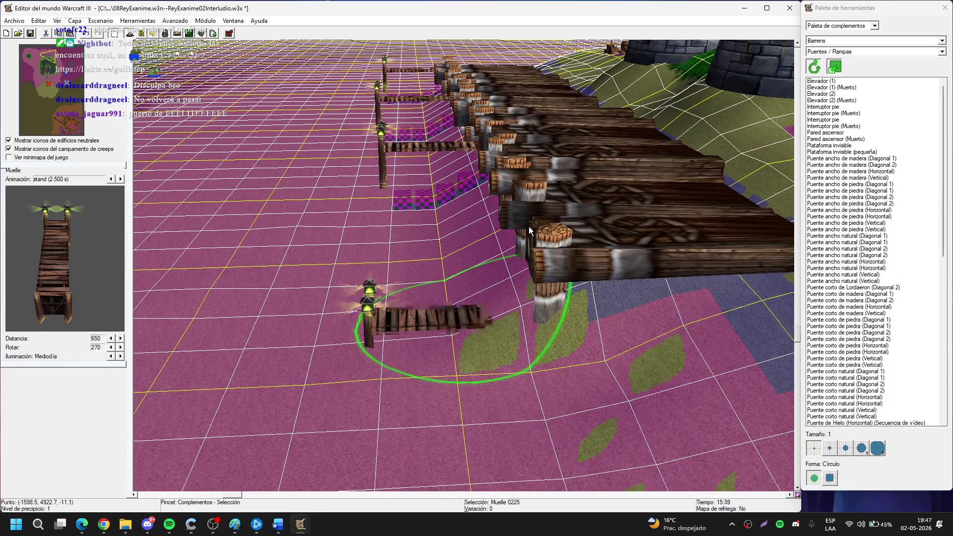
{"action": "key", "text": "p"}
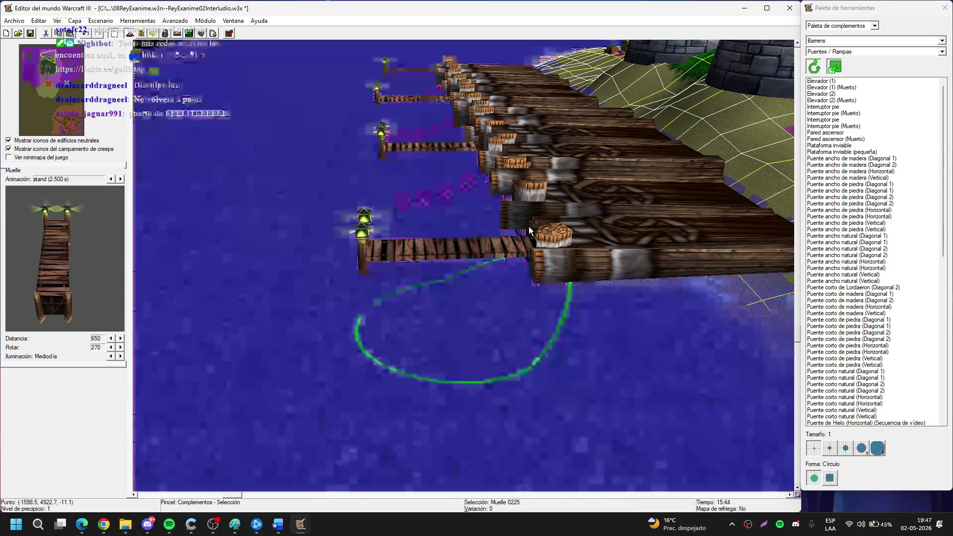
{"action": "key", "text": "Page_Up"}
{"action": "key", "text": "Page_Up"}
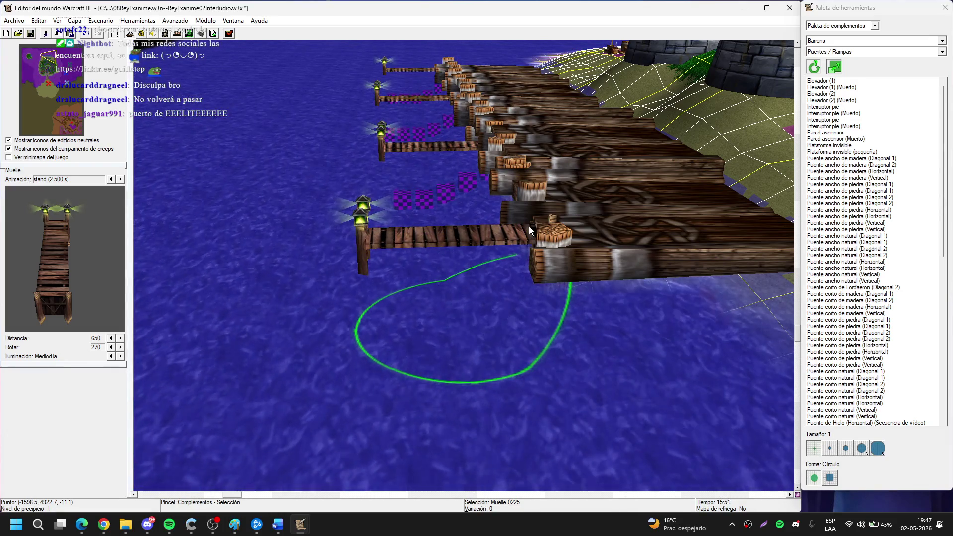
{"action": "key", "text": "Home"}
Deselect the pier, restore the pathing overlay, and pick the small invisible platform doodad.
{"action": "key", "text": "t"}
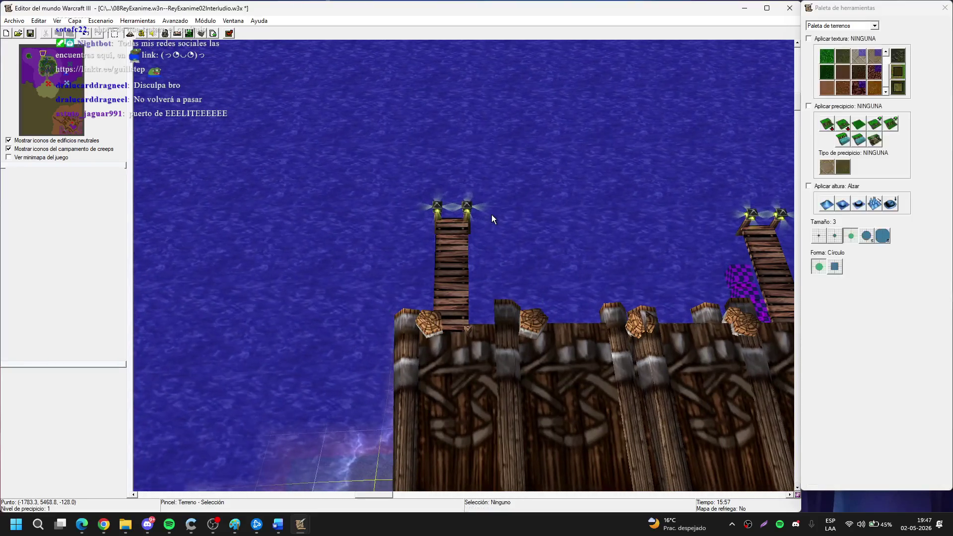
{"action": "key", "text": "d"}
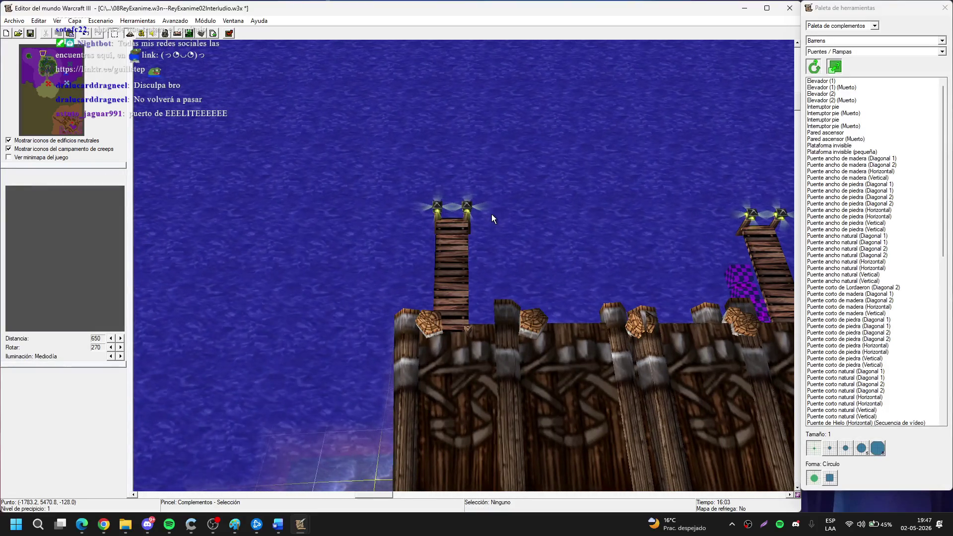
{"action": "key", "text": "p"}
{"action": "left_click", "coordinate": [826, 145]}
{"action": "left_click", "coordinate": [842, 151]}
Inspect the four pier gaps and the castle dock wall from rotated angles, then save the map.
{"action": "scroll", "coordinate": [389, 331], "scroll_direction": "up", "scroll_amount": 5}
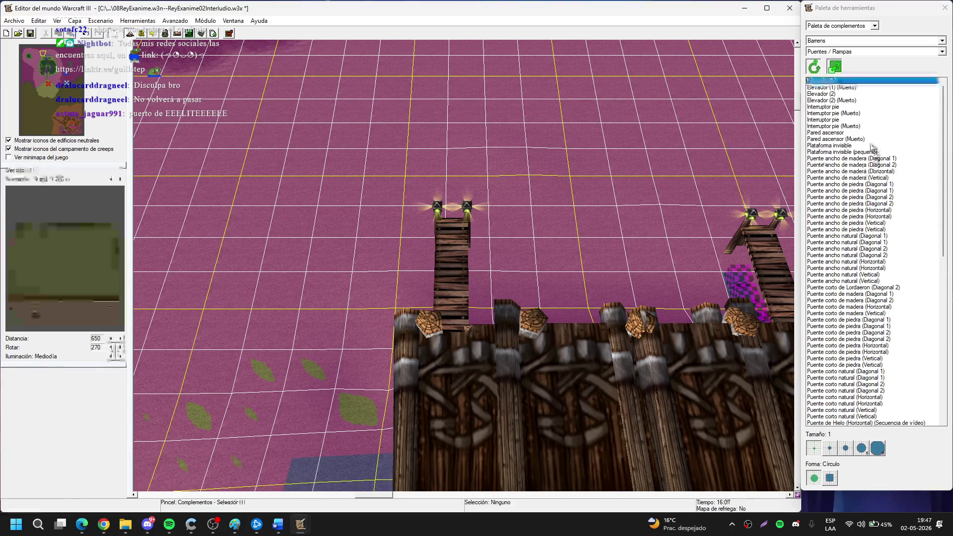
{"action": "key", "text": "ctrl+Left"}
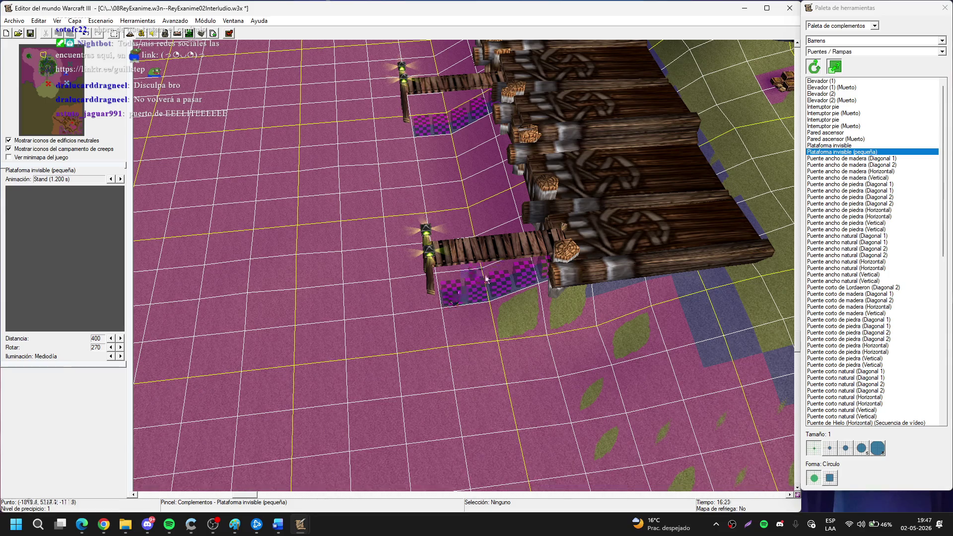
{"action": "key", "text": "ctrl+Left"}
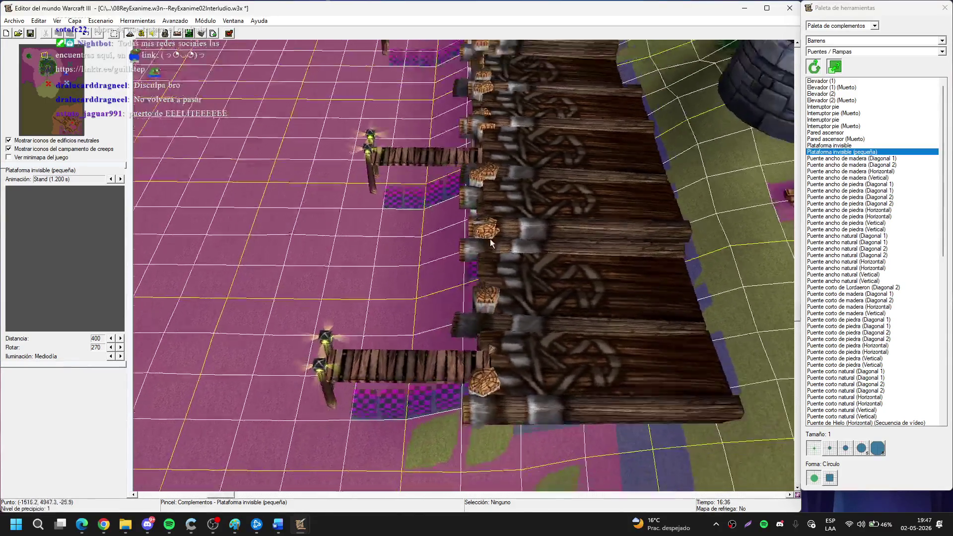
{"action": "key", "text": "ctrl+Up"}
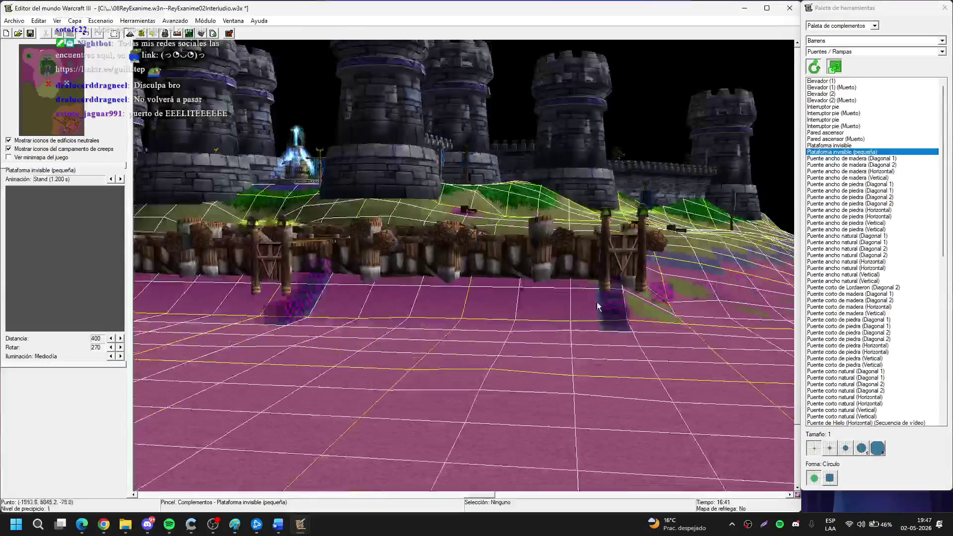
{"action": "scroll", "coordinate": [517, 303], "scroll_direction": "up", "scroll_amount": 5}
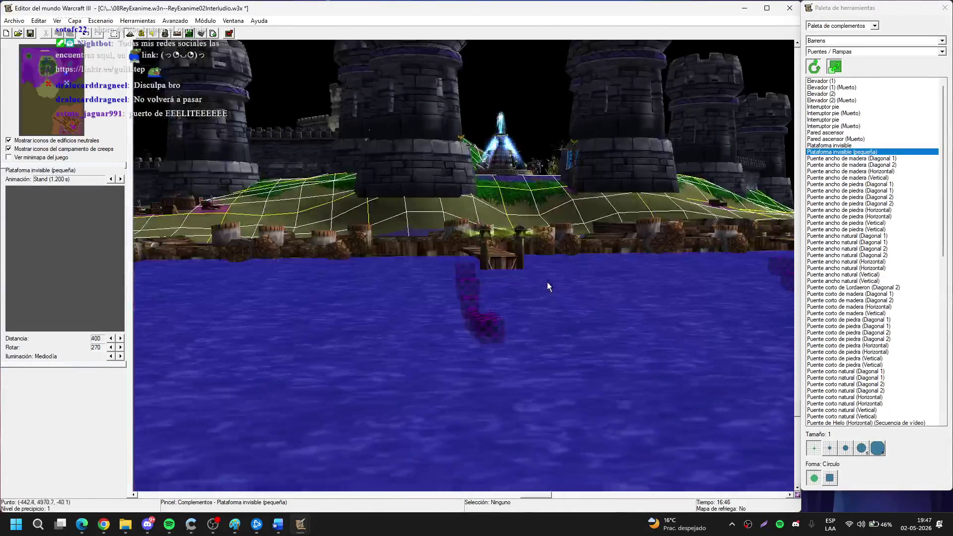
{"action": "scroll", "coordinate": [548, 287], "scroll_direction": "up", "scroll_amount": 5}
{"action": "scroll", "coordinate": [669, 420], "scroll_direction": "down", "scroll_amount": 5}
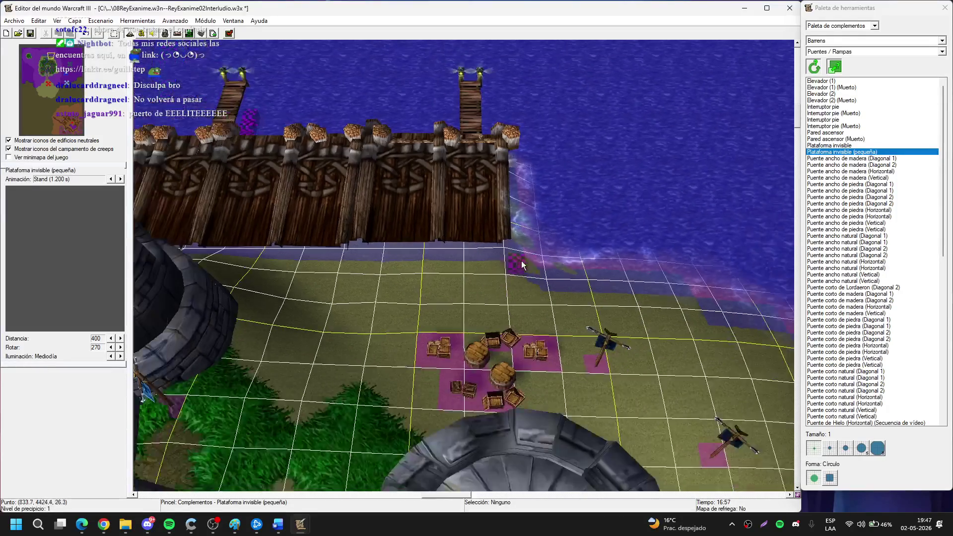
{"action": "scroll", "coordinate": [517, 263], "scroll_direction": "down", "scroll_amount": 5}
{"action": "scroll", "coordinate": [493, 120], "scroll_direction": "up", "scroll_amount": 5}
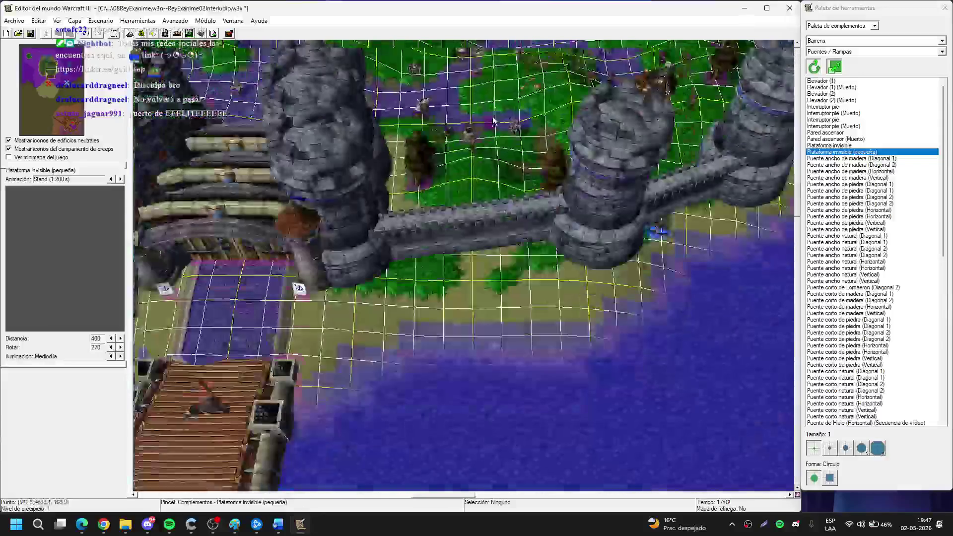
{"action": "key", "text": "ctrl+s"}
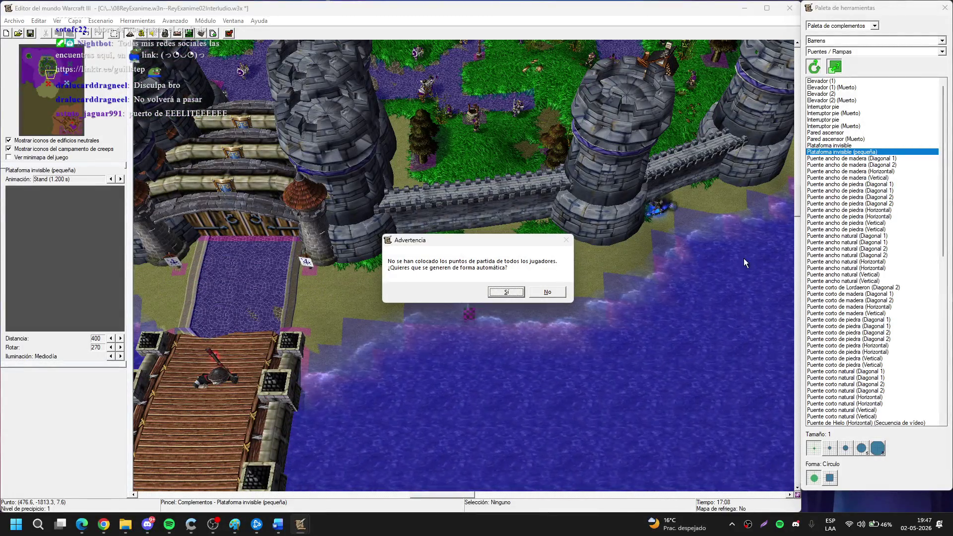
Answer Sí in the Advertencia warning so the editor generates player start locations.
{"action": "left_click", "coordinate": [500, 293]}
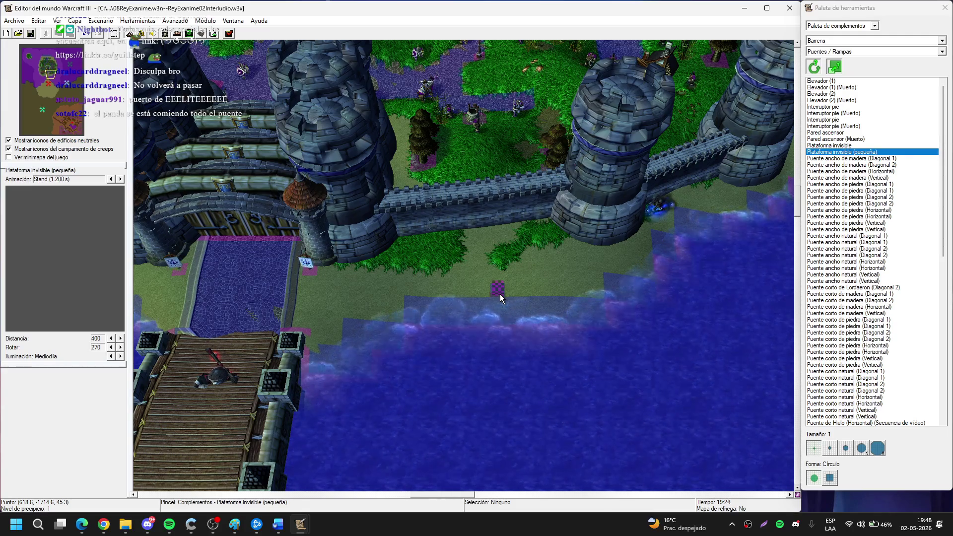
Raise a tall ridge across the grassy plain south of the bridge with a size 5 Raise brush.
{"action": "key", "text": "Down"}
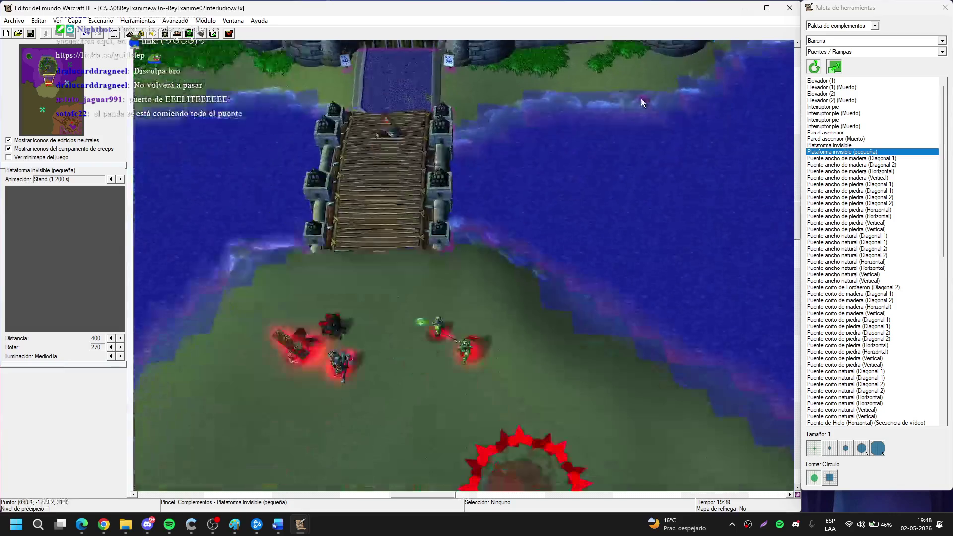
{"action": "key", "text": "Down"}
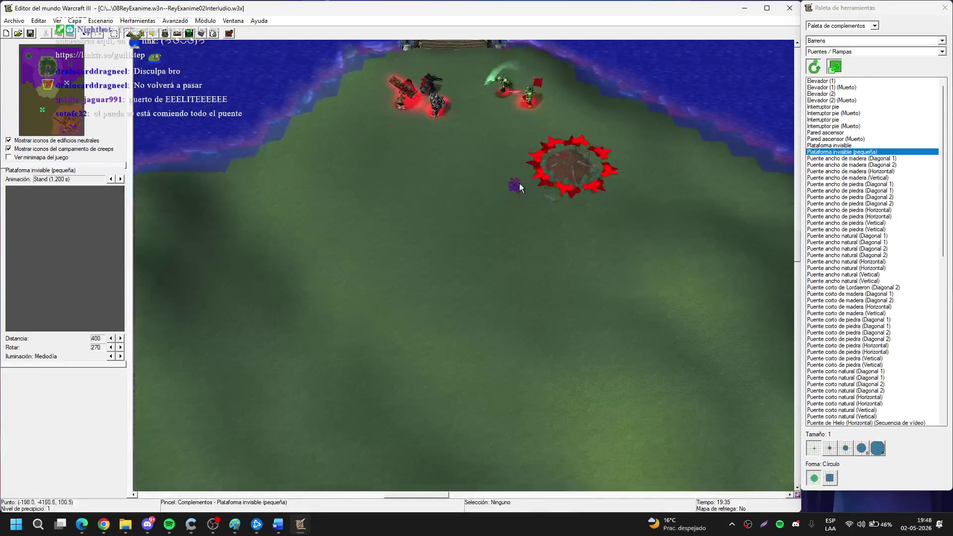
{"action": "key", "text": "Up"}
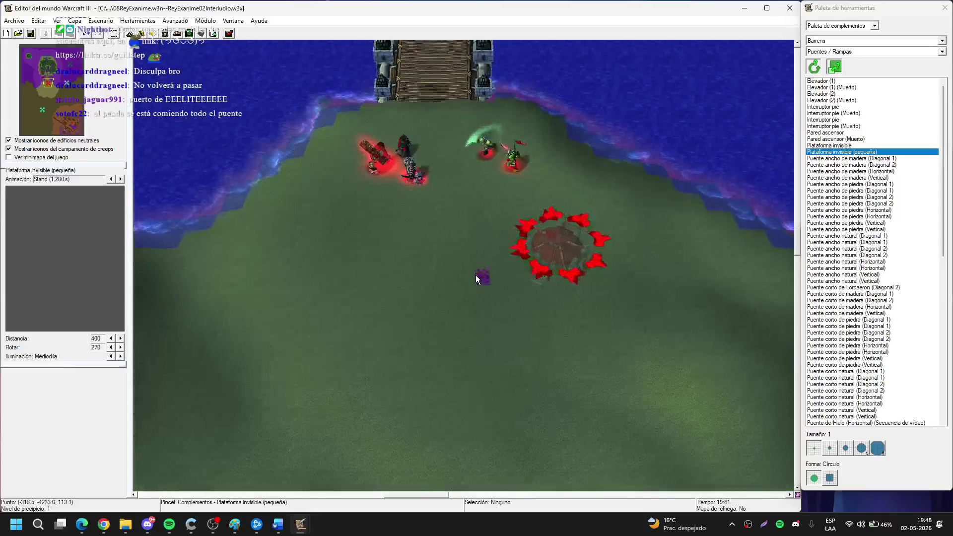
{"action": "key", "text": "Down"}
{"action": "key", "text": "Left"}
{"action": "key", "text": "Down"}
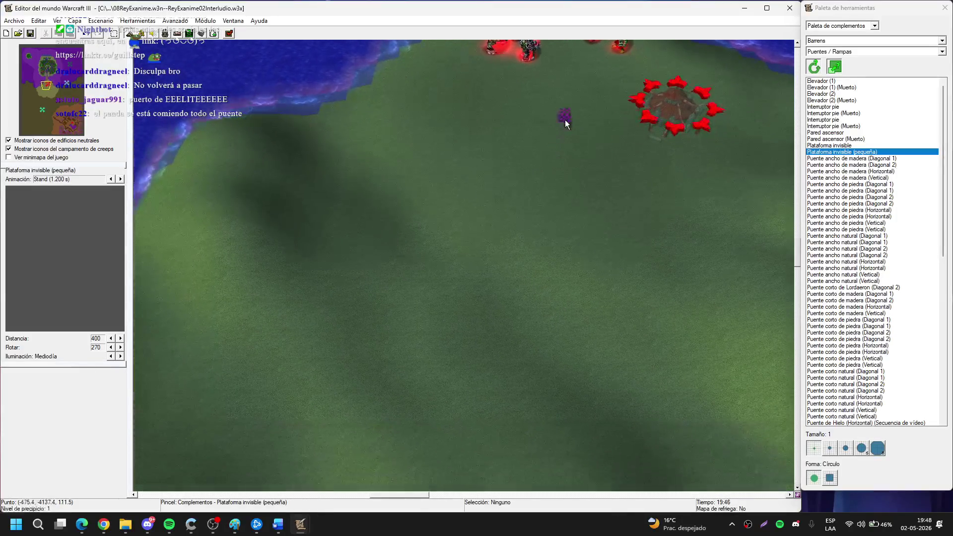
{"action": "key", "text": "t"}
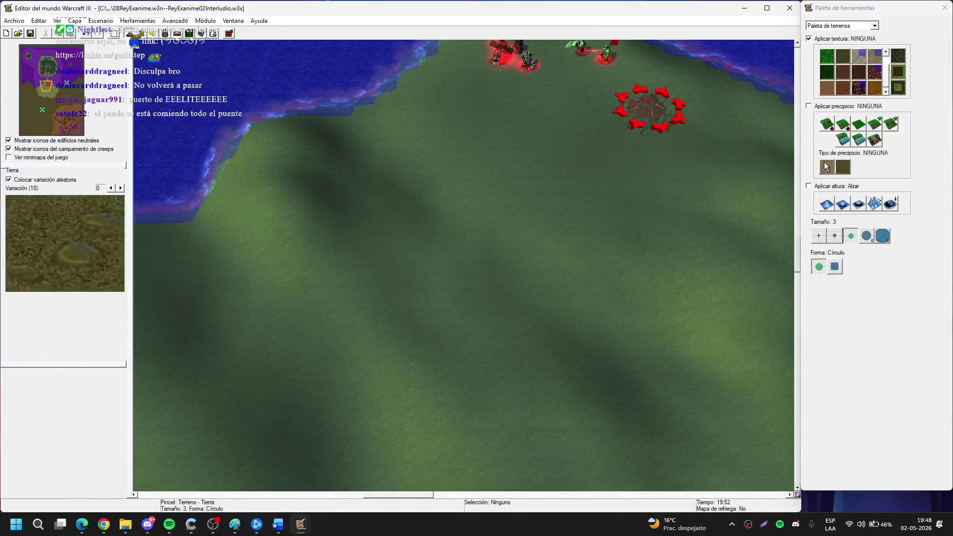
{"action": "key", "text": "g"}
{"action": "left_click", "coordinate": [827, 204]}
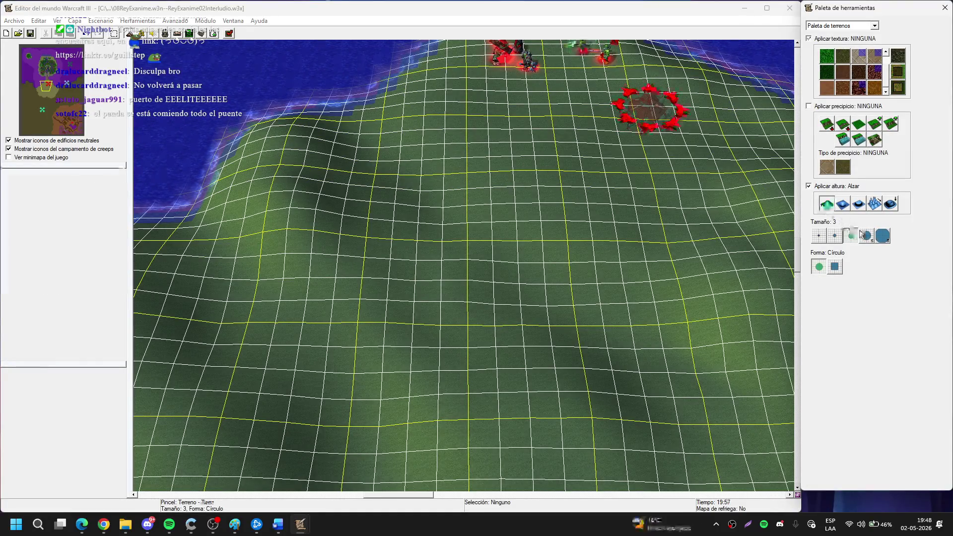
{"action": "left_click", "coordinate": [866, 236]}
{"action": "left_click", "coordinate": [281, 132]}
{"action": "mouse_move", "coordinate": [281, 132]}
{"action": "left_mouse_down"}
{"action": "mouse_move", "coordinate": [355, 231]}
{"action": "mouse_move", "coordinate": [466, 190]}
{"action": "mouse_move", "coordinate": [302, 144]}
{"action": "mouse_move", "coordinate": [384, 183]}
{"action": "mouse_move", "coordinate": [280, 177]}
{"action": "mouse_move", "coordinate": [319, 180]}
{"action": "mouse_move", "coordinate": [276, 214]}
{"action": "mouse_move", "coordinate": [181, 245]}
{"action": "mouse_move", "coordinate": [426, 287]}
{"action": "mouse_move", "coordinate": [425, 251]}
{"action": "mouse_move", "coordinate": [499, 173]}
{"action": "mouse_move", "coordinate": [556, 168]}
{"action": "mouse_move", "coordinate": [571, 129]}
{"action": "mouse_move", "coordinate": [608, 192]}
{"action": "mouse_move", "coordinate": [588, 159]}
{"action": "mouse_move", "coordinate": [462, 208]}
{"action": "mouse_move", "coordinate": [534, 218]}
{"action": "mouse_move", "coordinate": [564, 234]}
{"action": "mouse_move", "coordinate": [515, 353]}
{"action": "left_mouse_up"}
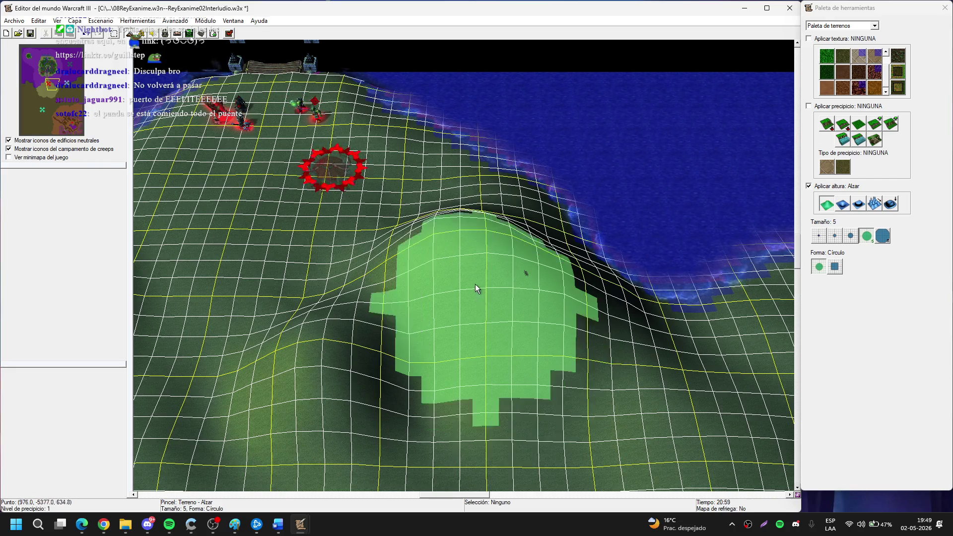
Raise a second hill near the shore and build the ridge higher with a size 3 brush.
{"action": "scroll", "coordinate": [597, 388], "scroll_direction": "up", "scroll_amount": 3}
{"action": "key", "text": "Up"}
{"action": "scroll", "coordinate": [559, 403], "scroll_direction": "up", "scroll_amount": 4}
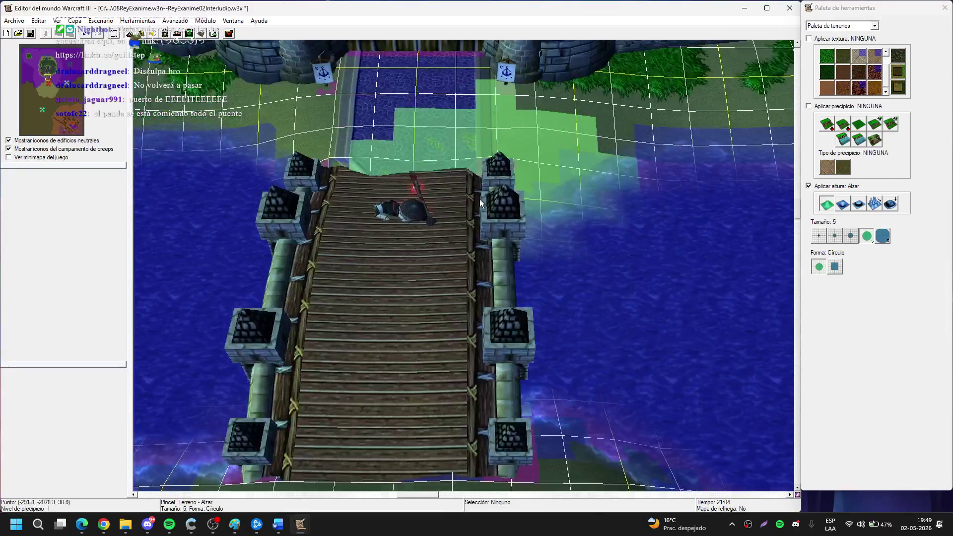
{"action": "key", "text": "Down"}
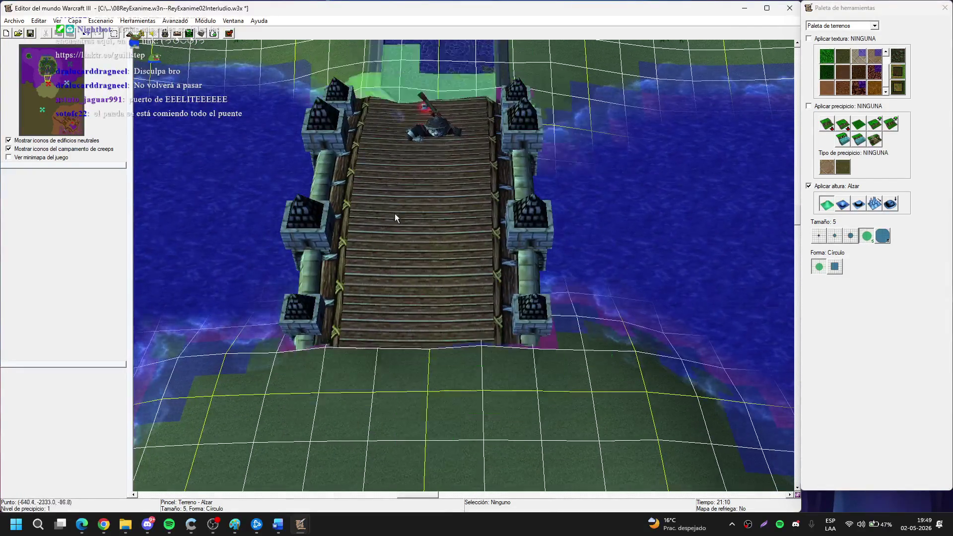
{"action": "key", "text": "Up"}
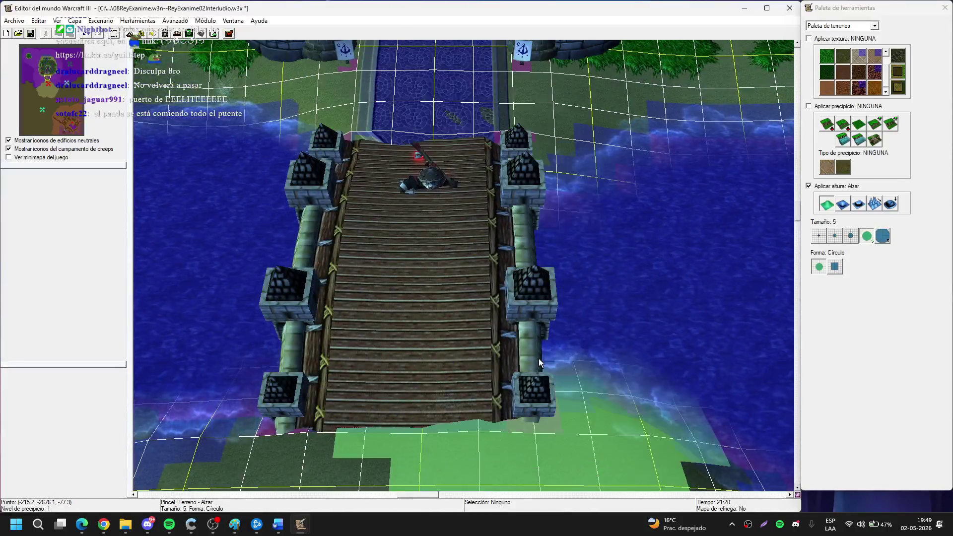
{"action": "key", "text": "Down"}
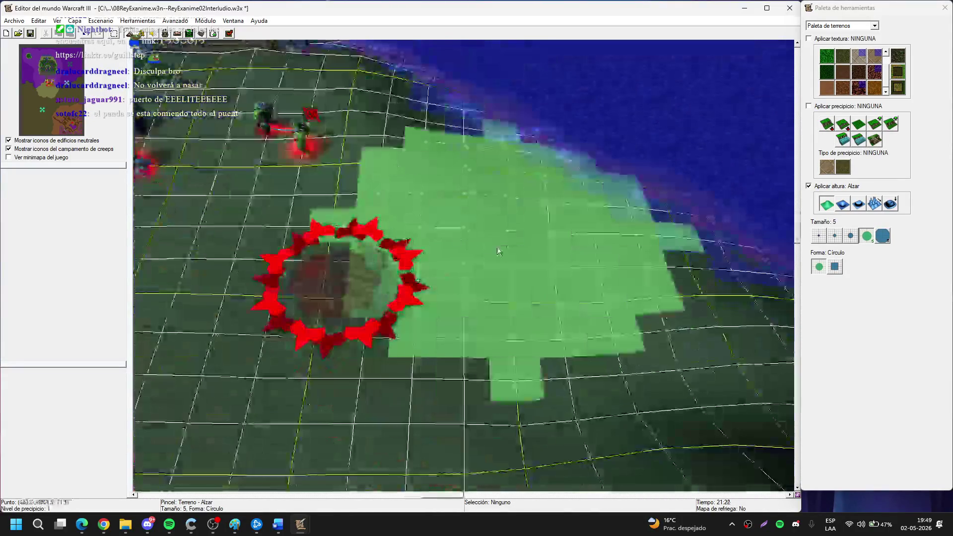
{"action": "scroll", "coordinate": [497, 246], "scroll_direction": "down", "scroll_amount": 5}
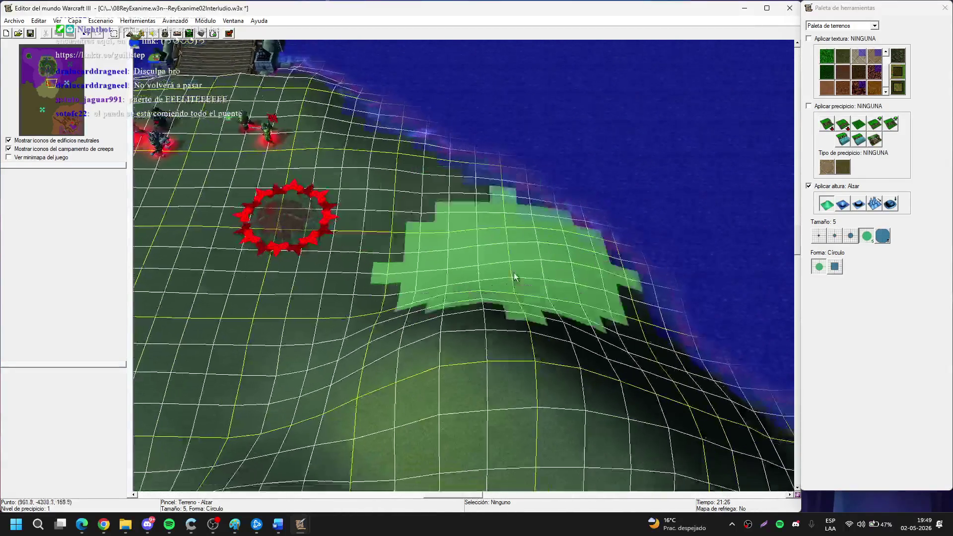
{"action": "mouse_move", "coordinate": [526, 255]}
{"action": "left_mouse_down"}
{"action": "mouse_move", "coordinate": [476, 195]}
{"action": "mouse_move", "coordinate": [594, 279]}
{"action": "mouse_move", "coordinate": [490, 312]}
{"action": "mouse_move", "coordinate": [380, 193]}
{"action": "mouse_move", "coordinate": [327, 291]}
{"action": "mouse_move", "coordinate": [463, 269]}
{"action": "mouse_move", "coordinate": [416, 212]}
{"action": "mouse_move", "coordinate": [485, 201]}
{"action": "mouse_move", "coordinate": [617, 256]}
{"action": "mouse_move", "coordinate": [426, 179]}
{"action": "mouse_move", "coordinate": [440, 262]}
{"action": "mouse_move", "coordinate": [637, 300]}
{"action": "left_mouse_up"}
{"action": "left_click", "coordinate": [851, 236]}
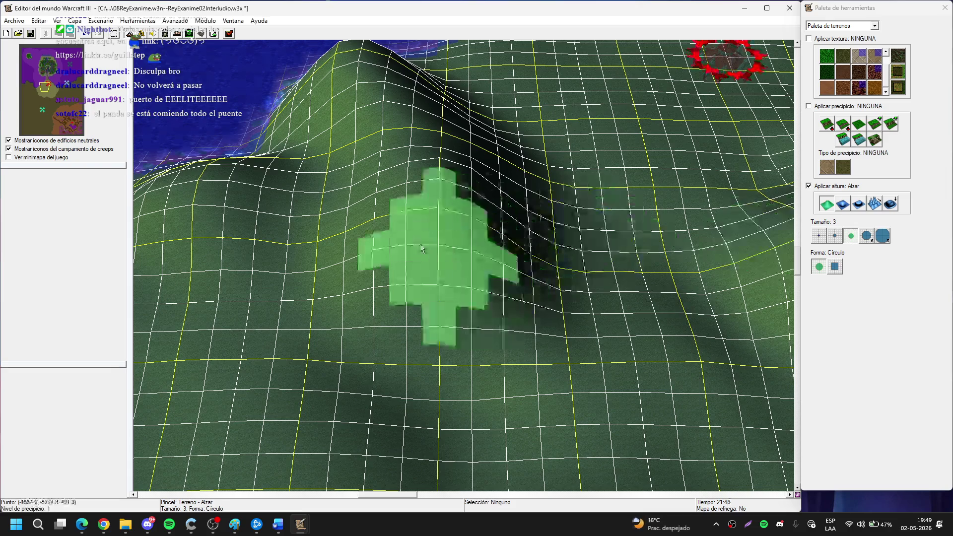
{"action": "mouse_move", "coordinate": [373, 282]}
{"action": "left_mouse_down"}
{"action": "mouse_move", "coordinate": [333, 334]}
{"action": "mouse_move", "coordinate": [447, 239]}
{"action": "mouse_move", "coordinate": [490, 223]}
{"action": "mouse_move", "coordinate": [515, 304]}
{"action": "left_mouse_up"}
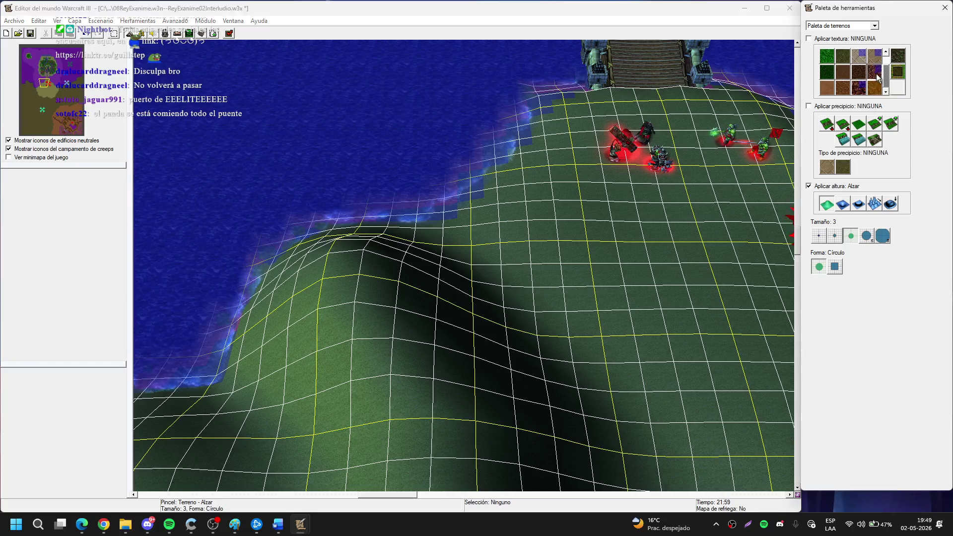
{"action": "left_click", "coordinate": [874, 71]}
{"action": "left_click", "coordinate": [834, 236]}
Replace a trial cobblestone patch with Roca rock texture on the ridge slope.
{"action": "scroll", "coordinate": [450, 334], "scroll_direction": "up", "scroll_amount": 2}
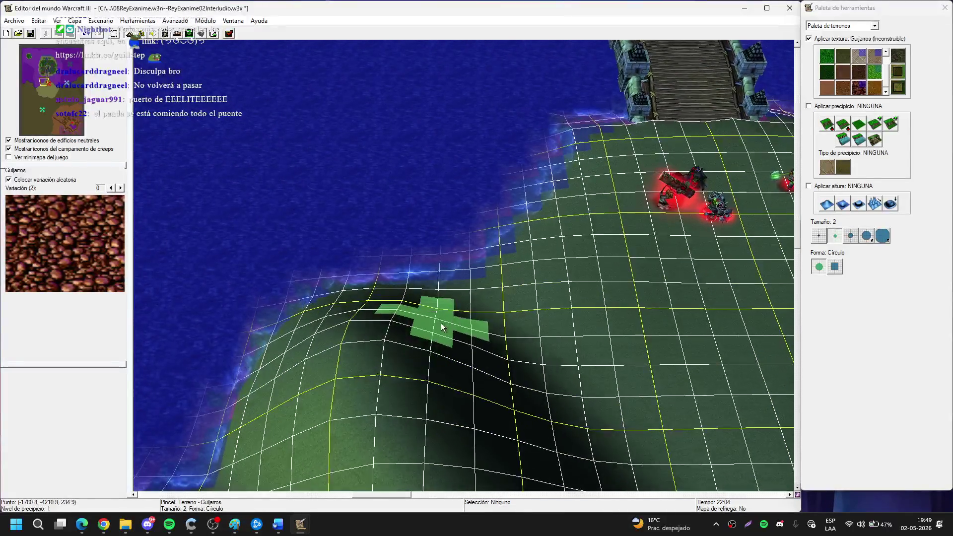
{"action": "scroll", "coordinate": [397, 330], "scroll_direction": "up", "scroll_amount": 1}
{"action": "mouse_move", "coordinate": [361, 341]}
{"action": "left_mouse_down"}
{"action": "mouse_move", "coordinate": [447, 379]}
{"action": "mouse_move", "coordinate": [368, 360]}
{"action": "left_mouse_up"}
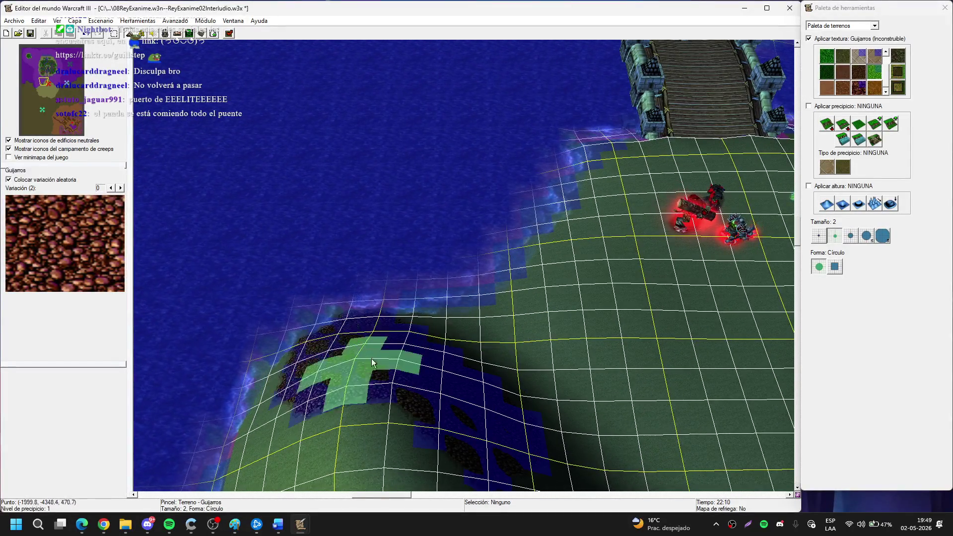
{"action": "scroll", "coordinate": [540, 380], "scroll_direction": "down", "scroll_amount": 3}
{"action": "left_click", "coordinate": [859, 88]}
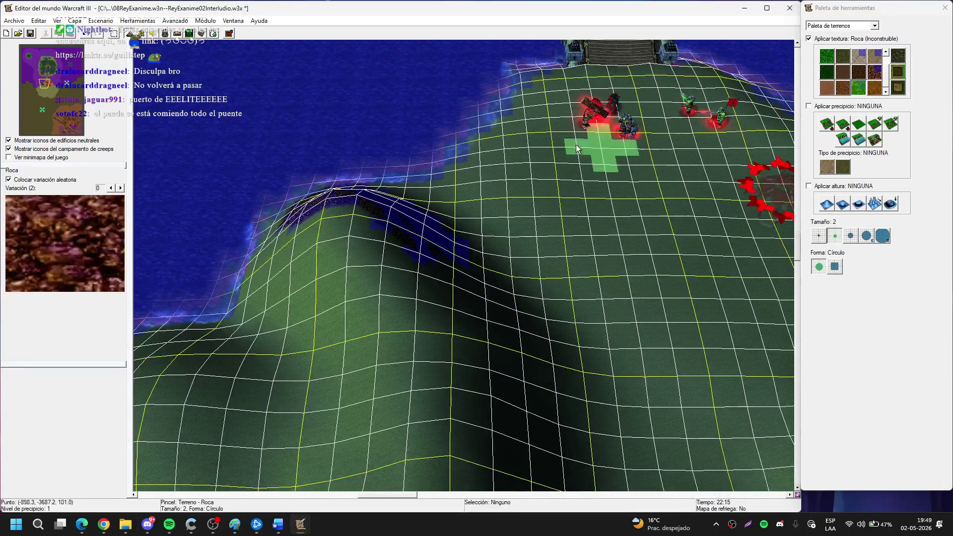
{"action": "scroll", "coordinate": [551, 378], "scroll_direction": "up", "scroll_amount": 3}
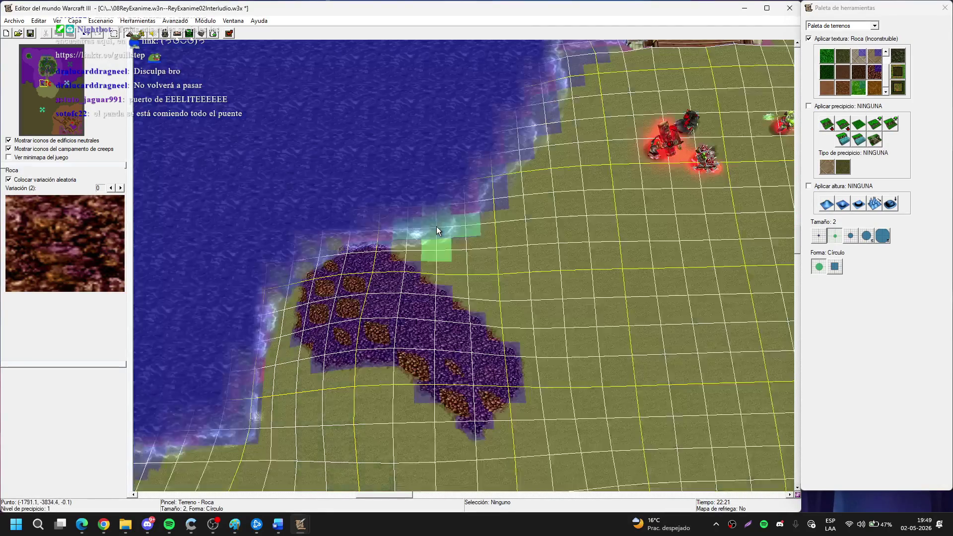
{"action": "key", "text": "ctrl+z"}
{"action": "mouse_move", "coordinate": [362, 288]}
{"action": "left_mouse_down"}
{"action": "mouse_move", "coordinate": [339, 331]}
{"action": "mouse_move", "coordinate": [434, 351]}
{"action": "mouse_move", "coordinate": [362, 266]}
{"action": "mouse_move", "coordinate": [485, 248]}
{"action": "mouse_move", "coordinate": [392, 153]}
{"action": "mouse_move", "coordinate": [472, 340]}
{"action": "mouse_move", "coordinate": [430, 268]}
{"action": "mouse_move", "coordinate": [452, 258]}
{"action": "mouse_move", "coordinate": [425, 208]}
{"action": "mouse_move", "coordinate": [416, 293]}
{"action": "mouse_move", "coordinate": [436, 266]}
{"action": "mouse_move", "coordinate": [309, 159]}
{"action": "mouse_move", "coordinate": [238, 172]}
{"action": "mouse_move", "coordinate": [327, 143]}
{"action": "left_mouse_up"}
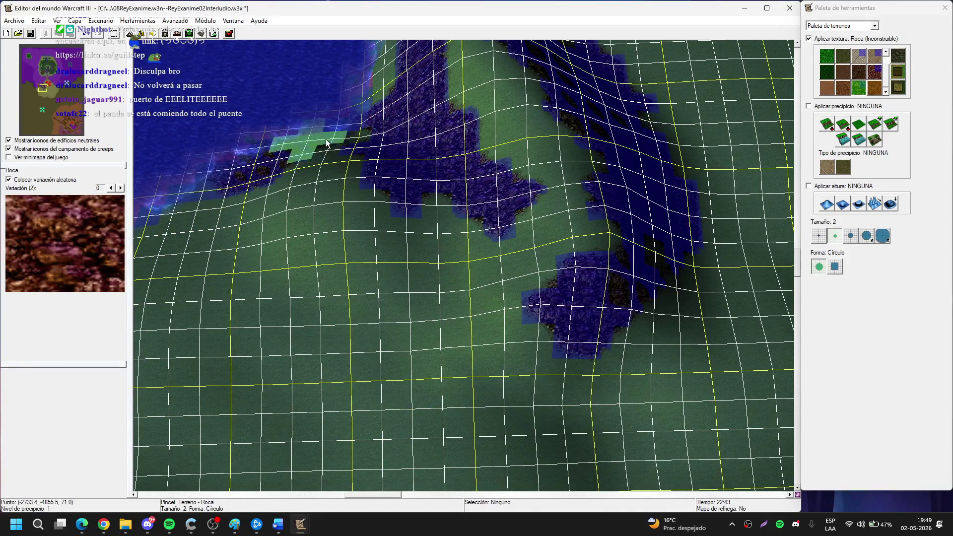
Paint a curved Roca rock band along the slope near the water, extending it upper right.
{"action": "scroll", "coordinate": [245, 160], "scroll_direction": "up", "scroll_amount": 5}
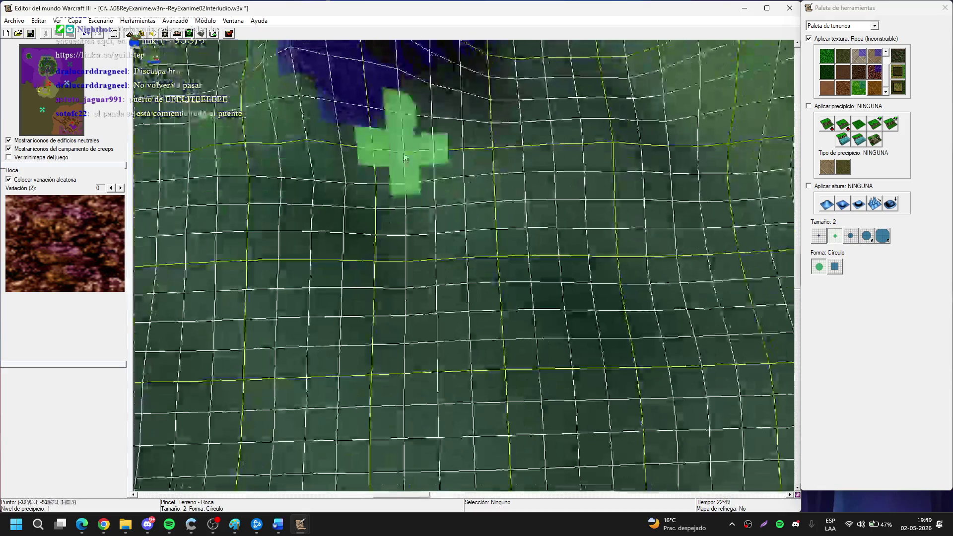
{"action": "scroll", "coordinate": [405, 158], "scroll_direction": "down", "scroll_amount": 5}
{"action": "mouse_move", "coordinate": [336, 330]}
{"action": "left_mouse_down"}
{"action": "mouse_move", "coordinate": [315, 209]}
{"action": "mouse_move", "coordinate": [436, 207]}
{"action": "left_mouse_up"}
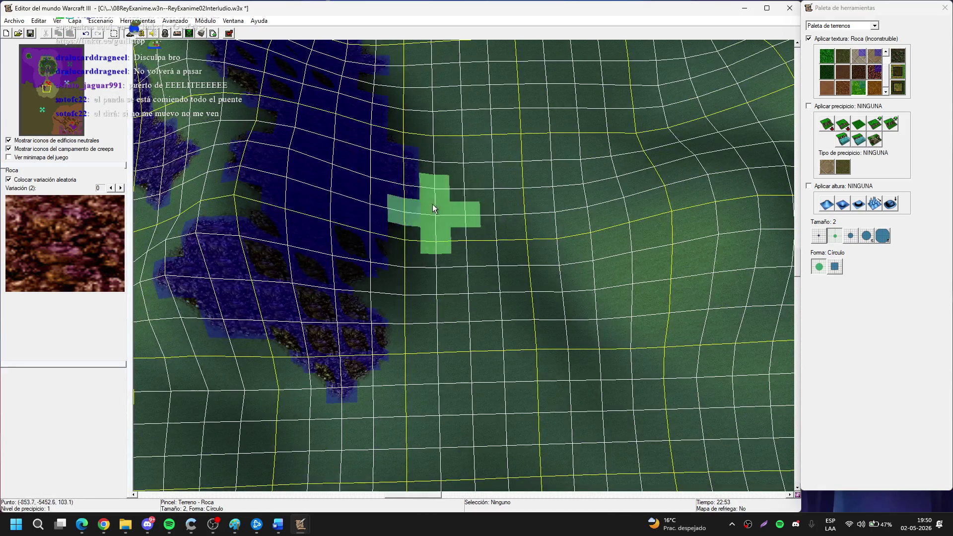
{"action": "scroll", "coordinate": [436, 206], "scroll_direction": "up", "scroll_amount": 5}
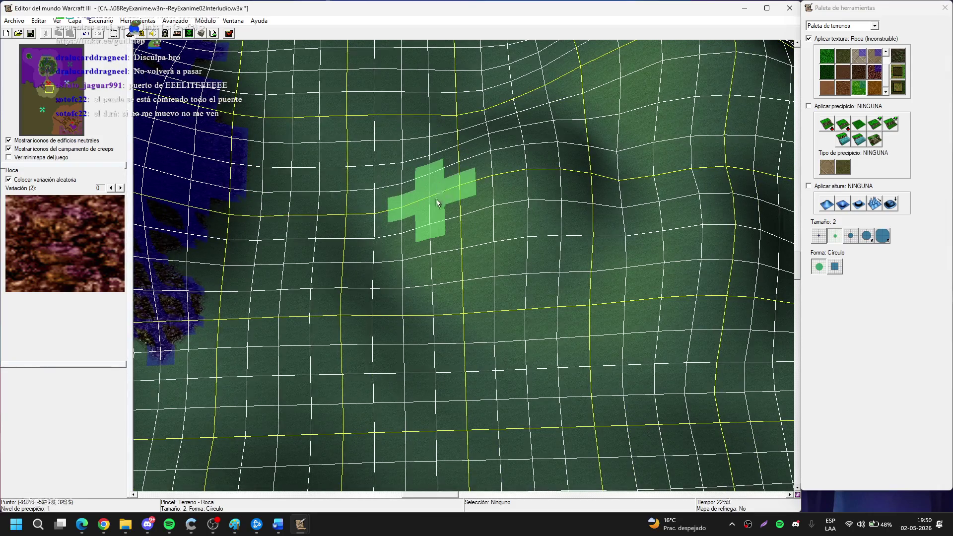
{"action": "scroll", "coordinate": [456, 242], "scroll_direction": "up", "scroll_amount": 1}
{"action": "scroll", "coordinate": [456, 242], "scroll_direction": "down", "scroll_amount": 3}
{"action": "mouse_move", "coordinate": [393, 239]}
{"action": "left_mouse_down"}
{"action": "mouse_move", "coordinate": [462, 189]}
{"action": "mouse_move", "coordinate": [393, 329]}
{"action": "left_mouse_up"}
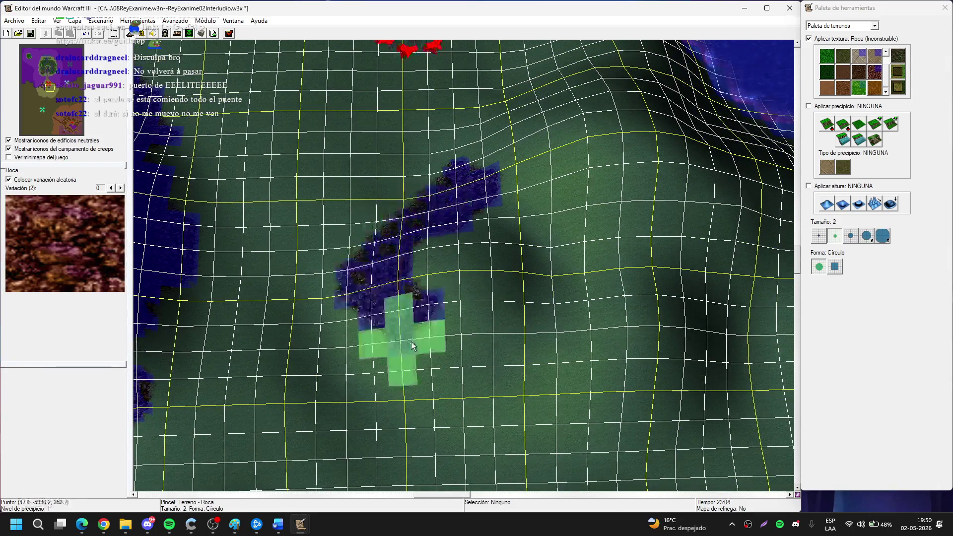
{"action": "scroll", "coordinate": [434, 267], "scroll_direction": "up", "scroll_amount": 3}
{"action": "scroll", "coordinate": [433, 266], "scroll_direction": "down", "scroll_amount": 3}
{"action": "mouse_move", "coordinate": [432, 217]}
{"action": "left_mouse_down"}
{"action": "mouse_move", "coordinate": [479, 124]}
{"action": "mouse_move", "coordinate": [484, 171]}
{"action": "mouse_move", "coordinate": [585, 185]}
{"action": "left_mouse_up"}
Paint Roca rock along the lower slope to the left.
{"action": "scroll", "coordinate": [446, 238], "scroll_direction": "up", "scroll_amount": 3}
{"action": "scroll", "coordinate": [446, 239], "scroll_direction": "down", "scroll_amount": 3}
{"action": "scroll", "coordinate": [585, 185], "scroll_direction": "up", "scroll_amount": 3}
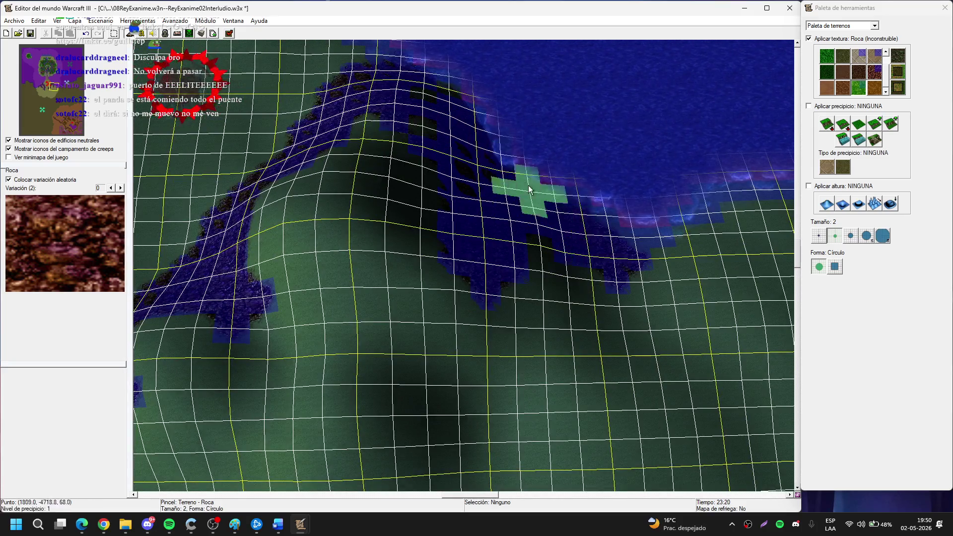
{"action": "scroll", "coordinate": [654, 152], "scroll_direction": "down", "scroll_amount": 3}
{"action": "scroll", "coordinate": [437, 255], "scroll_direction": "up", "scroll_amount": 3}
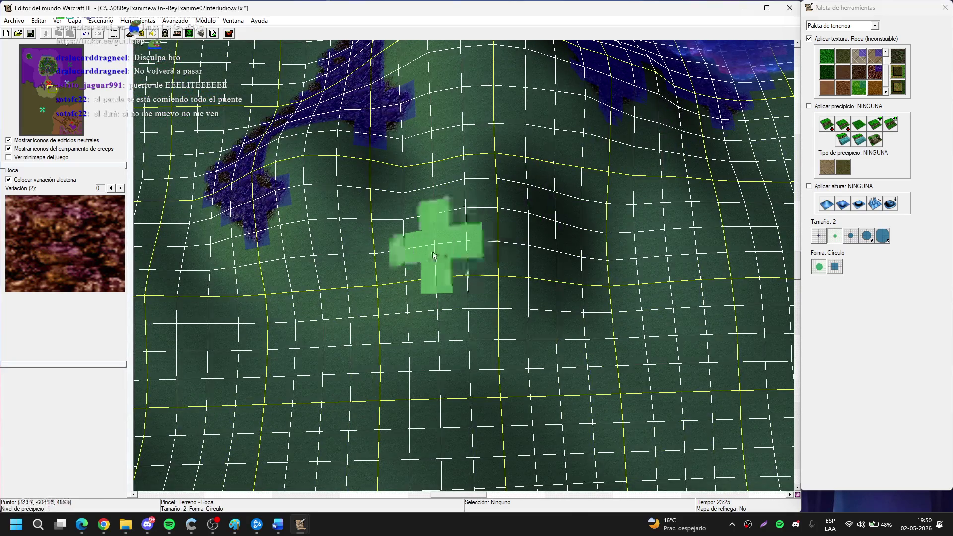
{"action": "scroll", "coordinate": [434, 256], "scroll_direction": "down", "scroll_amount": 3}
{"action": "mouse_move", "coordinate": [358, 263]}
{"action": "left_mouse_down"}
{"action": "mouse_move", "coordinate": [313, 289]}
{"action": "mouse_move", "coordinate": [274, 284]}
{"action": "mouse_move", "coordinate": [408, 340]}
{"action": "mouse_move", "coordinate": [522, 266]}
{"action": "mouse_move", "coordinate": [402, 339]}
{"action": "left_mouse_up"}
Cover the ridge top with Hierba grass.
{"action": "key", "text": "Right"}
{"action": "key", "text": "Right"}
{"action": "key", "text": "Right"}
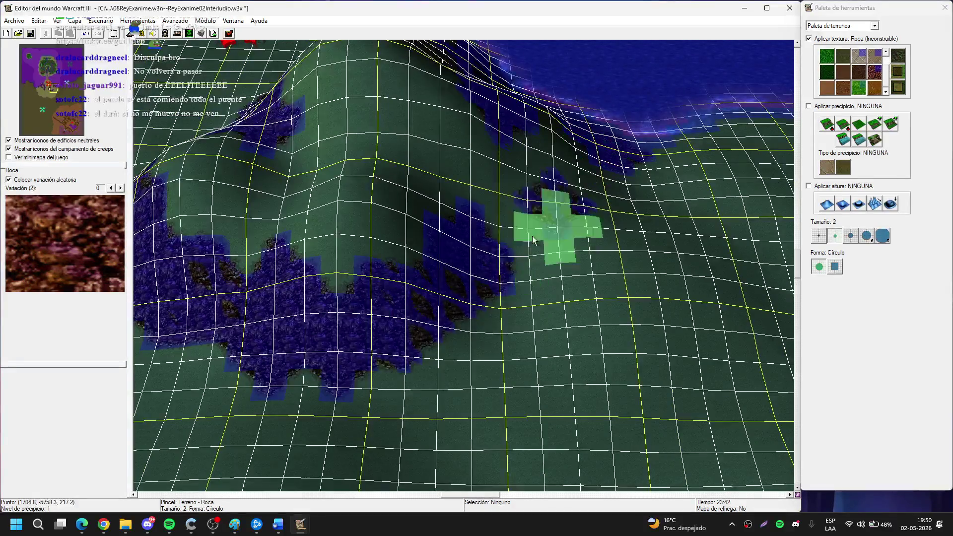
{"action": "scroll", "coordinate": [571, 328], "scroll_direction": "up", "scroll_amount": 3}
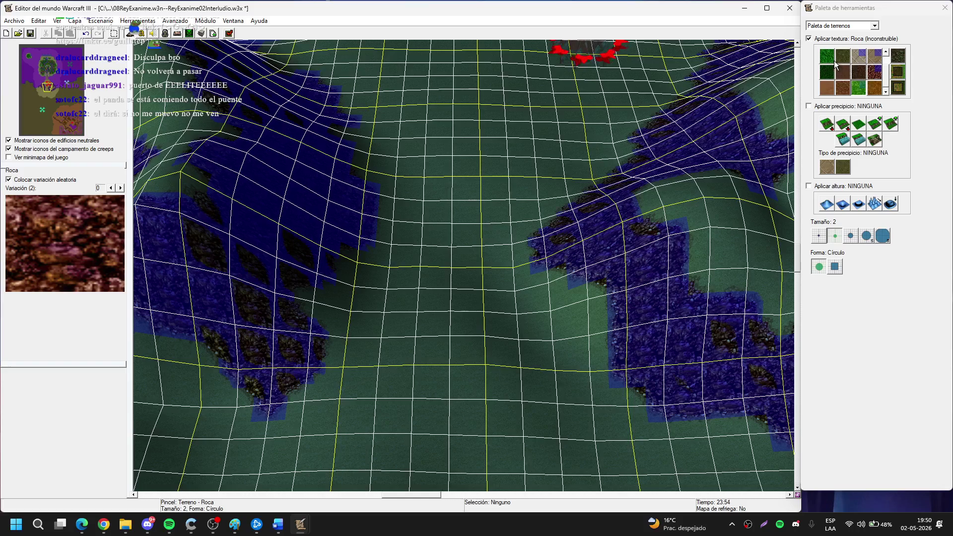
{"action": "left_click", "coordinate": [827, 57]}
{"action": "left_click", "coordinate": [351, 251]}
{"action": "mouse_move", "coordinate": [351, 252]}
{"action": "left_mouse_down"}
{"action": "mouse_move", "coordinate": [341, 276]}
{"action": "mouse_move", "coordinate": [476, 338]}
{"action": "mouse_move", "coordinate": [436, 240]}
{"action": "mouse_move", "coordinate": [461, 377]}
{"action": "left_mouse_up"}
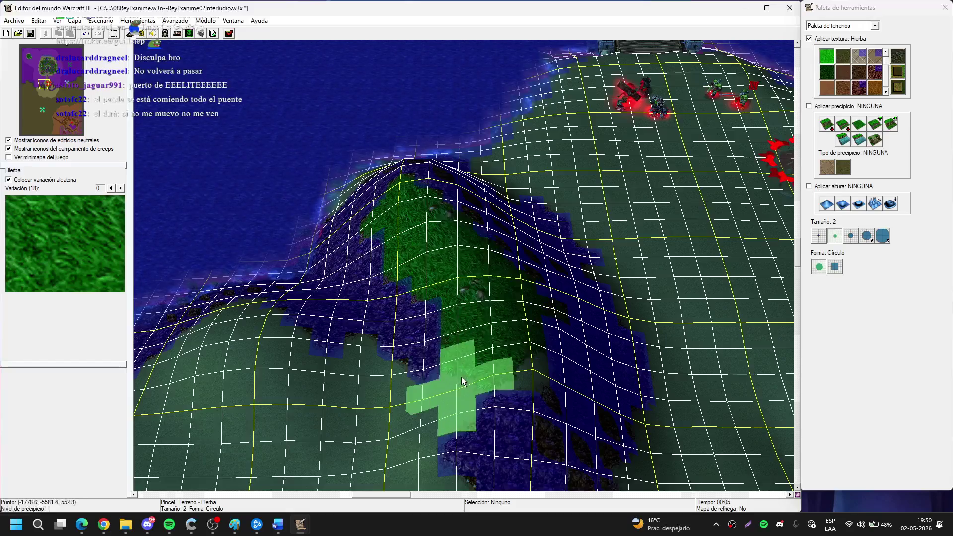
Repaint the ridge grass with a darker grass texture.
{"action": "left_click", "coordinate": [886, 52]}
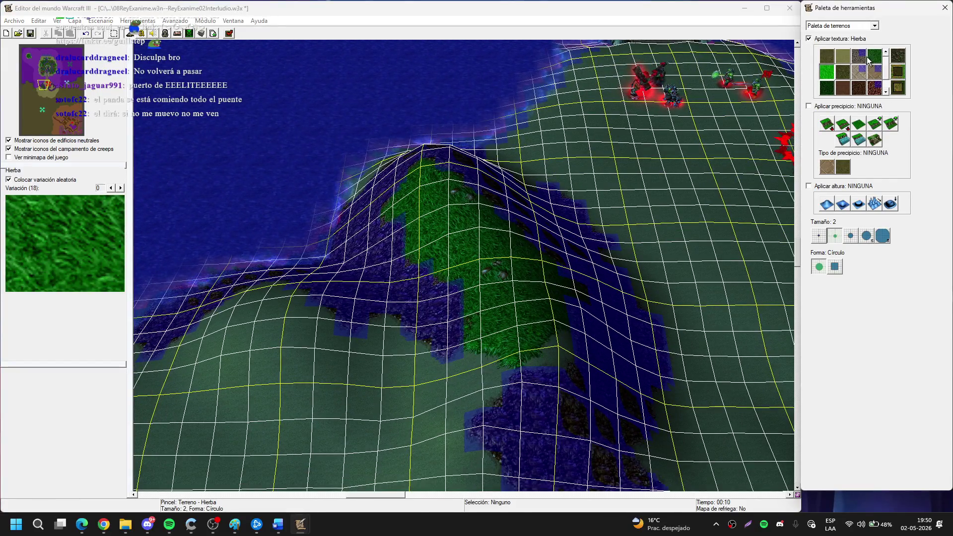
{"action": "left_click", "coordinate": [869, 60]}
{"action": "left_click_drag", "start_coordinate": [439, 234], "coordinate": [487, 309]}
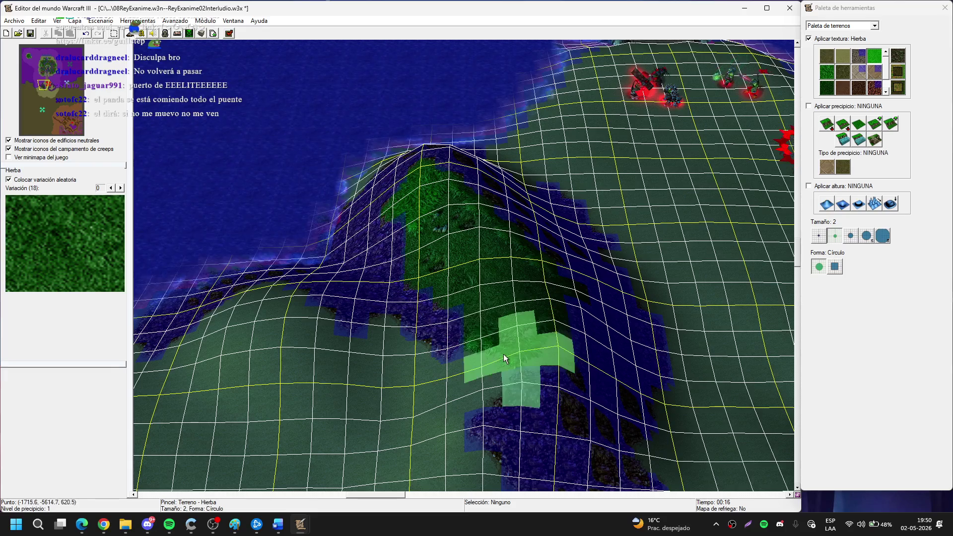
{"action": "left_click", "coordinate": [48, 64]}
{"action": "key", "text": "Up"}
{"action": "scroll", "coordinate": [435, 282], "scroll_direction": "up", "scroll_amount": 3}
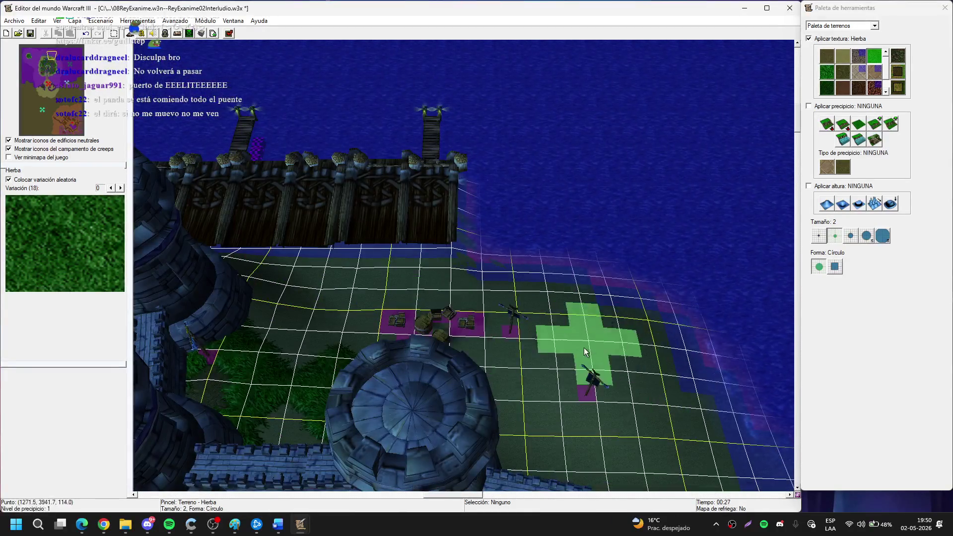
{"action": "key", "text": "Down"}
{"action": "key", "text": "Down"}
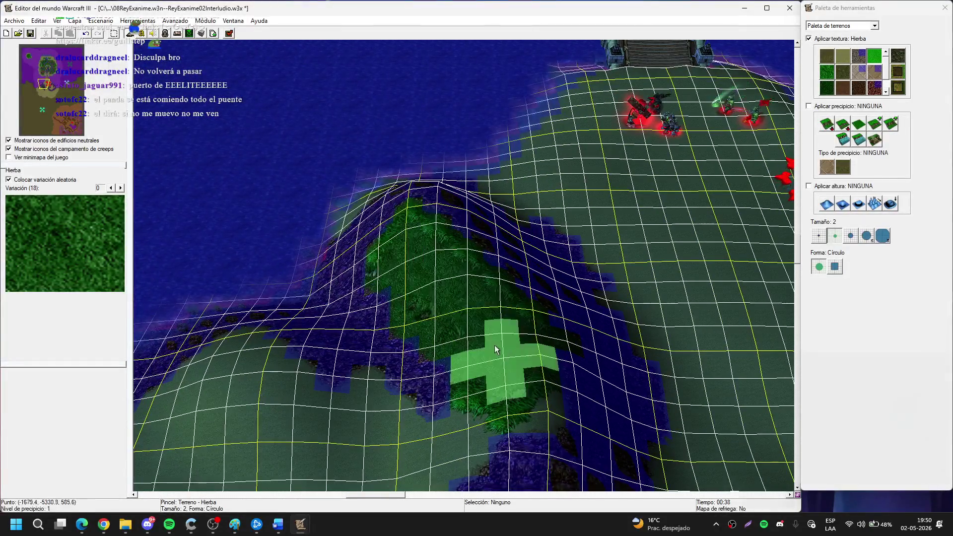
{"action": "key", "text": "Down"}
{"action": "mouse_move", "coordinate": [419, 321]}
{"action": "left_mouse_down"}
{"action": "mouse_move", "coordinate": [397, 383]}
{"action": "mouse_move", "coordinate": [478, 326]}
{"action": "mouse_move", "coordinate": [504, 262]}
{"action": "mouse_move", "coordinate": [367, 351]}
{"action": "left_mouse_up"}
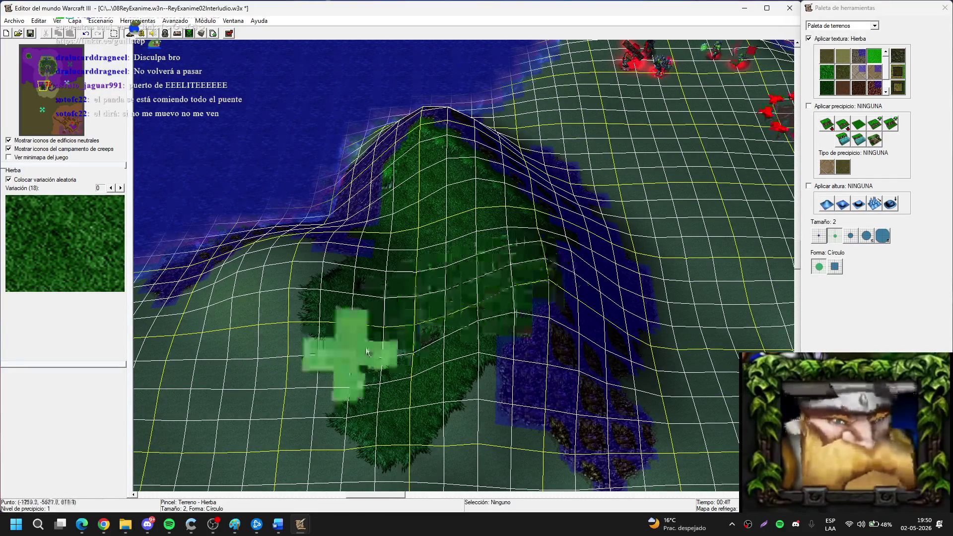
Select a brighter grass at the smallest brush size and survey the ridge for the pale hill.
{"action": "scroll", "coordinate": [404, 288], "scroll_direction": "up", "scroll_amount": 2}
{"action": "left_click", "coordinate": [827, 72]}
{"action": "left_click", "coordinate": [819, 236]}
{"action": "key", "text": "Up"}
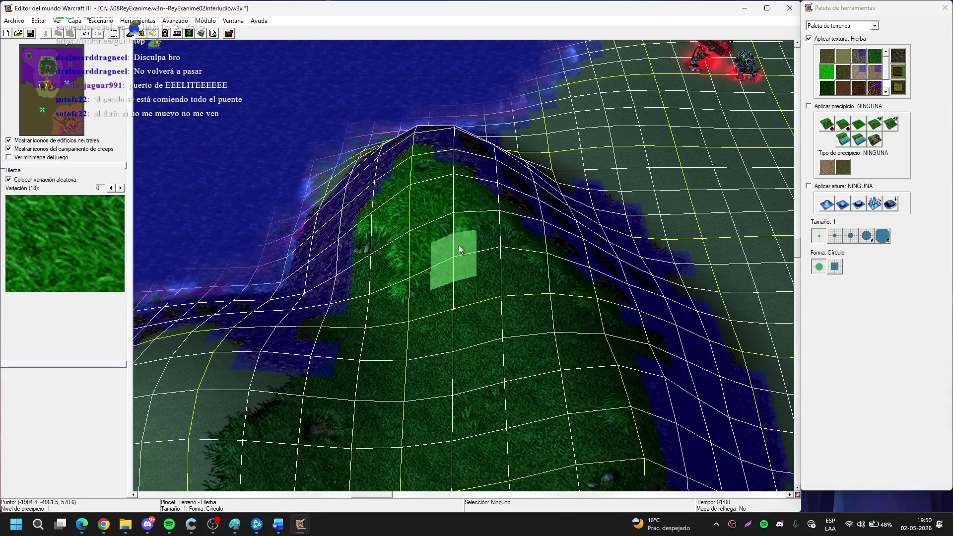
{"action": "key", "text": "Down"}
{"action": "key", "text": "Right"}
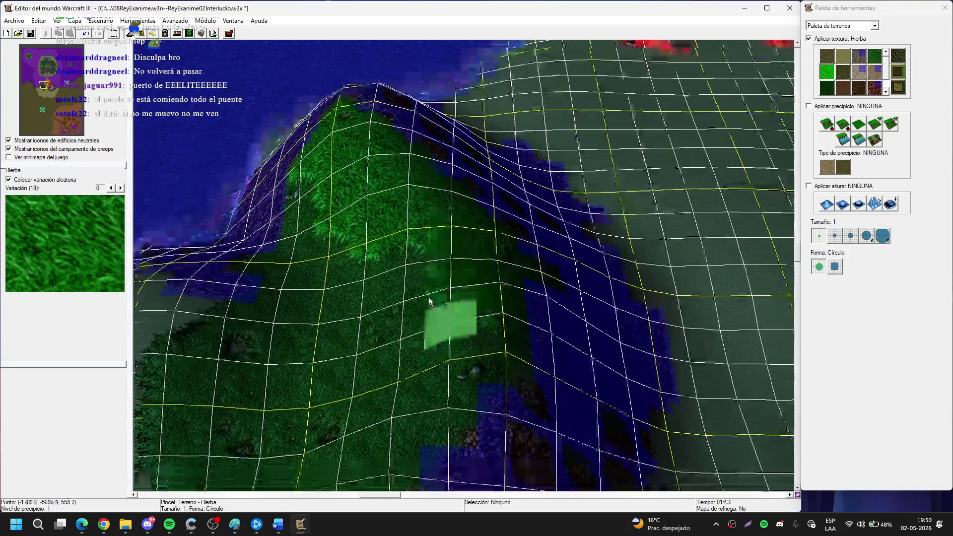
{"action": "key", "text": "Left"}
{"action": "key", "text": "Up"}
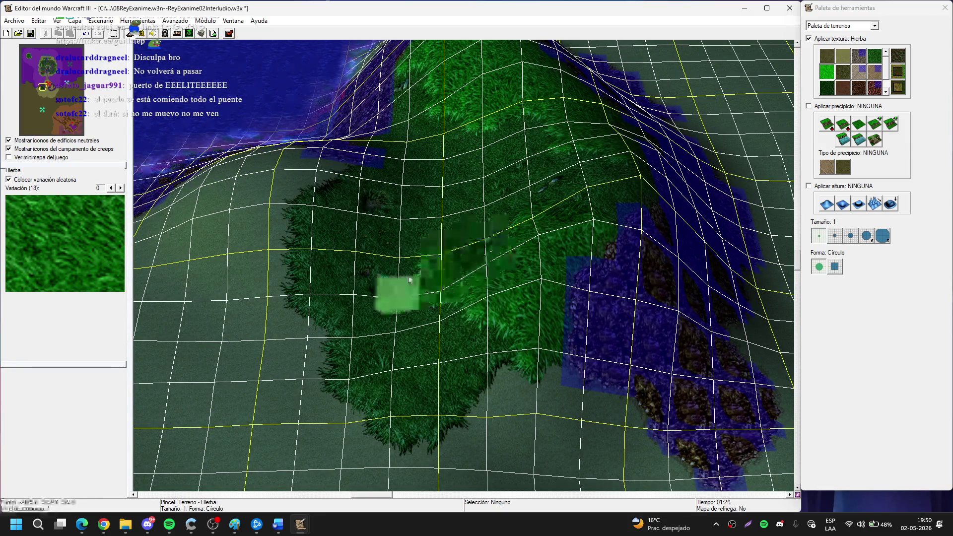
{"action": "key", "text": "Right"}
{"action": "key", "text": "Right"}
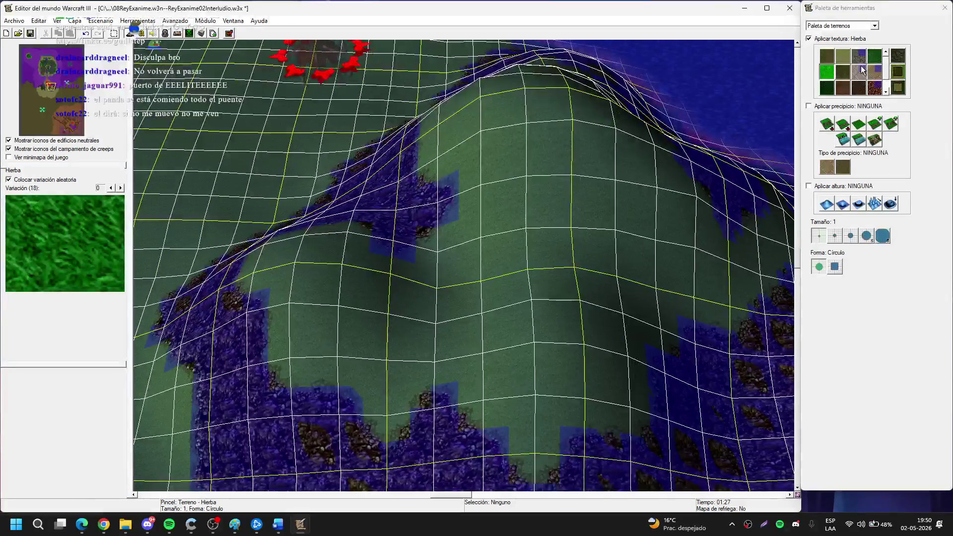
Paint dark grass at brush size 2 across the pale hill's left and right slopes.
{"action": "left_click", "coordinate": [862, 71]}
{"action": "left_click", "coordinate": [836, 239]}
{"action": "mouse_move", "coordinate": [483, 271]}
{"action": "left_mouse_down"}
{"action": "mouse_move", "coordinate": [255, 319]}
{"action": "mouse_move", "coordinate": [319, 266]}
{"action": "mouse_move", "coordinate": [443, 286]}
{"action": "mouse_move", "coordinate": [522, 335]}
{"action": "left_mouse_up"}
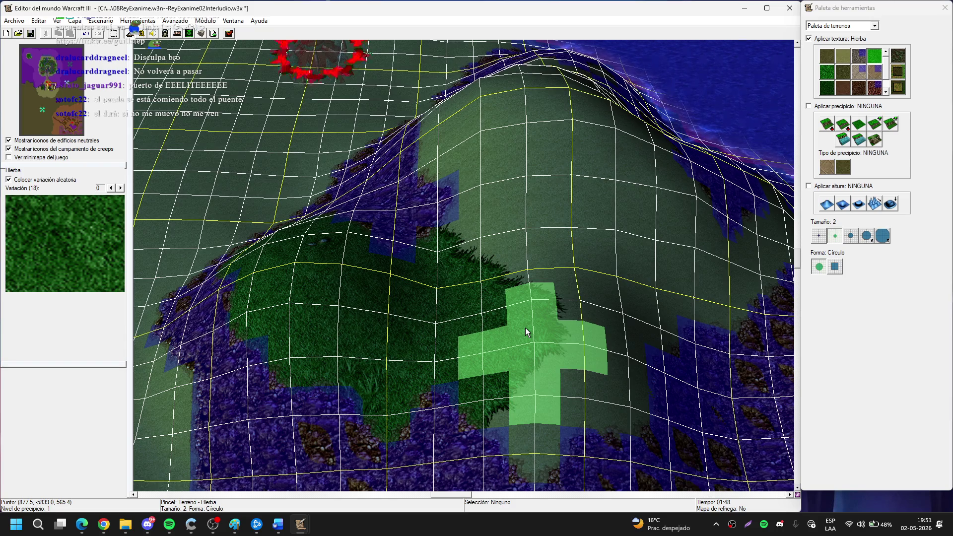
{"action": "left_click", "coordinate": [526, 327]}
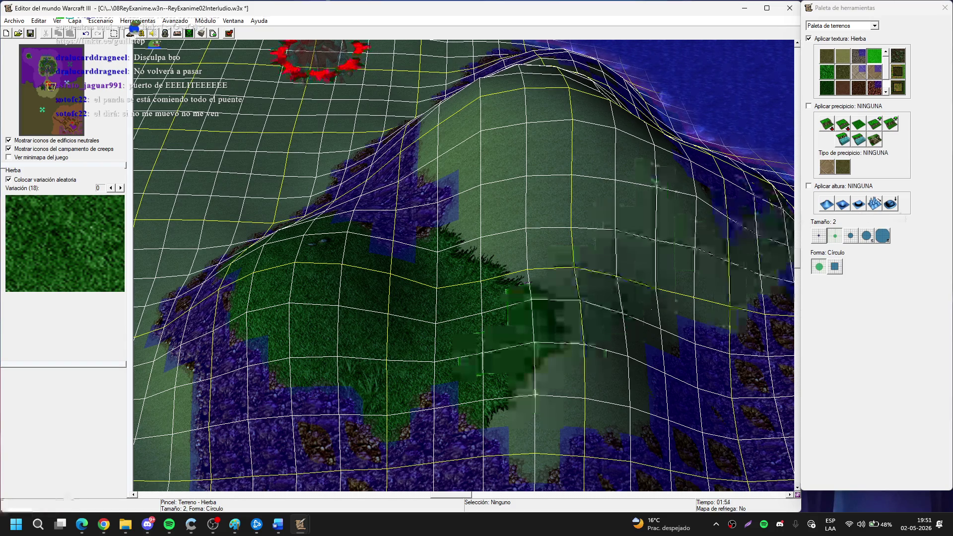
{"action": "left_click", "coordinate": [531, 343]}
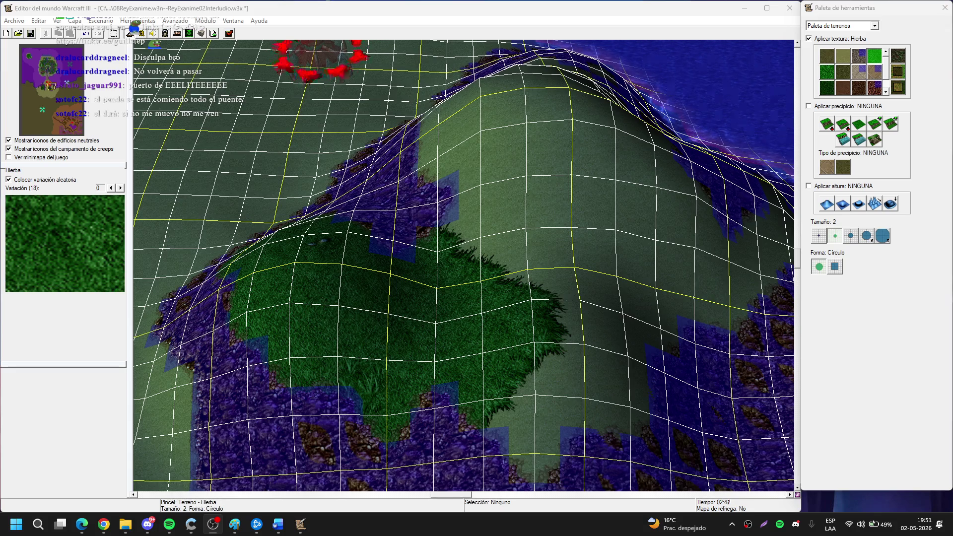
{"action": "scroll", "coordinate": [516, 244], "scroll_direction": "up", "scroll_amount": 1}
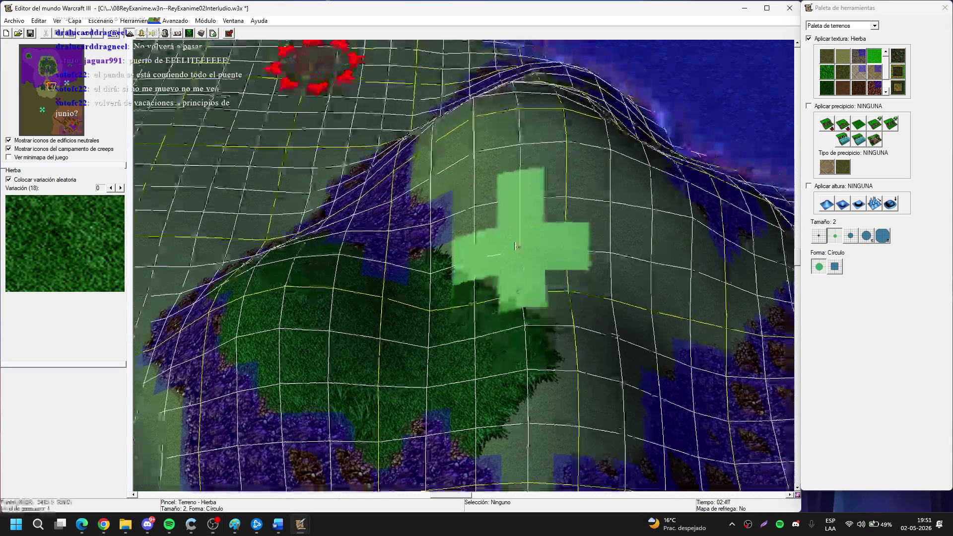
Paint Roca (Inconstruible) rock over the pale shore squares with a size-2 brush.
{"action": "scroll", "coordinate": [517, 243], "scroll_direction": "down", "scroll_amount": 1}
{"action": "scroll", "coordinate": [473, 163], "scroll_direction": "down", "scroll_amount": 2}
{"action": "scroll", "coordinate": [476, 326], "scroll_direction": "down", "scroll_amount": 2}
{"action": "scroll", "coordinate": [643, 343], "scroll_direction": "down", "scroll_amount": 1}
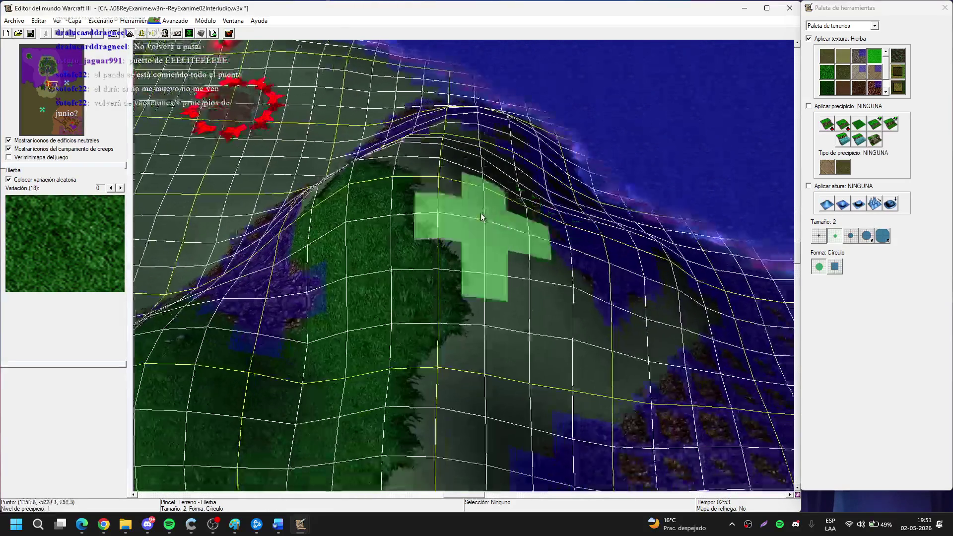
{"action": "scroll", "coordinate": [481, 217], "scroll_direction": "up", "scroll_amount": 2}
{"action": "scroll", "coordinate": [497, 385], "scroll_direction": "down", "scroll_amount": 1}
{"action": "scroll", "coordinate": [519, 299], "scroll_direction": "up", "scroll_amount": 2}
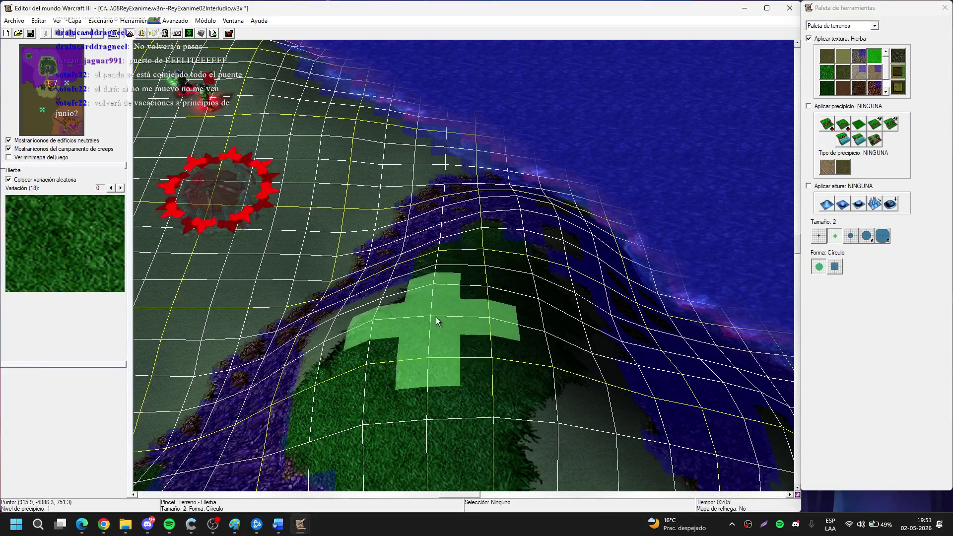
{"action": "scroll", "coordinate": [467, 377], "scroll_direction": "up", "scroll_amount": 2}
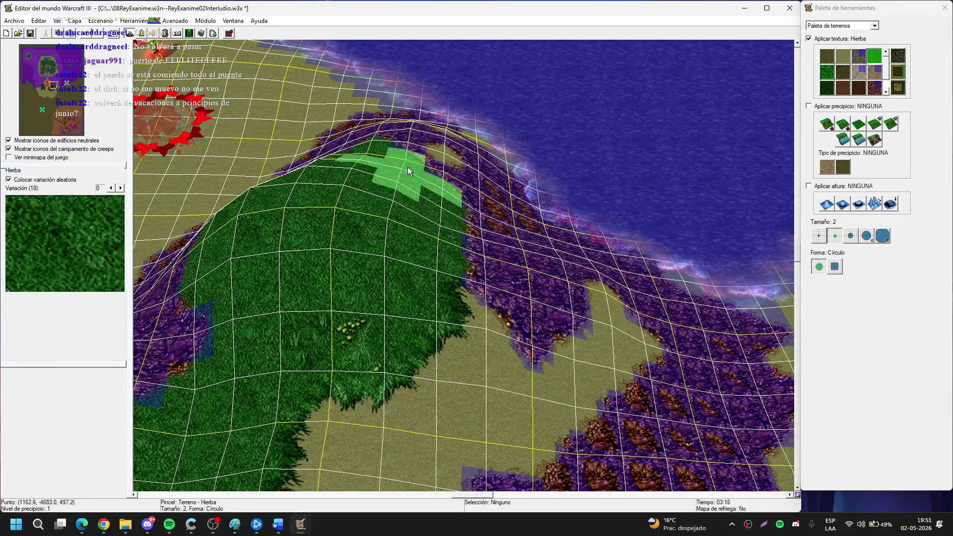
{"action": "scroll", "coordinate": [403, 165], "scroll_direction": "up", "scroll_amount": 2}
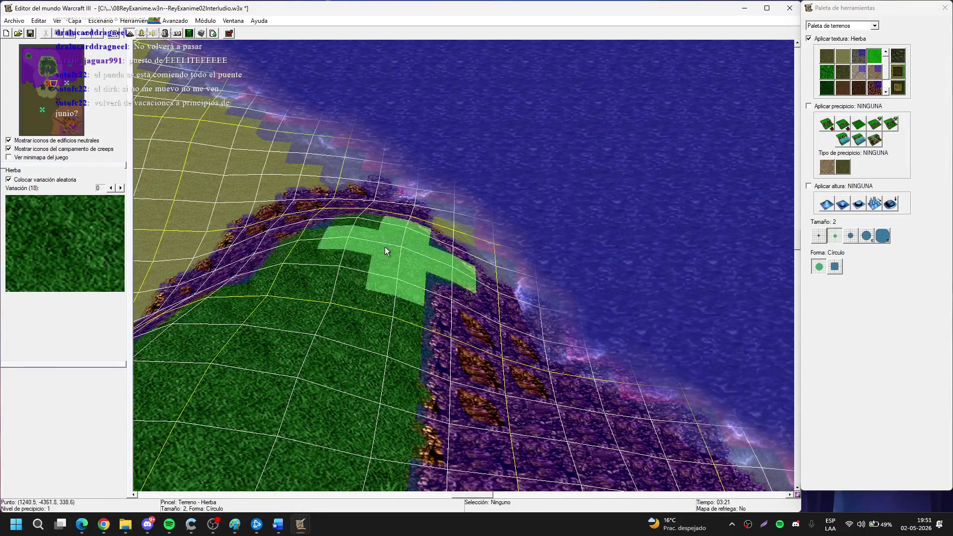
{"action": "scroll", "coordinate": [385, 246], "scroll_direction": "down", "scroll_amount": 3}
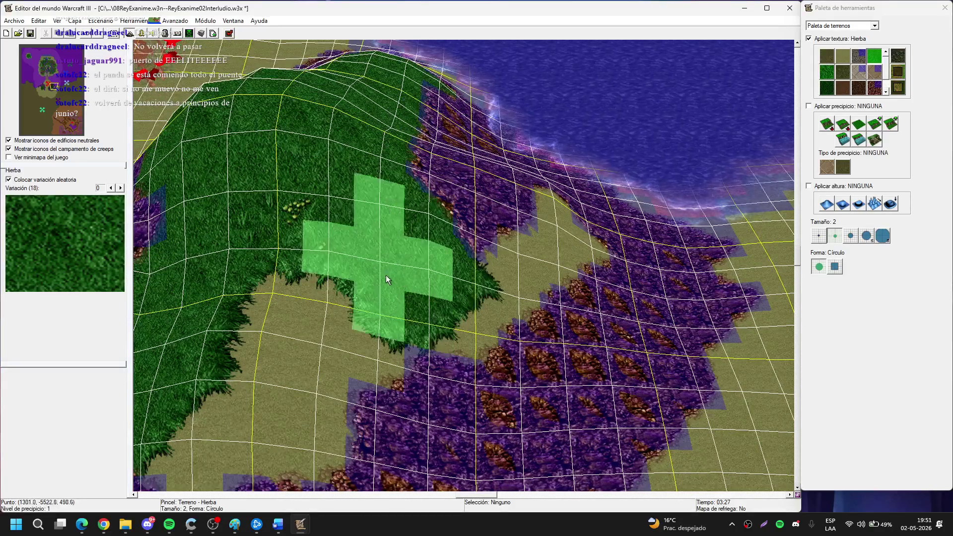
{"action": "key", "text": "Left"}
{"action": "key", "text": "Down"}
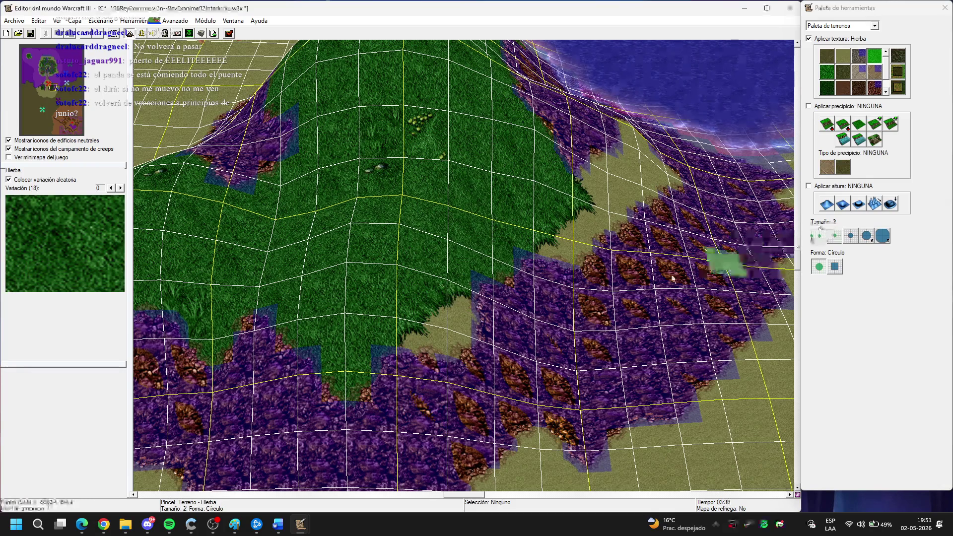
{"action": "key", "text": "Up"}
{"action": "key", "text": "Right"}
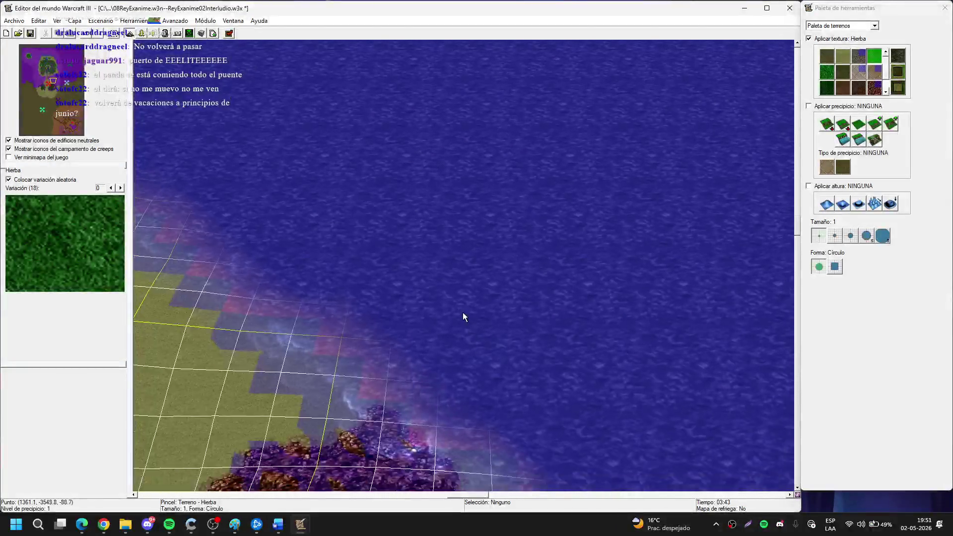
{"action": "key", "text": "Down"}
{"action": "key", "text": "Left"}
{"action": "left_click", "coordinate": [886, 91]}
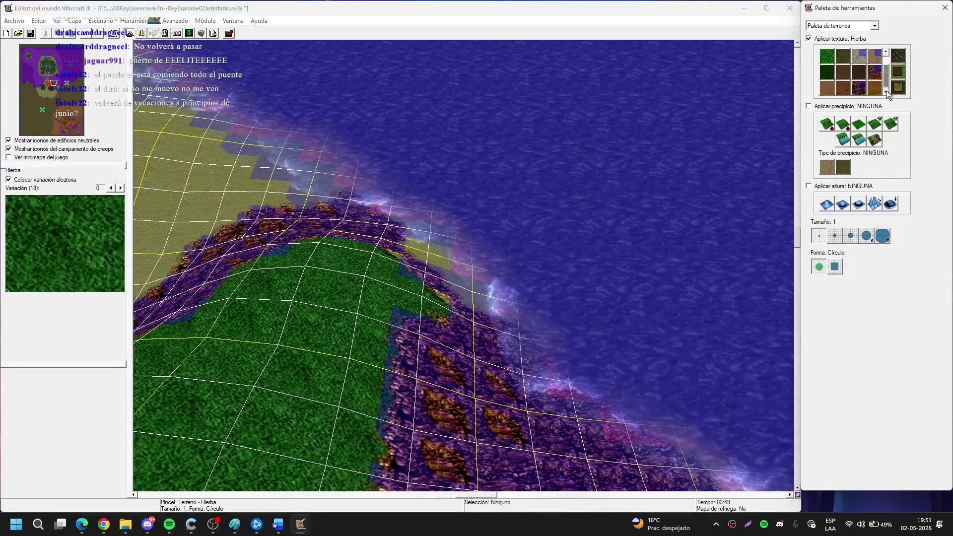
{"action": "left_click", "coordinate": [859, 72]}
{"action": "left_click", "coordinate": [835, 235]}
{"action": "mouse_move", "coordinate": [454, 222]}
{"action": "left_mouse_down"}
{"action": "mouse_move", "coordinate": [541, 377]}
{"action": "mouse_move", "coordinate": [566, 397]}
{"action": "left_mouse_up"}
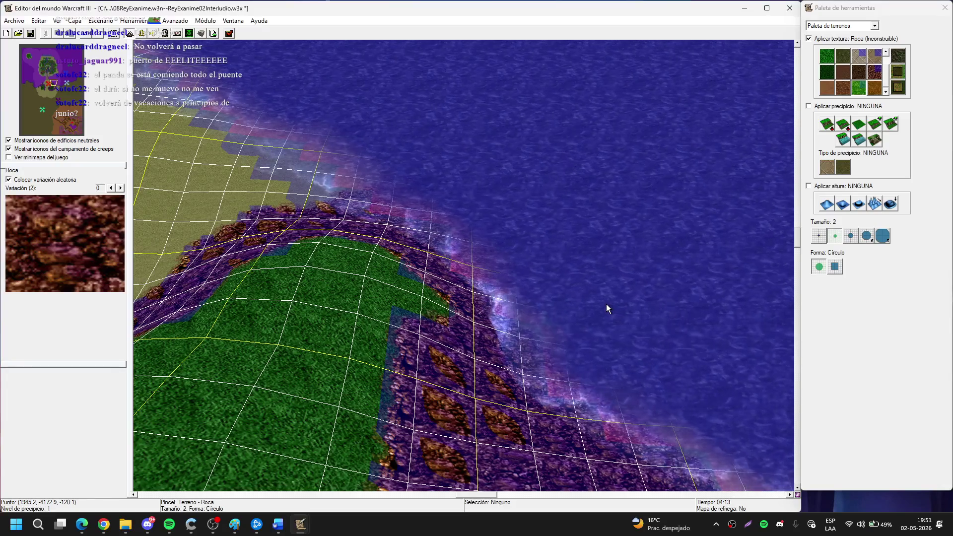
At brush size 1, paint rock over the tan ground patch and Césped grass over rock.
{"action": "key", "text": "Down"}
{"action": "key", "text": "Down"}
{"action": "key", "text": "Down"}
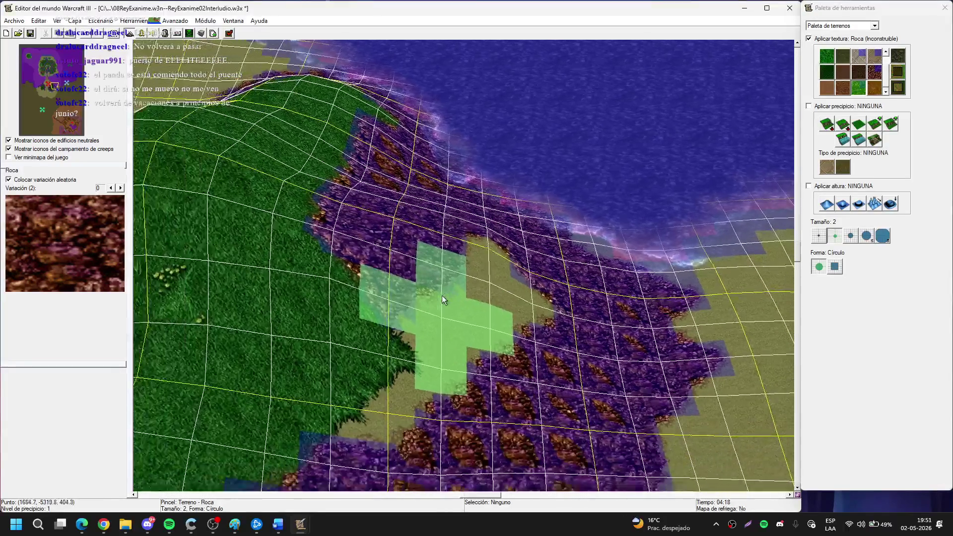
{"action": "left_click", "coordinate": [819, 236]}
{"action": "mouse_move", "coordinate": [408, 380]}
{"action": "left_mouse_down"}
{"action": "mouse_move", "coordinate": [464, 317]}
{"action": "mouse_move", "coordinate": [423, 303]}
{"action": "left_mouse_up"}
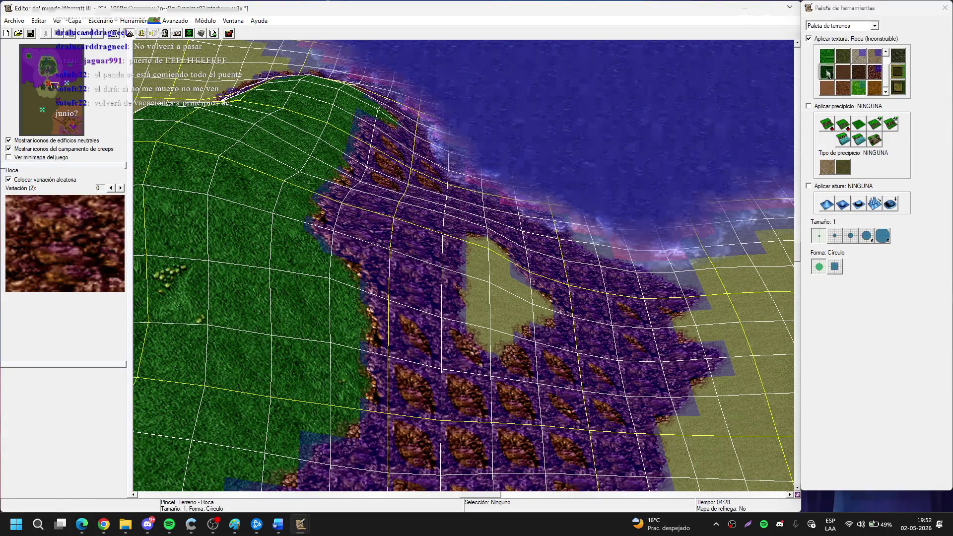
{"action": "left_click", "coordinate": [827, 73]}
{"action": "mouse_move", "coordinate": [383, 418]}
{"action": "left_mouse_down"}
{"action": "mouse_move", "coordinate": [465, 321]}
{"action": "mouse_move", "coordinate": [449, 321]}
{"action": "left_mouse_up"}
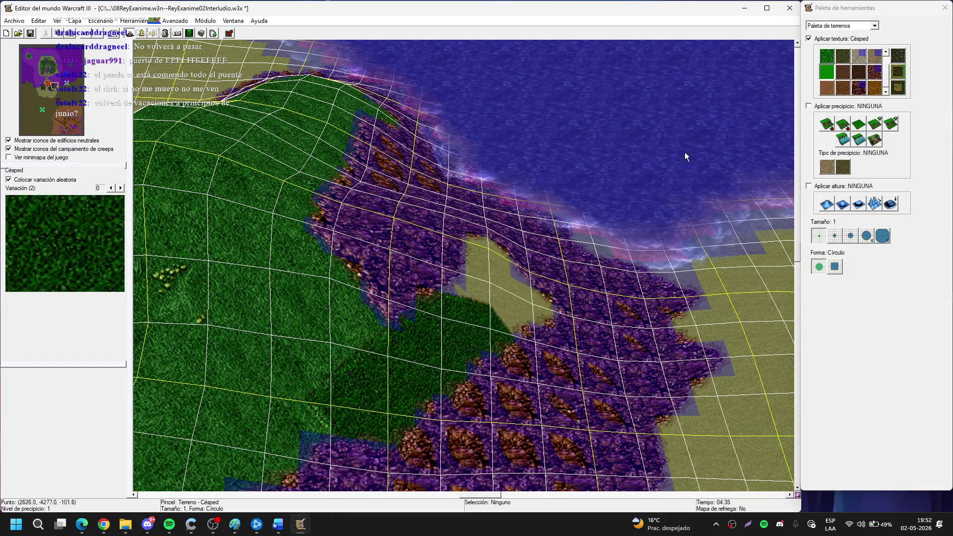
Paint Hierba grass over the purple rock on the hill edge, then light grass onto the hill.
{"action": "scroll", "coordinate": [613, 213], "scroll_direction": "up", "scroll_amount": 2}
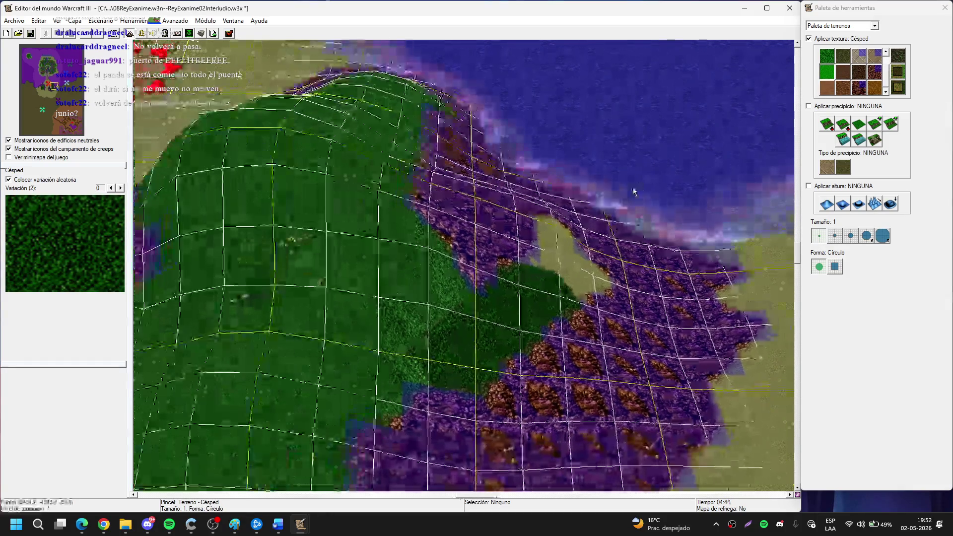
{"action": "left_click", "coordinate": [886, 51]}
{"action": "left_click", "coordinate": [874, 56]}
{"action": "mouse_move", "coordinate": [512, 293]}
{"action": "left_mouse_down"}
{"action": "mouse_move", "coordinate": [514, 330]}
{"action": "mouse_move", "coordinate": [554, 250]}
{"action": "mouse_move", "coordinate": [585, 276]}
{"action": "mouse_move", "coordinate": [513, 335]}
{"action": "mouse_move", "coordinate": [592, 309]}
{"action": "mouse_move", "coordinate": [476, 359]}
{"action": "left_mouse_up"}
{"action": "scroll", "coordinate": [477, 355], "scroll_direction": "down", "scroll_amount": 1}
{"action": "mouse_move", "coordinate": [404, 372]}
{"action": "left_mouse_down"}
{"action": "mouse_move", "coordinate": [392, 398]}
{"action": "mouse_move", "coordinate": [408, 362]}
{"action": "left_mouse_up"}
{"action": "scroll", "coordinate": [483, 272], "scroll_direction": "up", "scroll_amount": 1}
{"action": "scroll", "coordinate": [493, 264], "scroll_direction": "up", "scroll_amount": 2}
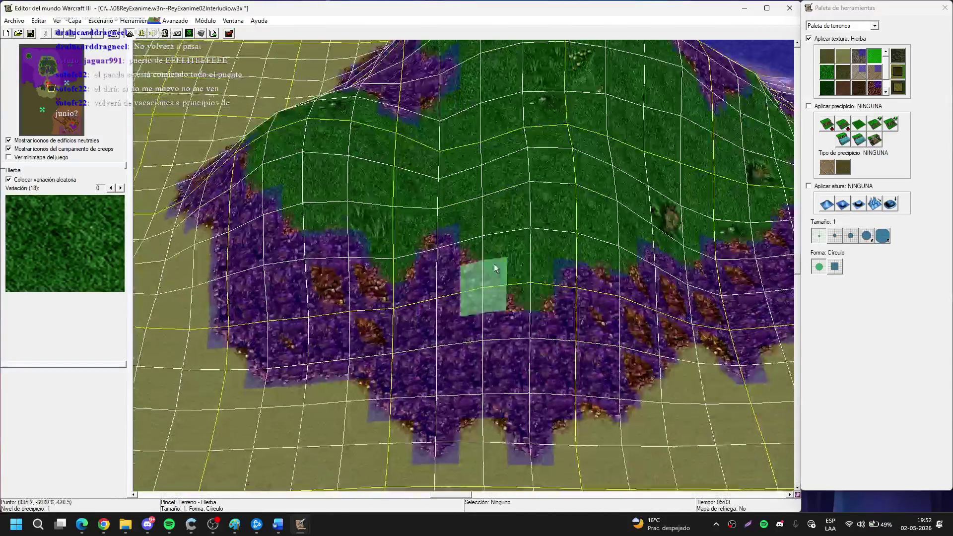
{"action": "scroll", "coordinate": [478, 281], "scroll_direction": "down", "scroll_amount": 2}
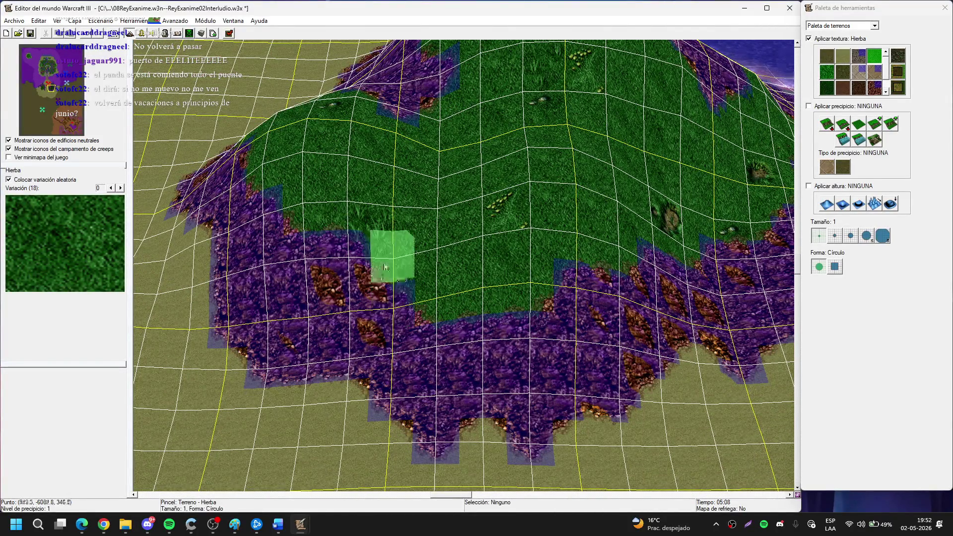
{"action": "scroll", "coordinate": [392, 298], "scroll_direction": "up", "scroll_amount": 2}
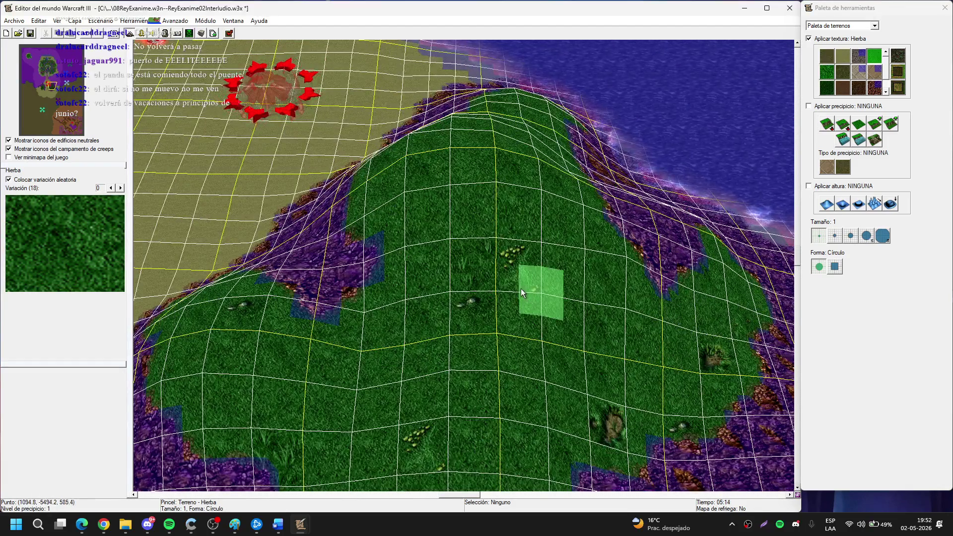
{"action": "scroll", "coordinate": [520, 288], "scroll_direction": "up", "scroll_amount": 2}
{"action": "scroll", "coordinate": [416, 395], "scroll_direction": "down", "scroll_amount": 2}
{"action": "scroll", "coordinate": [377, 293], "scroll_direction": "up", "scroll_amount": 3}
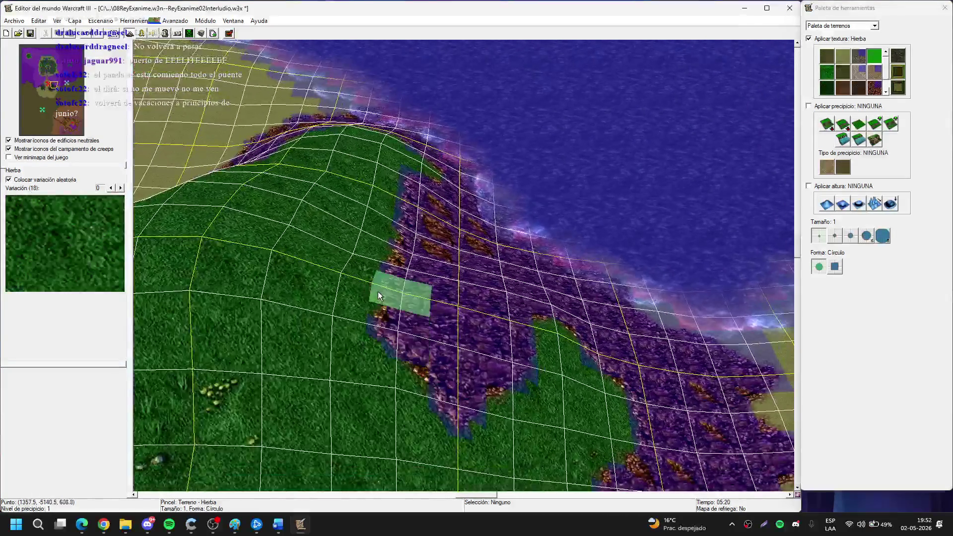
{"action": "scroll", "coordinate": [471, 379], "scroll_direction": "down", "scroll_amount": 2}
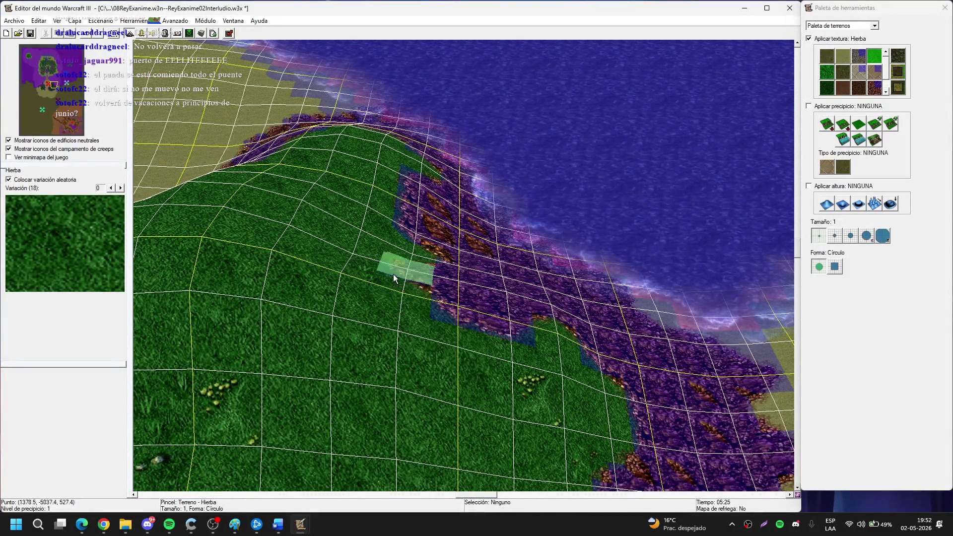
{"action": "scroll", "coordinate": [314, 254], "scroll_direction": "up", "scroll_amount": 3}
{"action": "left_click", "coordinate": [831, 73]}
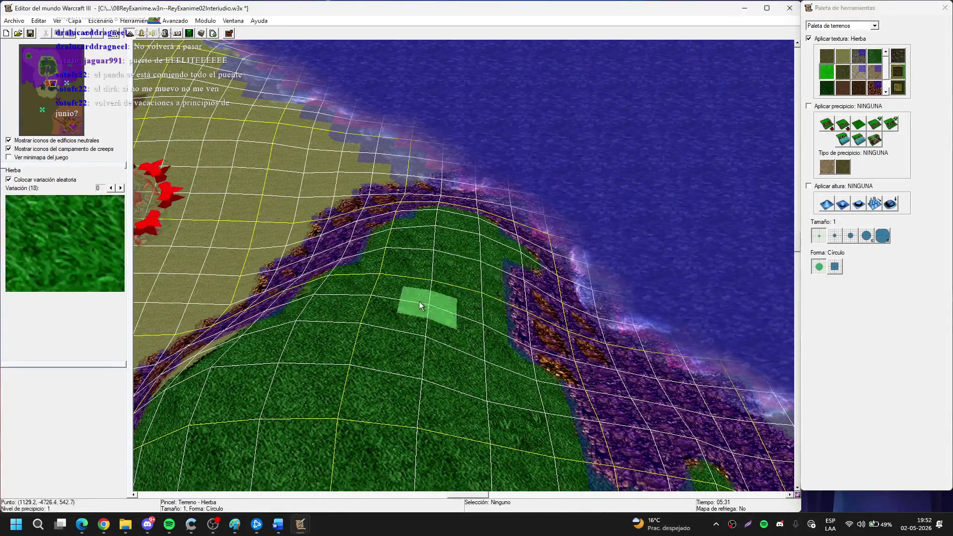
{"action": "scroll", "coordinate": [420, 318], "scroll_direction": "down", "scroll_amount": 2}
{"action": "left_click_drag", "start_coordinate": [421, 338], "coordinate": [443, 311]}
{"action": "scroll", "coordinate": [447, 322], "scroll_direction": "down", "scroll_amount": 2}
{"action": "scroll", "coordinate": [521, 334], "scroll_direction": "up", "scroll_amount": 3}
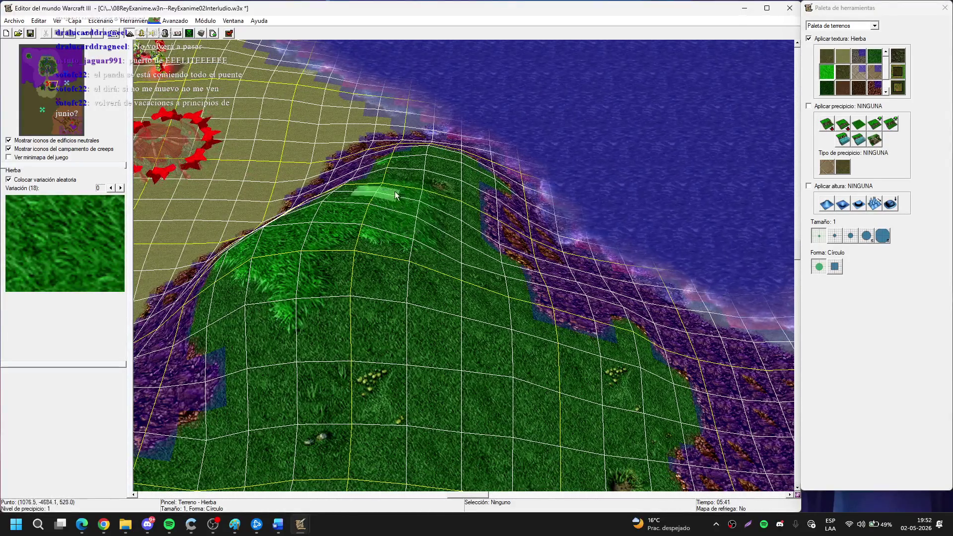
Add grass variation spots across the top of the hill.
{"action": "key", "text": "Up"}
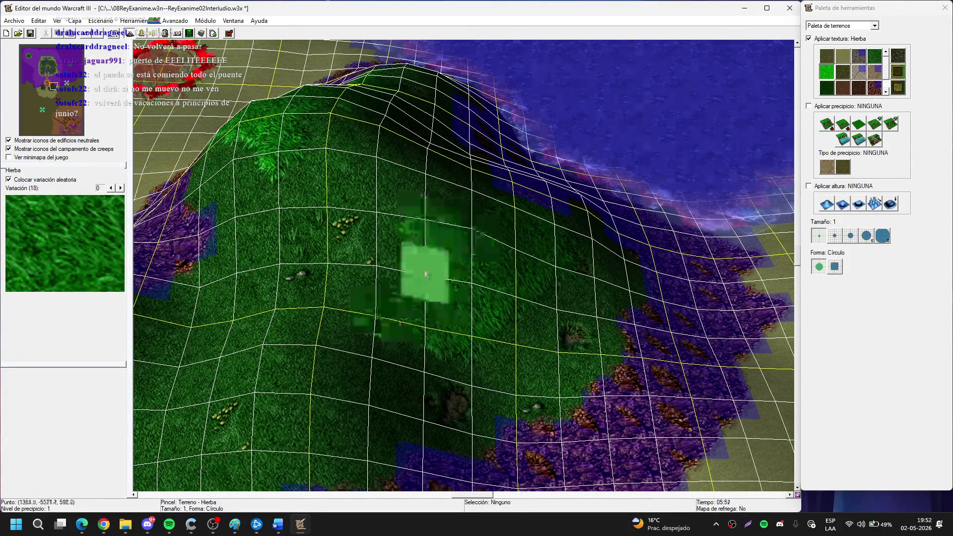
{"action": "key", "text": "Down"}
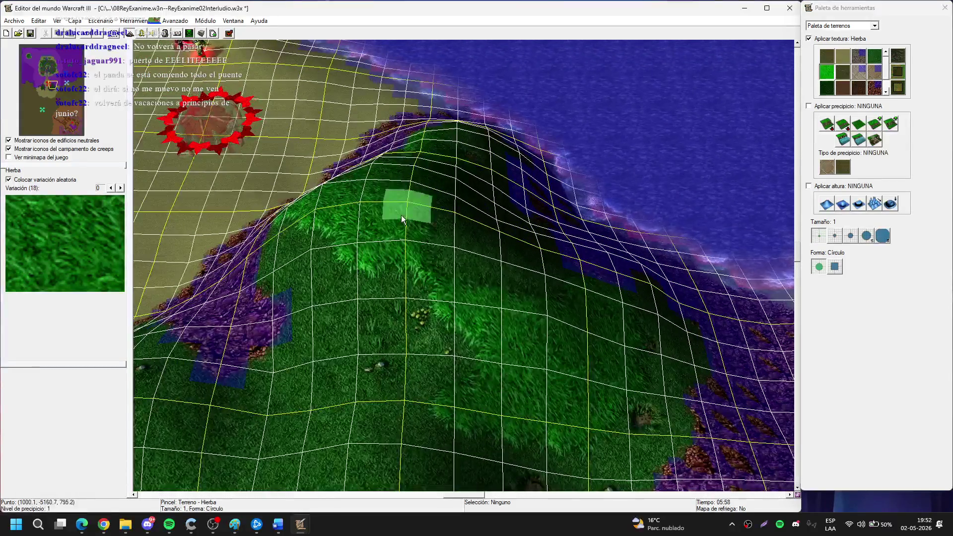
{"action": "key", "text": "Down"}
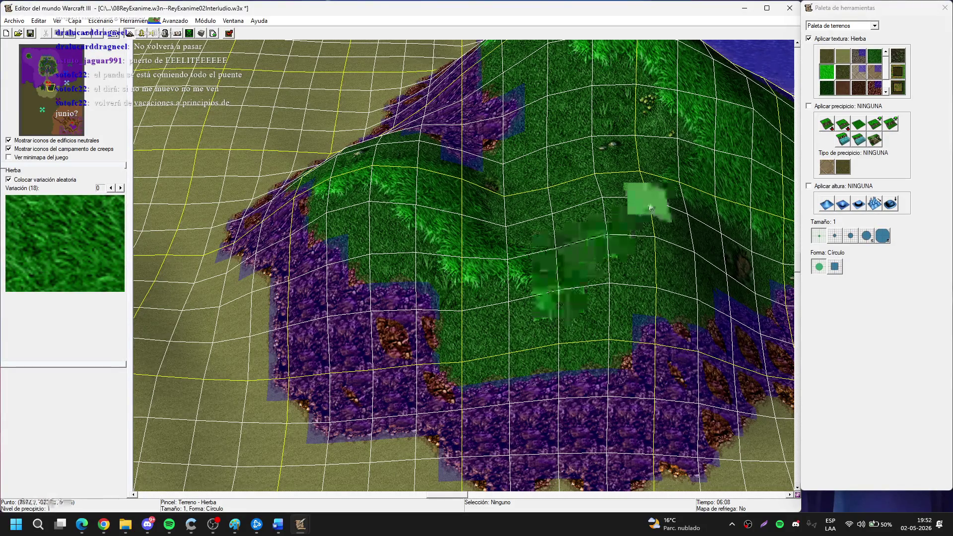
{"action": "key", "text": "Up"}
{"action": "key", "text": "Up"}
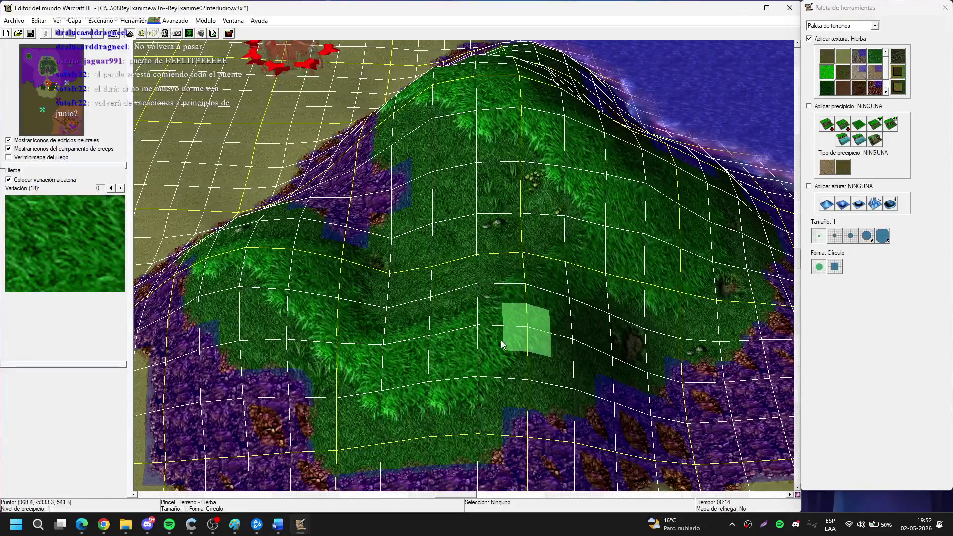
{"action": "left_click", "coordinate": [378, 332]}
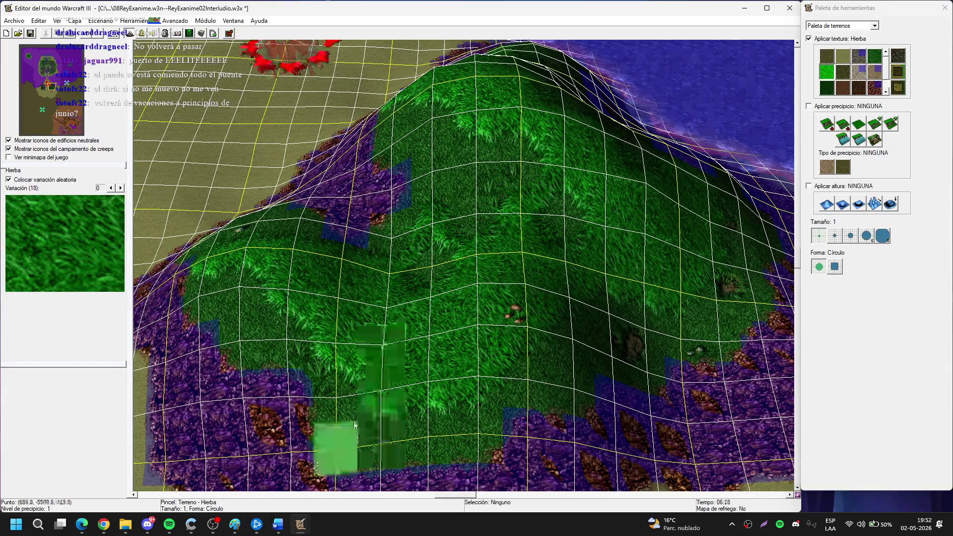
{"action": "left_click", "coordinate": [541, 230]}
Paint dark grass across the tan ground and along the shore arc.
{"action": "key", "text": "Left"}
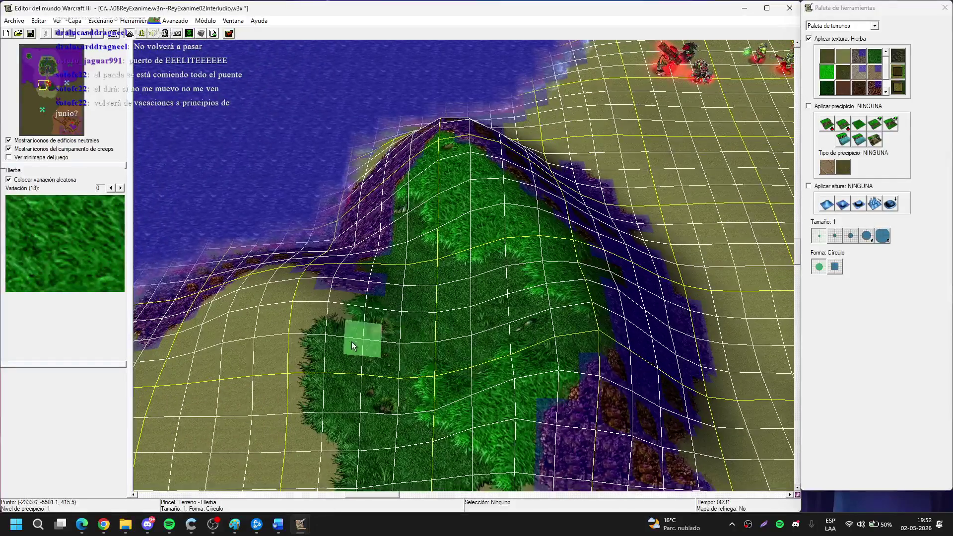
{"action": "left_click", "coordinate": [878, 56]}
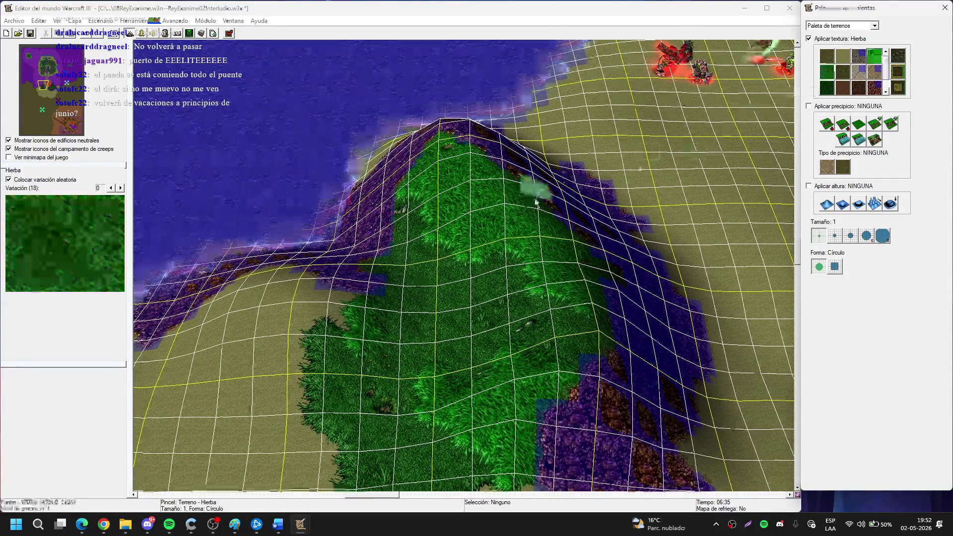
{"action": "key", "text": "Left"}
{"action": "left_click_drag", "start_coordinate": [330, 337], "coordinate": [287, 339]}
{"action": "mouse_move", "coordinate": [343, 303]}
{"action": "left_mouse_down"}
{"action": "mouse_move", "coordinate": [381, 263]}
{"action": "mouse_move", "coordinate": [436, 268]}
{"action": "mouse_move", "coordinate": [472, 297]}
{"action": "mouse_move", "coordinate": [321, 453]}
{"action": "left_mouse_up"}
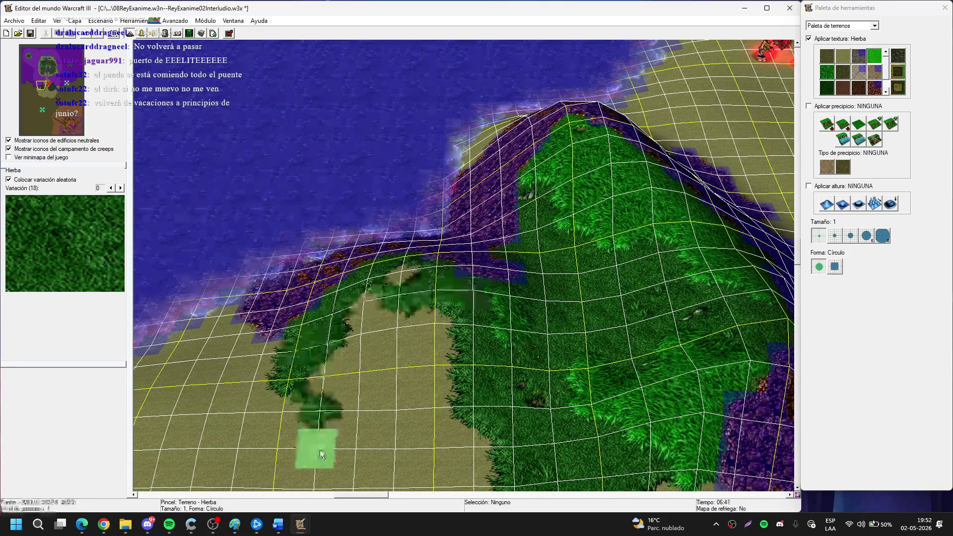
{"action": "scroll", "coordinate": [347, 407], "scroll_direction": "down", "scroll_amount": 2}
Fill the gap between grass patches at size 2, then add a small dark grass patch at size 1.
{"action": "left_click", "coordinate": [835, 236]}
{"action": "mouse_move", "coordinate": [411, 260]}
{"action": "left_mouse_down"}
{"action": "mouse_move", "coordinate": [377, 207]}
{"action": "mouse_move", "coordinate": [467, 381]}
{"action": "mouse_move", "coordinate": [505, 344]}
{"action": "mouse_move", "coordinate": [316, 302]}
{"action": "mouse_move", "coordinate": [367, 303]}
{"action": "mouse_move", "coordinate": [325, 328]}
{"action": "mouse_move", "coordinate": [377, 338]}
{"action": "mouse_move", "coordinate": [555, 242]}
{"action": "left_mouse_up"}
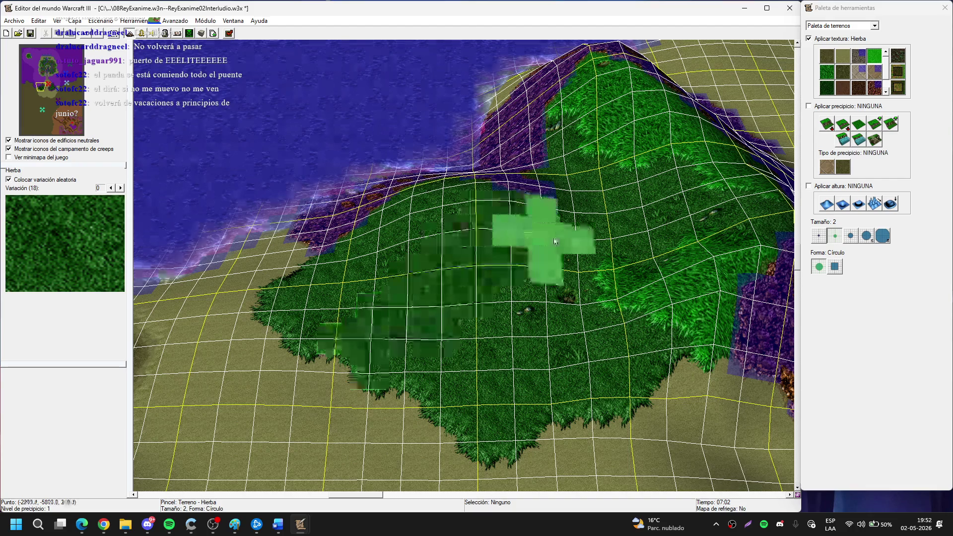
{"action": "left_click", "coordinate": [827, 72]}
{"action": "left_click", "coordinate": [819, 236]}
{"action": "key", "text": "Up"}
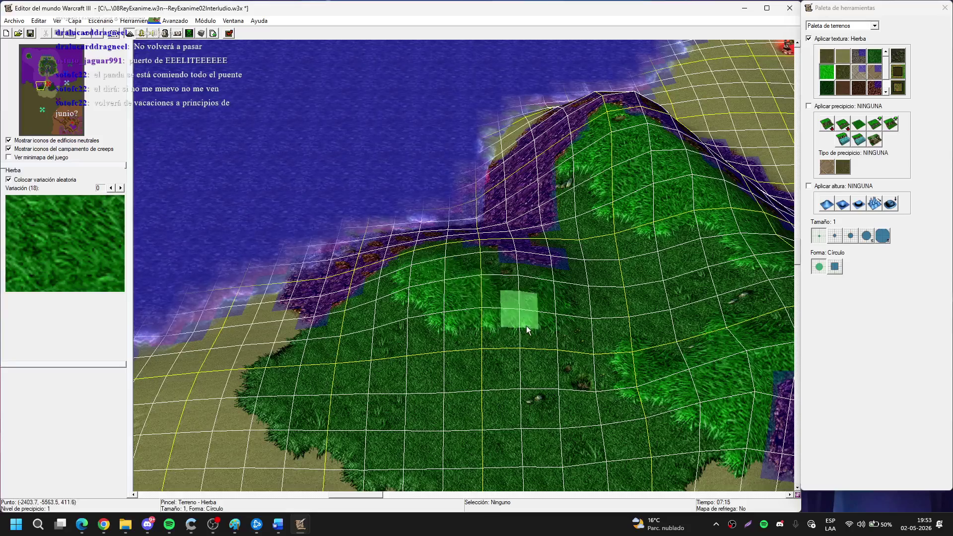
{"action": "mouse_move", "coordinate": [418, 367]}
{"action": "left_mouse_down"}
{"action": "mouse_move", "coordinate": [437, 407]}
{"action": "mouse_move", "coordinate": [485, 335]}
{"action": "left_mouse_up"}
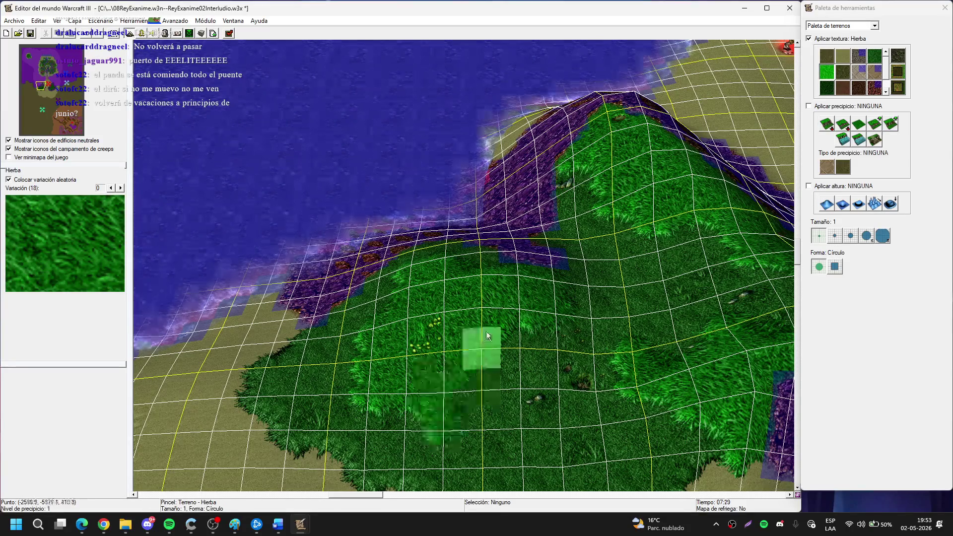
{"action": "key", "text": "Right"}
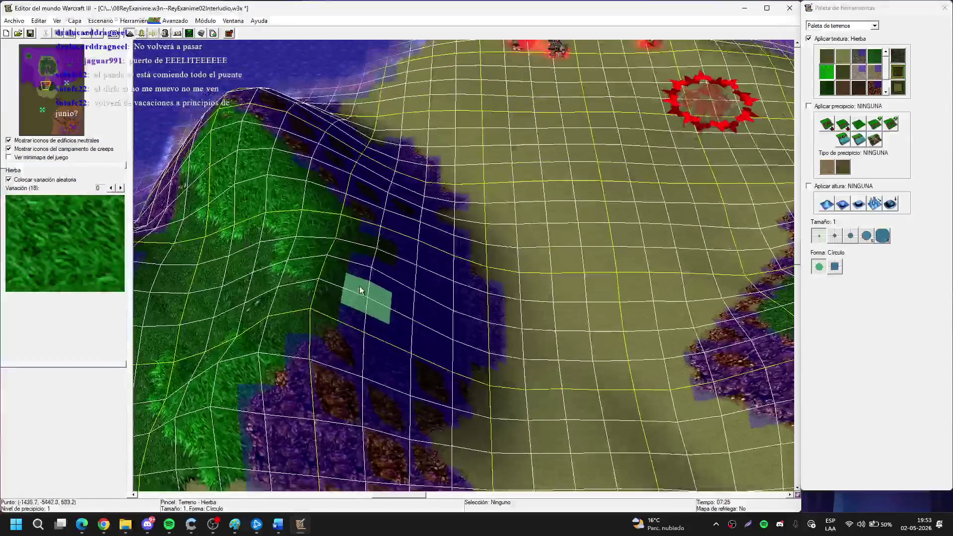
Repaint a spot on the hill's rounded top with grass variation, then rotate the camera around it.
{"action": "key", "text": "Right"}
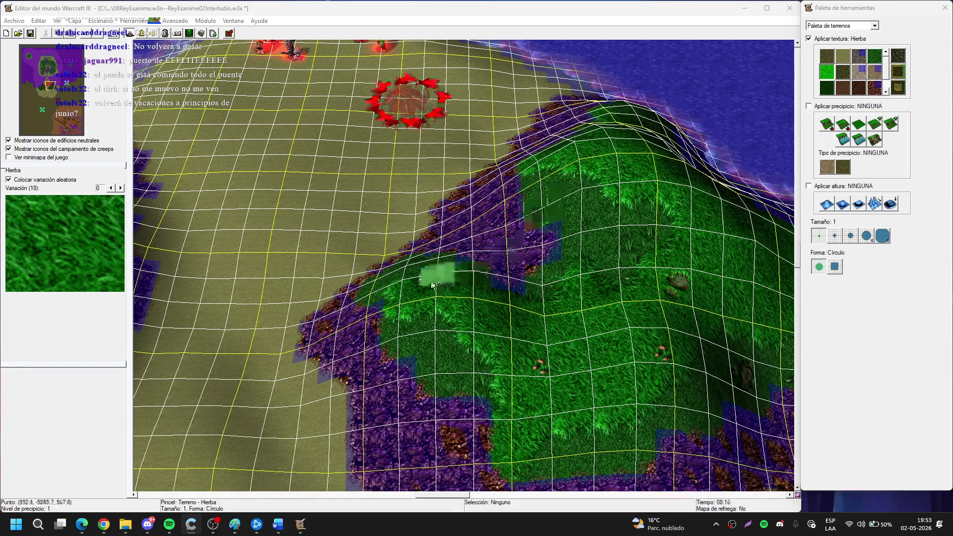
{"action": "scroll", "coordinate": [504, 224], "scroll_direction": "up", "scroll_amount": 2}
{"action": "left_click", "coordinate": [455, 321]}
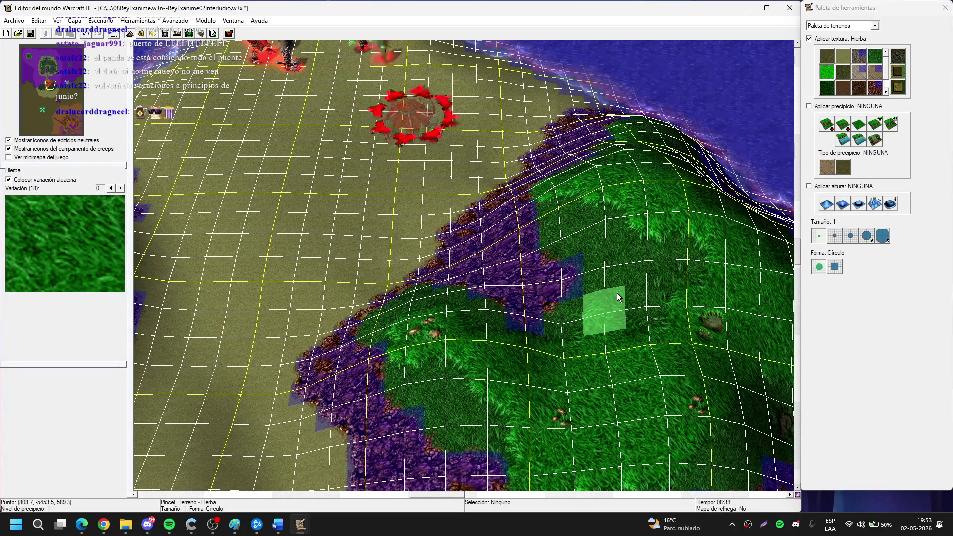
{"action": "key", "text": "ctrl+Right"}
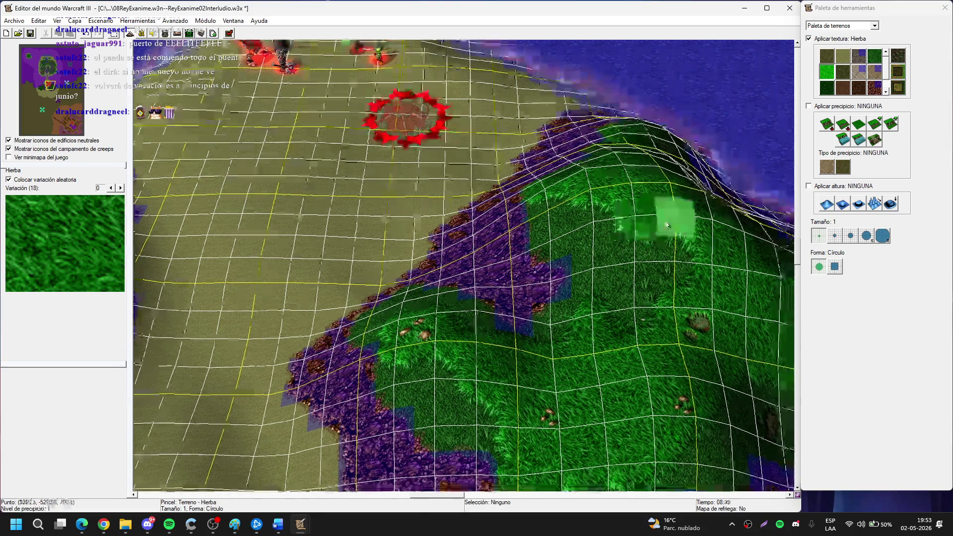
{"action": "key", "text": "Down"}
{"action": "key", "text": "Down"}
{"action": "key", "text": "Down"}
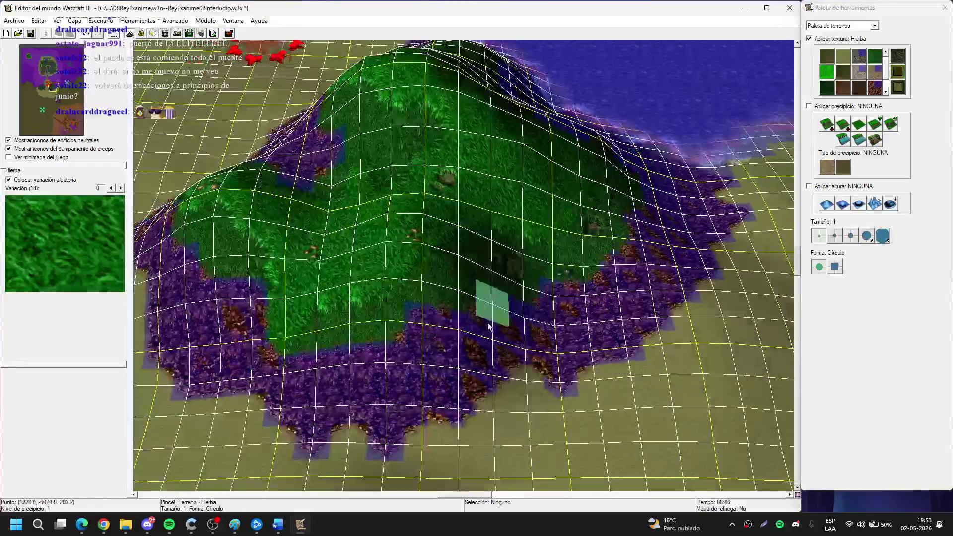
{"action": "key", "text": "Down"}
{"action": "key", "text": "Down"}
{"action": "key", "text": "Down"}
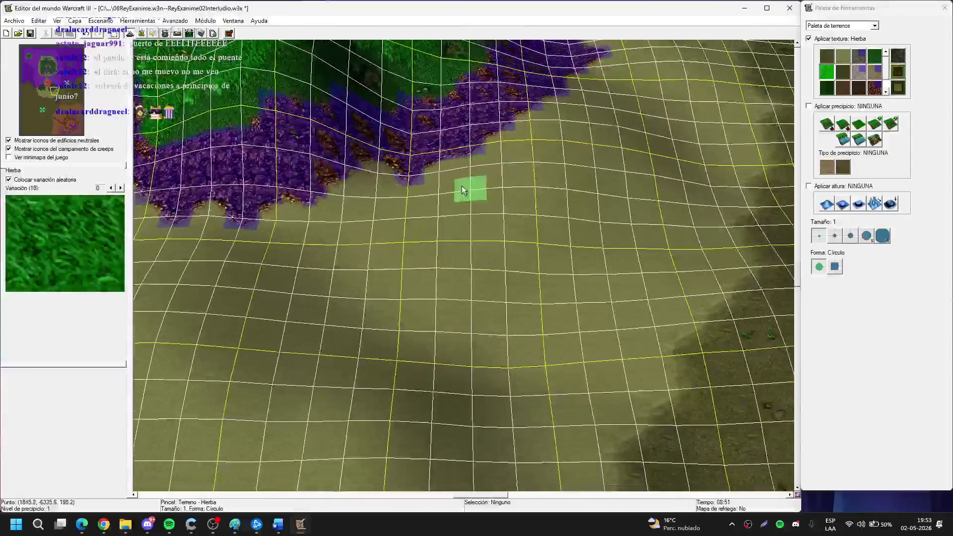
Pan south over the ravine, grassland and lower-left gully, then minimize the World Editor window.
{"action": "key", "text": "Down"}
{"action": "key", "text": "Down"}
{"action": "key", "text": "Down"}
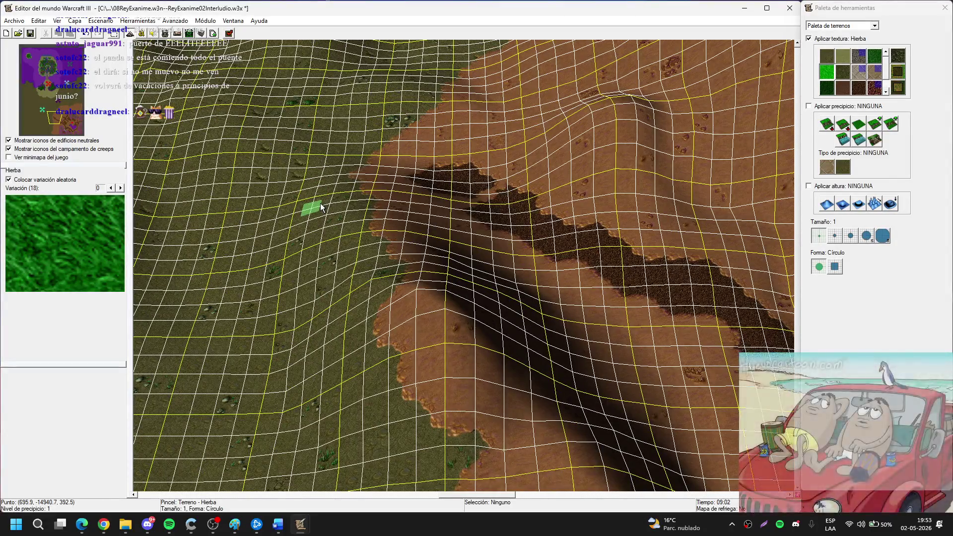
{"action": "key", "text": "Down"}
{"action": "key", "text": "Down"}
{"action": "key", "text": "Down"}
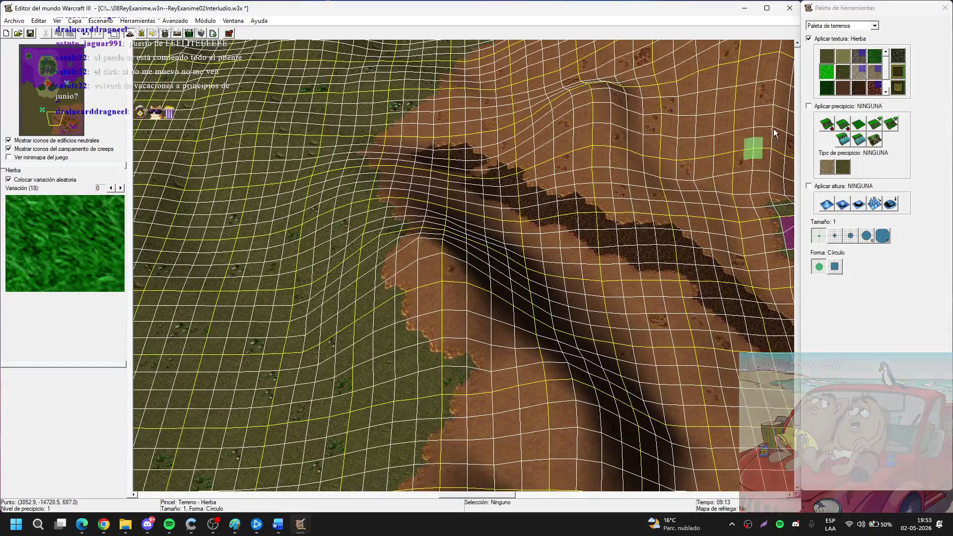
{"action": "key", "text": "Down"}
{"action": "key", "text": "Down"}
{"action": "key", "text": "Down"}
{"action": "key", "text": "Down"}
{"action": "key", "text": "Left"}
{"action": "key", "text": "Left"}
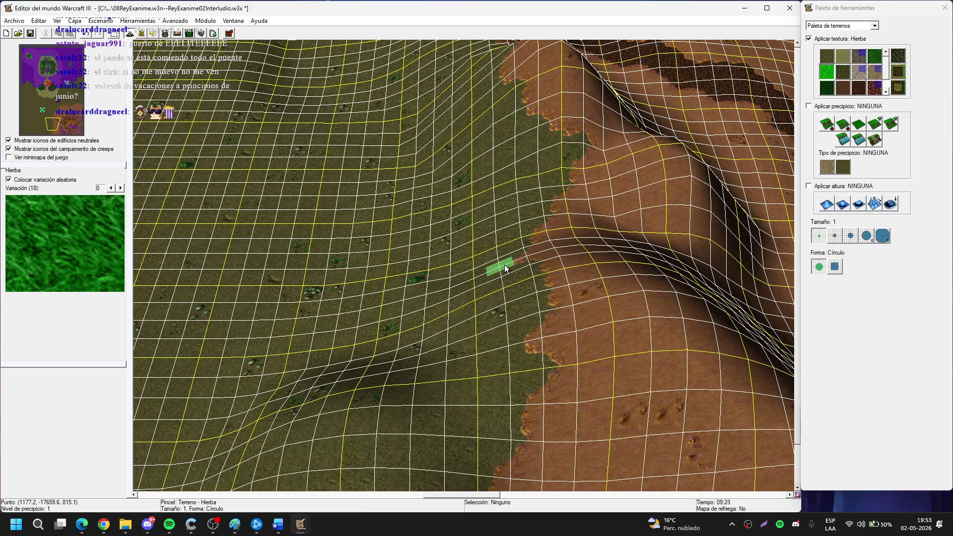
{"action": "key", "text": "Up"}
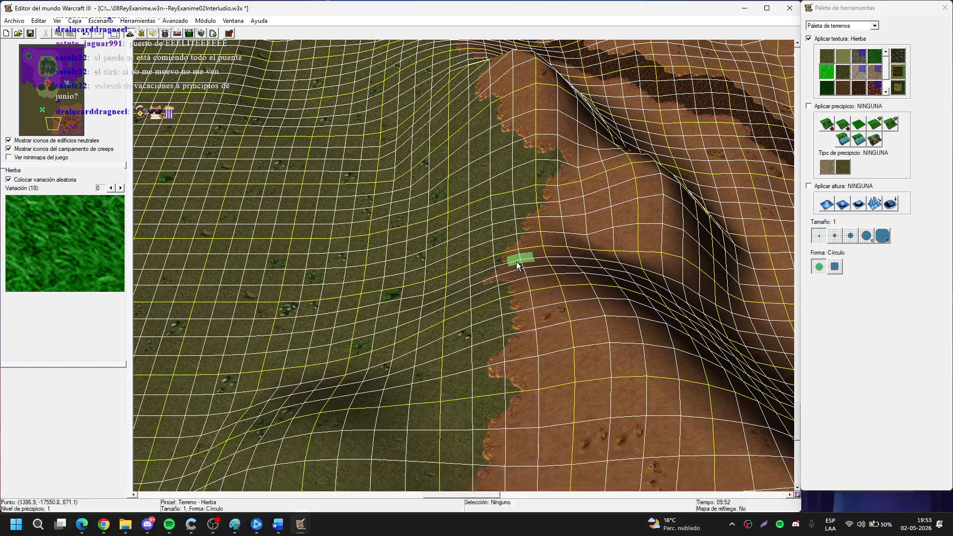
{"action": "left_click", "coordinate": [745, 8]}
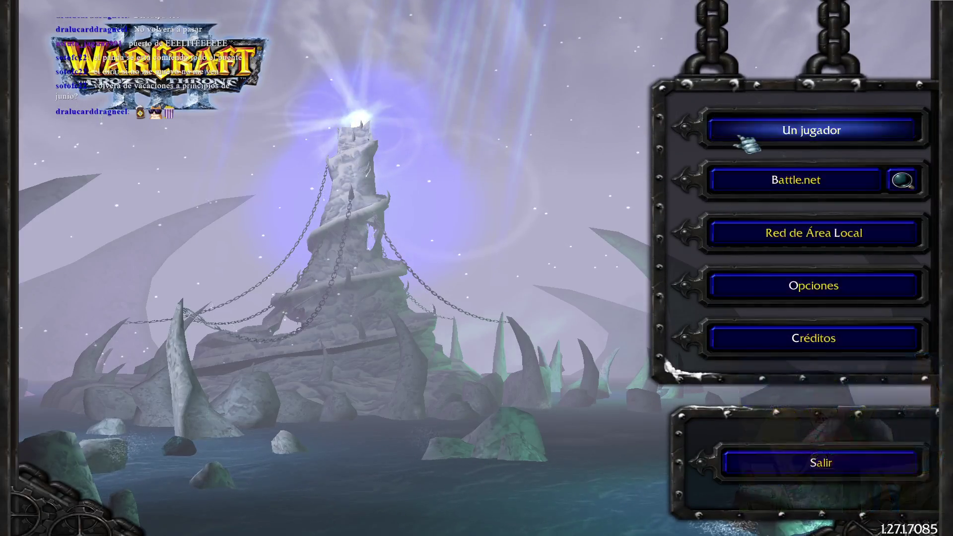
Browse the Warcraft III: Alterno folder under Un jugador > Campañas personalizadas, then back out and exit.
{"action": "left_click", "coordinate": [815, 127]}
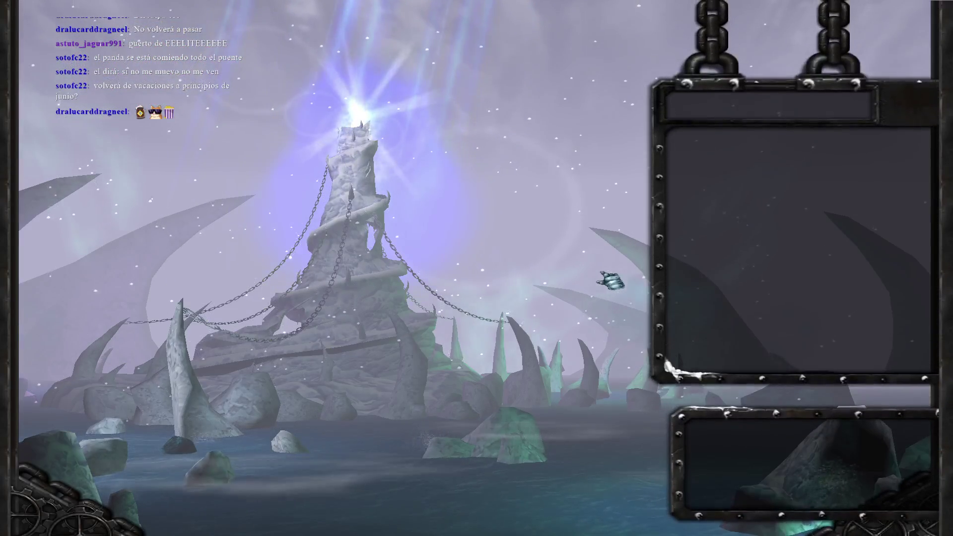
{"action": "left_click", "coordinate": [817, 309]}
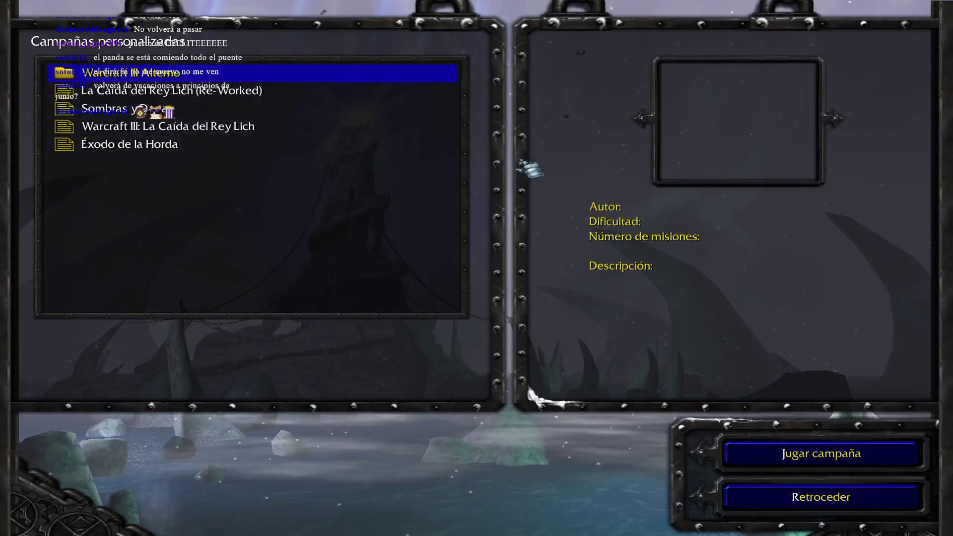
{"action": "key", "text": "Return"}
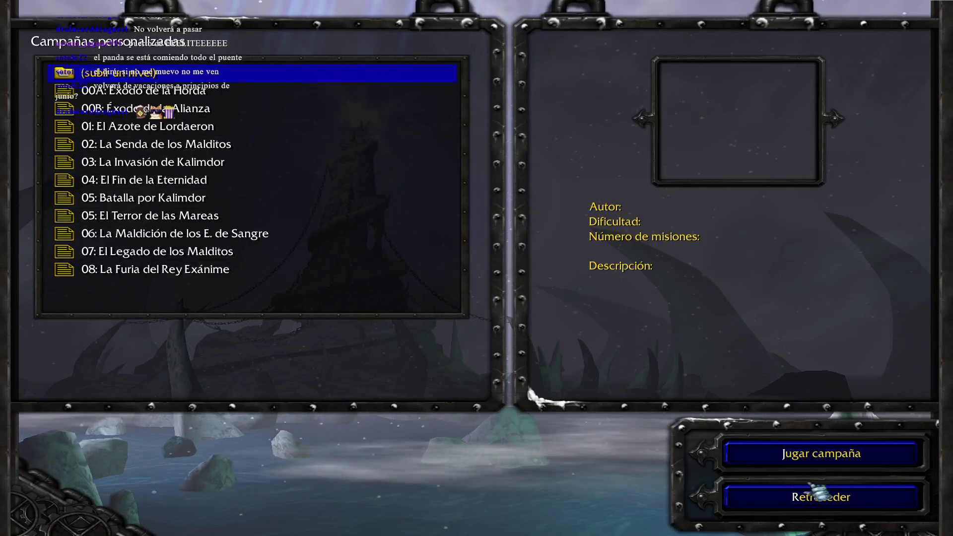
{"action": "left_click", "coordinate": [820, 493]}
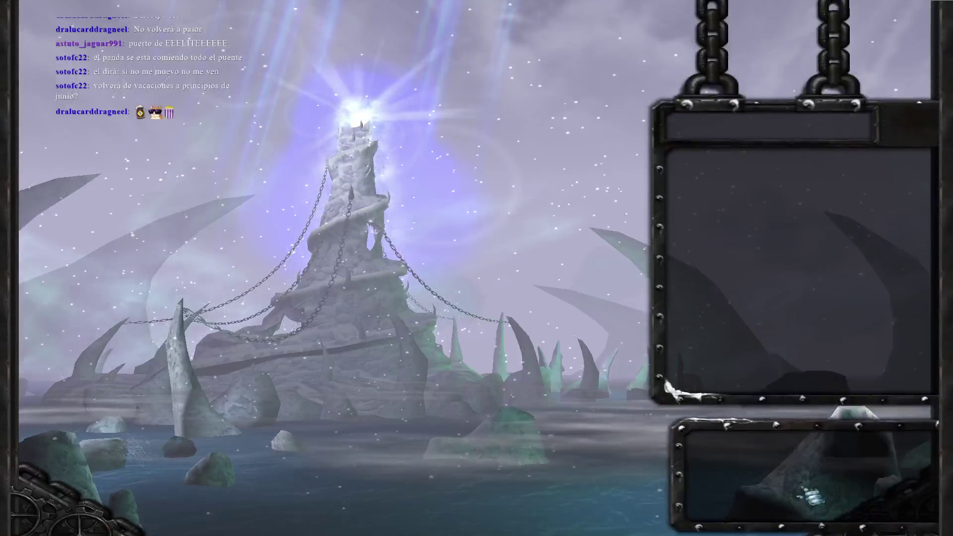
{"action": "left_click", "coordinate": [809, 460]}
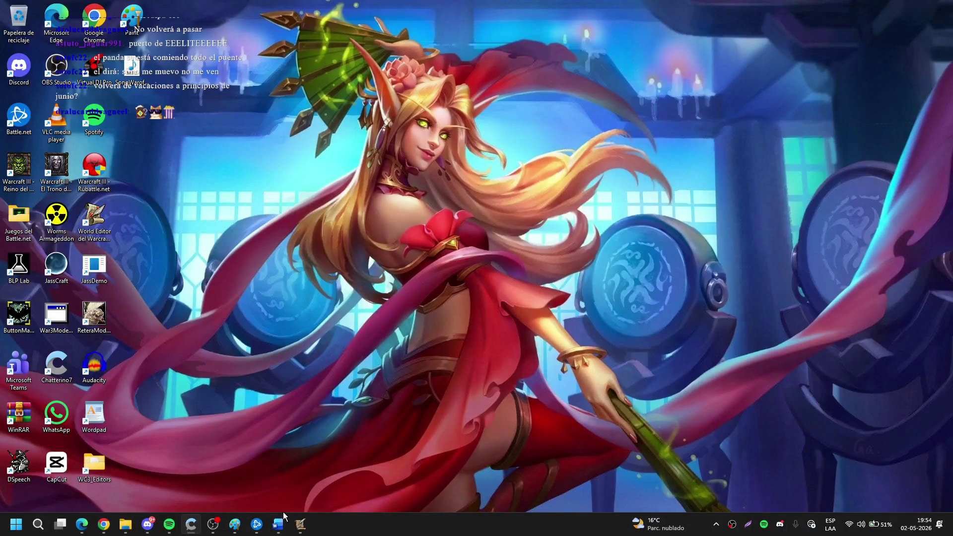
Bring up Battle.net from the taskbar and launch Warcraft III Reforged with Jugar.
{"action": "left_click", "coordinate": [254, 523]}
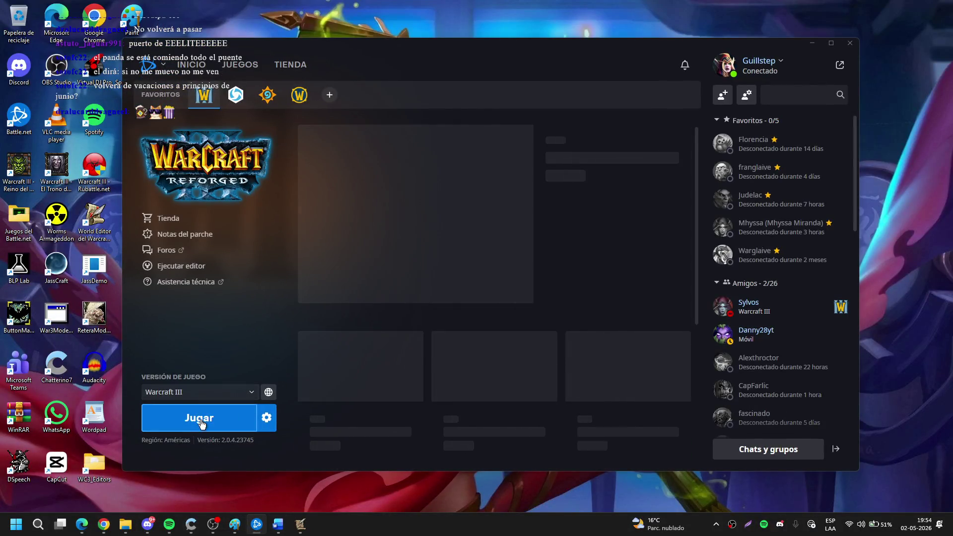
{"action": "left_click", "coordinate": [201, 421]}
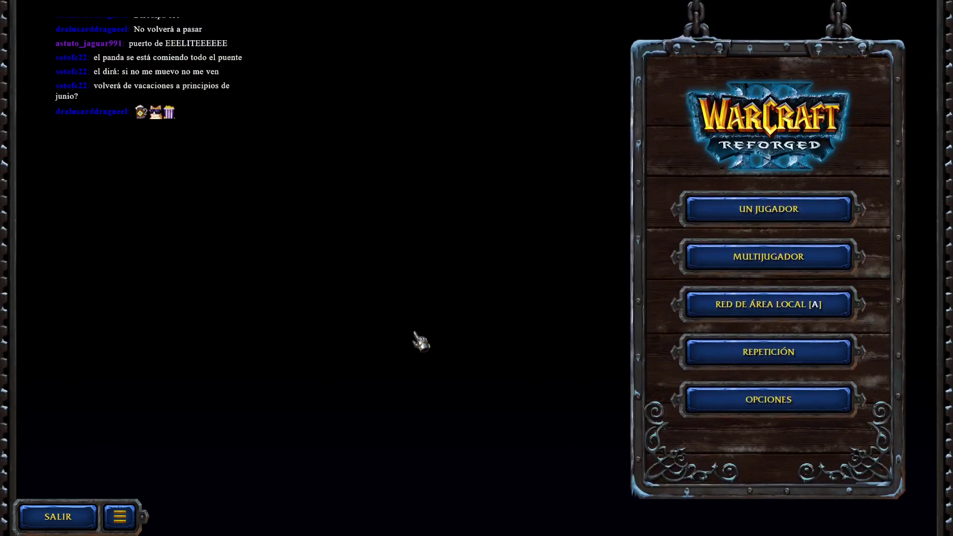
Go to the Campaña Personalizada list, scroll it to the top, and open the ☰ MENÚ.
{"action": "left_click", "coordinate": [726, 218]}
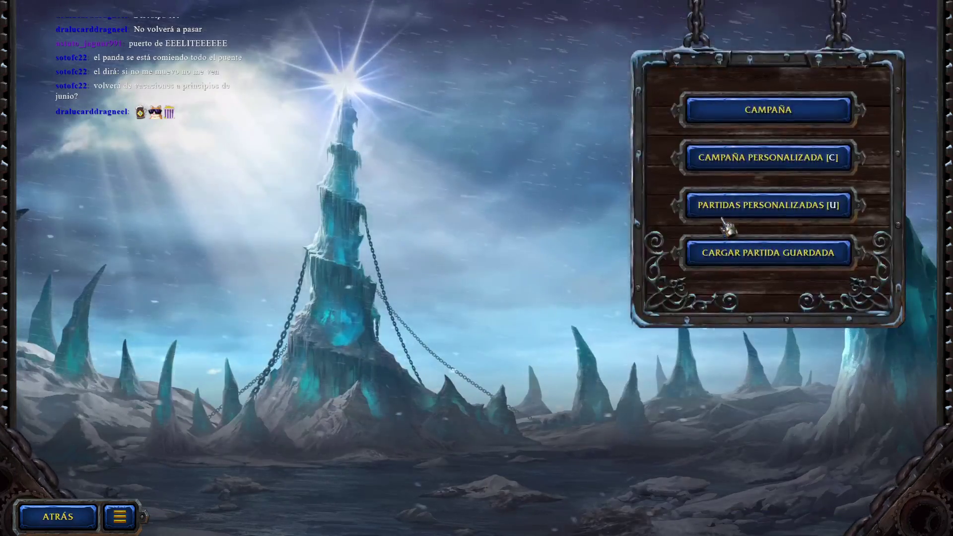
{"action": "left_click", "coordinate": [760, 154]}
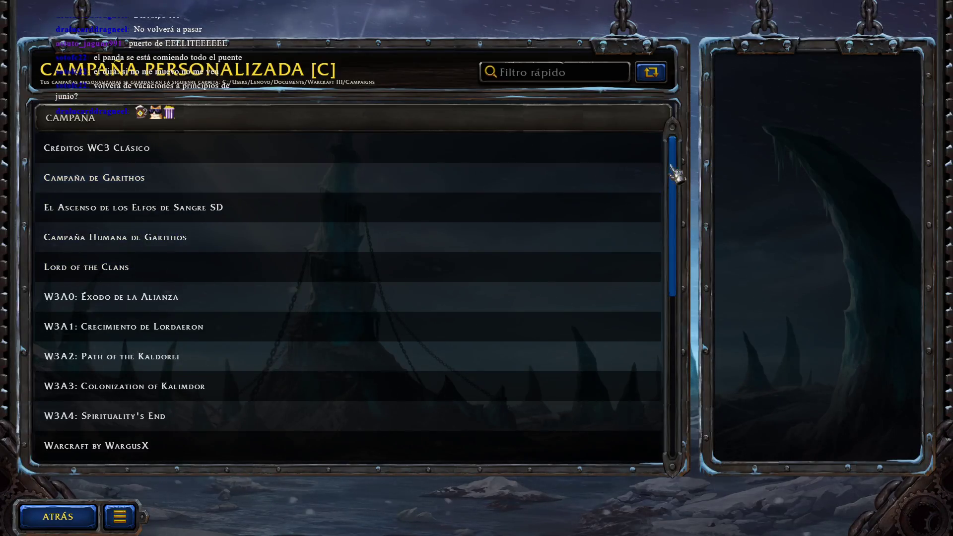
{"action": "left_click_drag", "start_coordinate": [677, 170], "coordinate": [677, 354]}
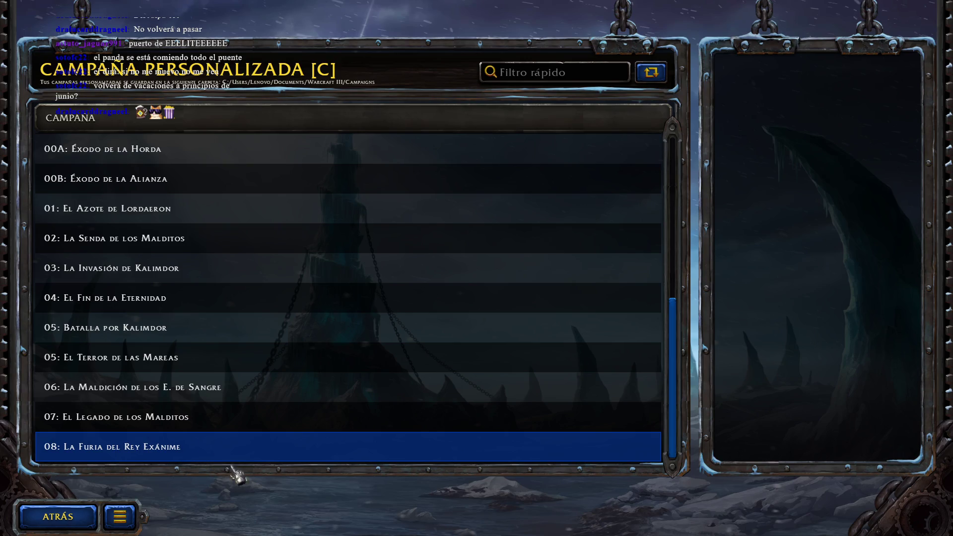
{"action": "left_click_drag", "start_coordinate": [675, 366], "coordinate": [681, 357]}
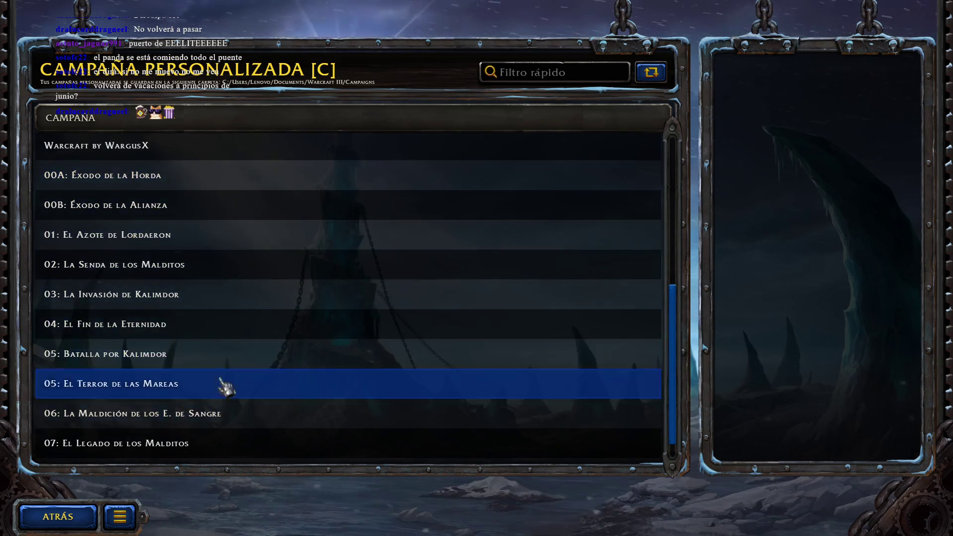
{"action": "left_click", "coordinate": [118, 517]}
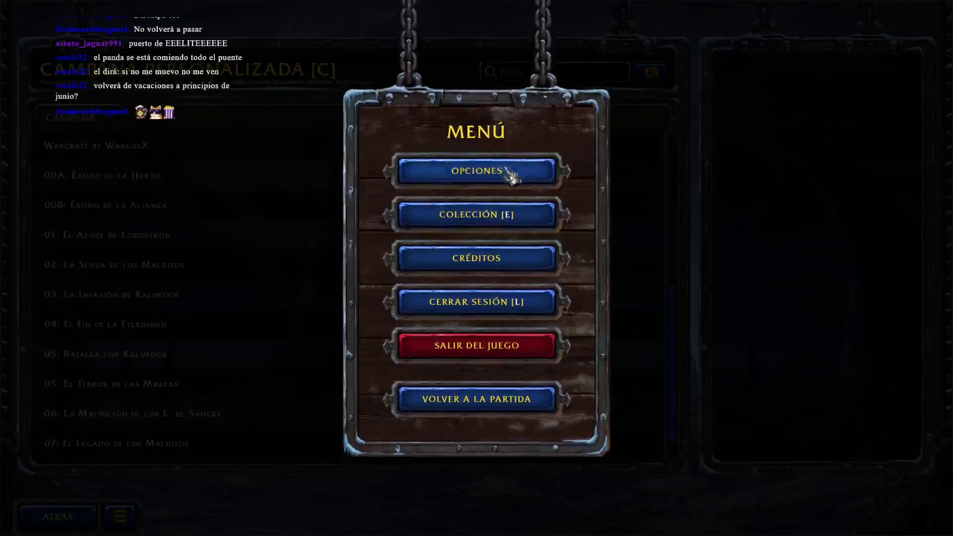
In Opciones, switch to Reforged and set all six Reforged-tab categories to classic HD.
{"action": "left_click", "coordinate": [511, 174]}
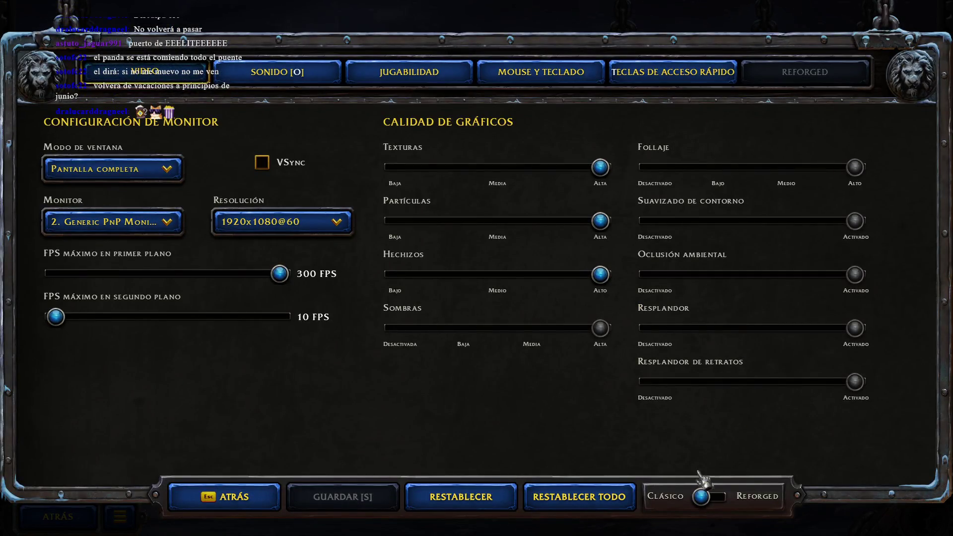
{"action": "left_click", "coordinate": [714, 498]}
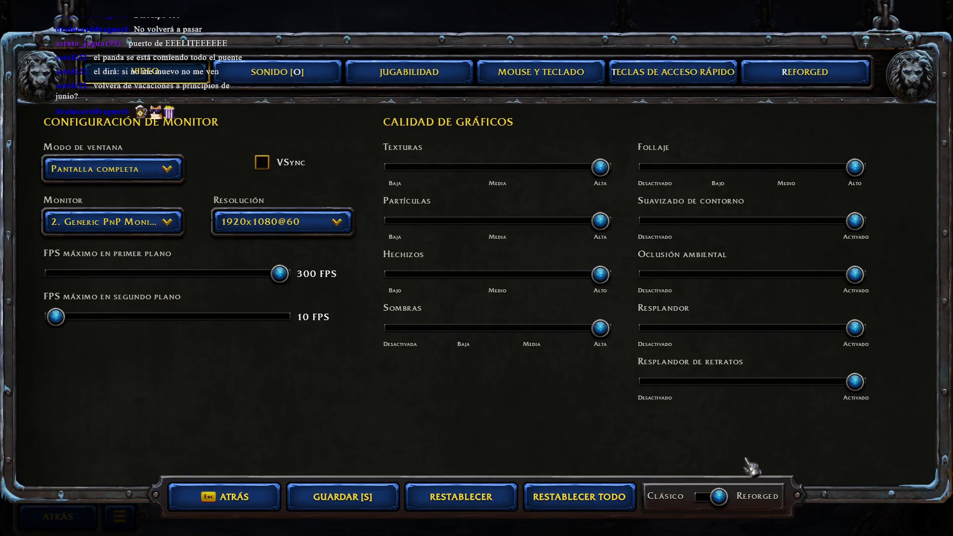
{"action": "left_click", "coordinate": [802, 74]}
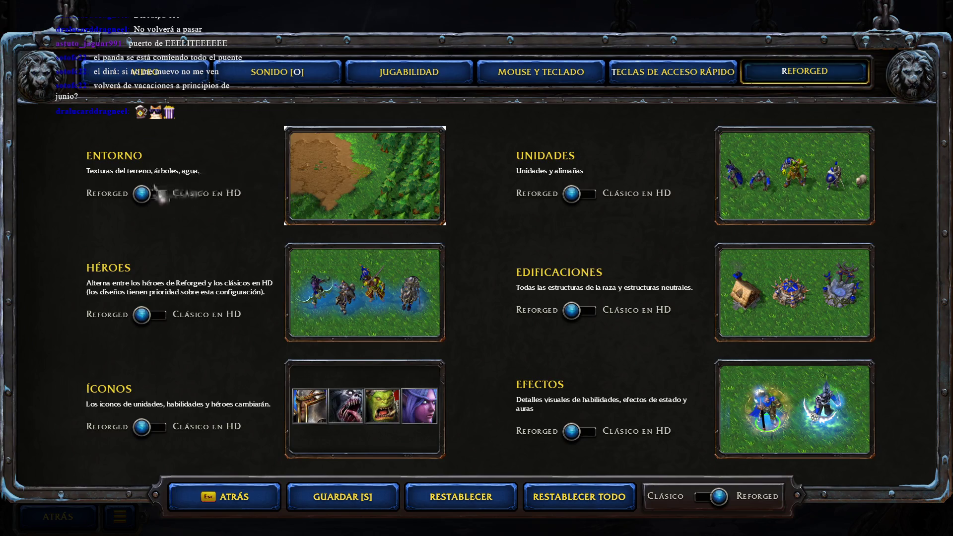
{"action": "left_click", "coordinate": [147, 194]}
{"action": "left_click", "coordinate": [144, 315]}
{"action": "left_click", "coordinate": [143, 429]}
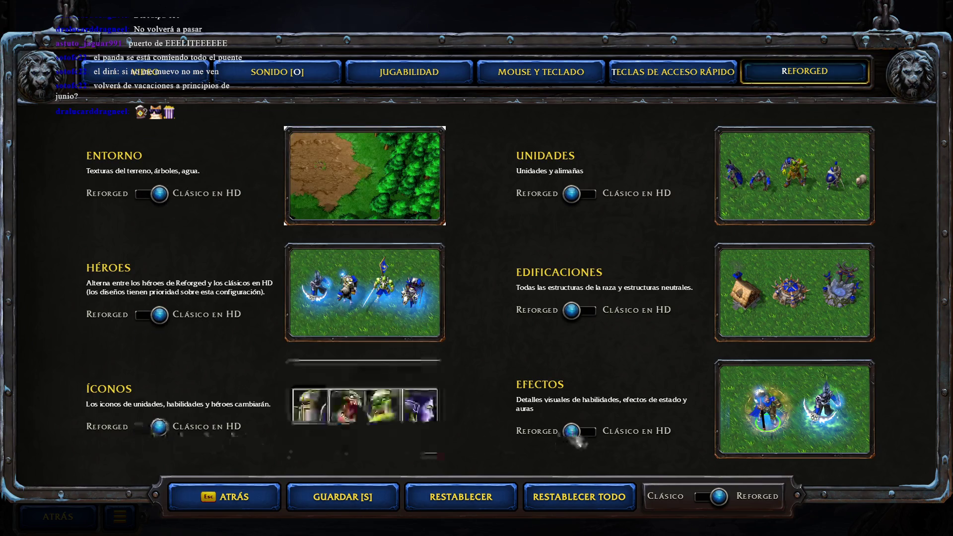
{"action": "left_click", "coordinate": [576, 432]}
{"action": "left_click", "coordinate": [579, 311]}
{"action": "left_click", "coordinate": [591, 196]}
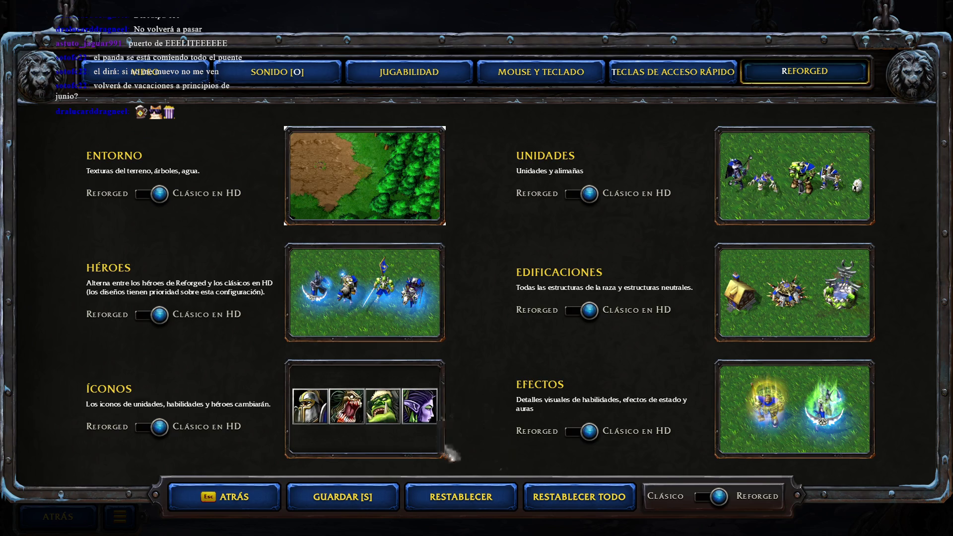
Restore Reforged mode and all six graphics categories to Reforged, then save with Guardar.
{"action": "left_click", "coordinate": [713, 501]}
{"action": "left_click", "coordinate": [710, 499]}
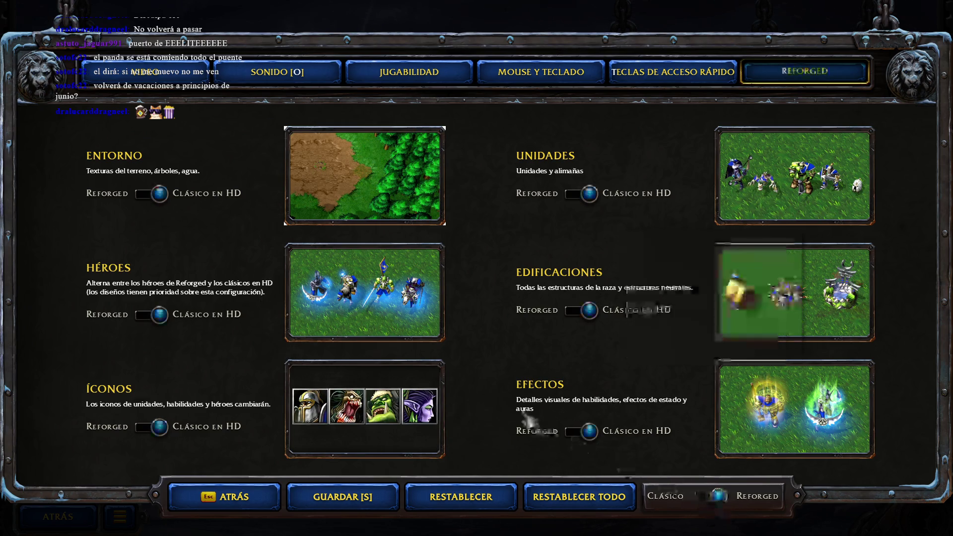
{"action": "left_click", "coordinate": [581, 431]}
{"action": "left_click", "coordinate": [582, 310]}
{"action": "left_click", "coordinate": [581, 194]}
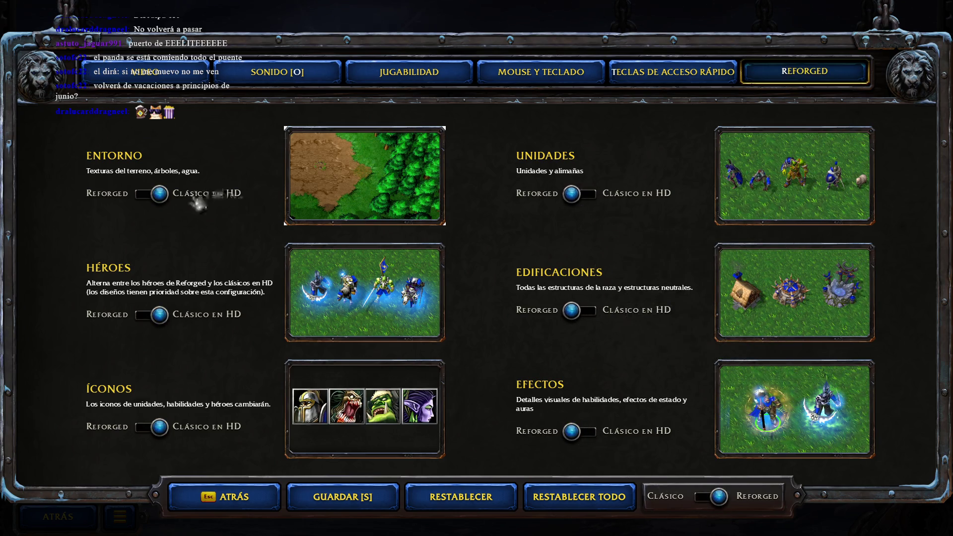
{"action": "left_click", "coordinate": [149, 194]}
{"action": "left_click", "coordinate": [151, 315]}
{"action": "left_click", "coordinate": [154, 427]}
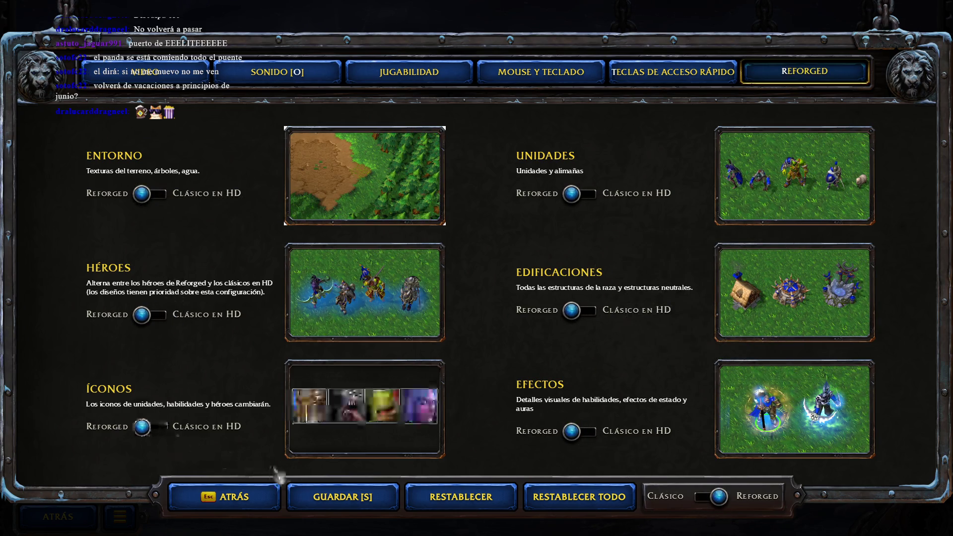
{"action": "left_click", "coordinate": [294, 500]}
Quit the game via Salir del juego, hide Battle.net, and return to the World Editor map.
{"action": "left_click", "coordinate": [263, 499]}
{"action": "left_click", "coordinate": [89, 517]}
{"action": "left_click", "coordinate": [115, 519]}
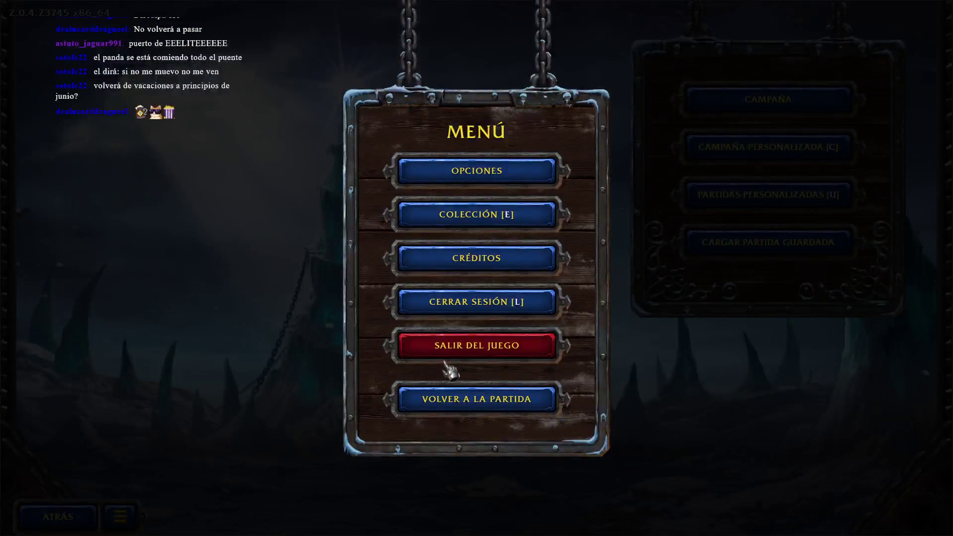
{"action": "left_click", "coordinate": [456, 347]}
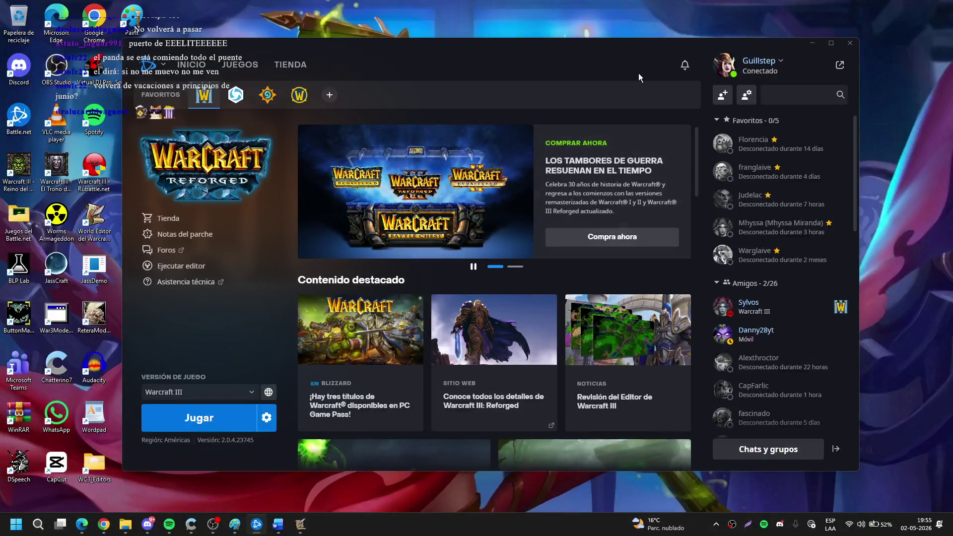
{"action": "left_click", "coordinate": [825, 47]}
{"action": "mouse_move", "coordinate": [297, 519]}
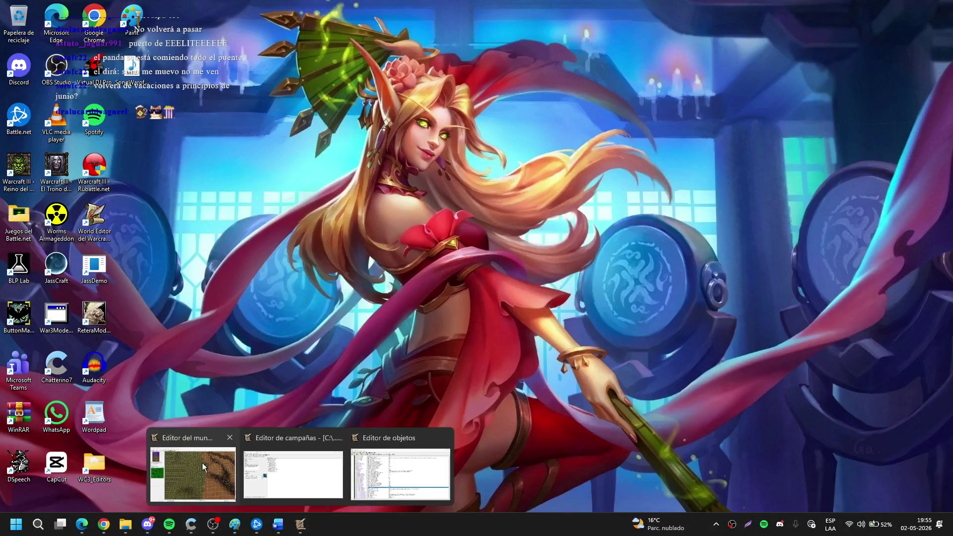
{"action": "left_click", "coordinate": [198, 468]}
{"action": "key", "text": "Up"}
{"action": "key", "text": "Up"}
{"action": "key", "text": "Up"}
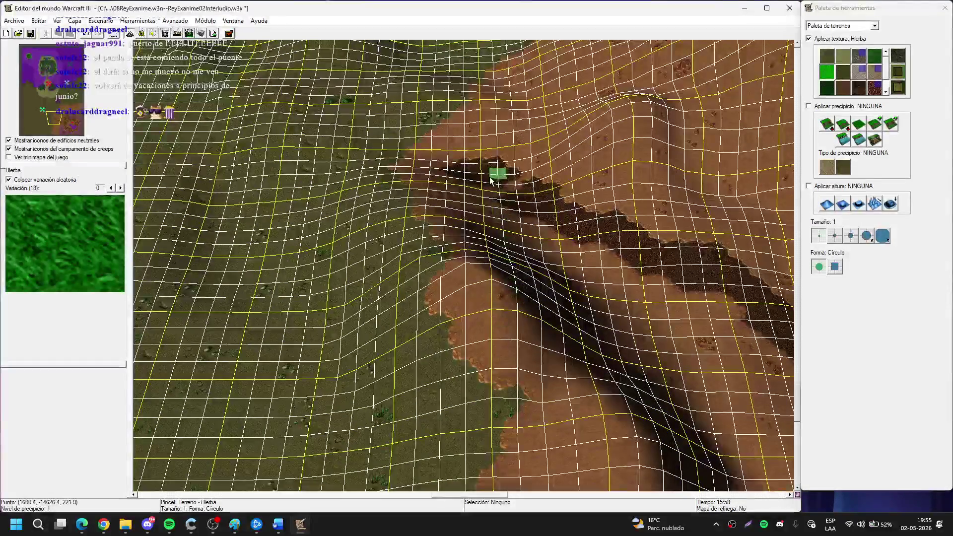
Pan north to the bridge and back to the brown cliffs, then pick darker Hierba grass at size 2.
{"action": "key", "text": "Up"}
{"action": "key", "text": "Up"}
{"action": "key", "text": "Up"}
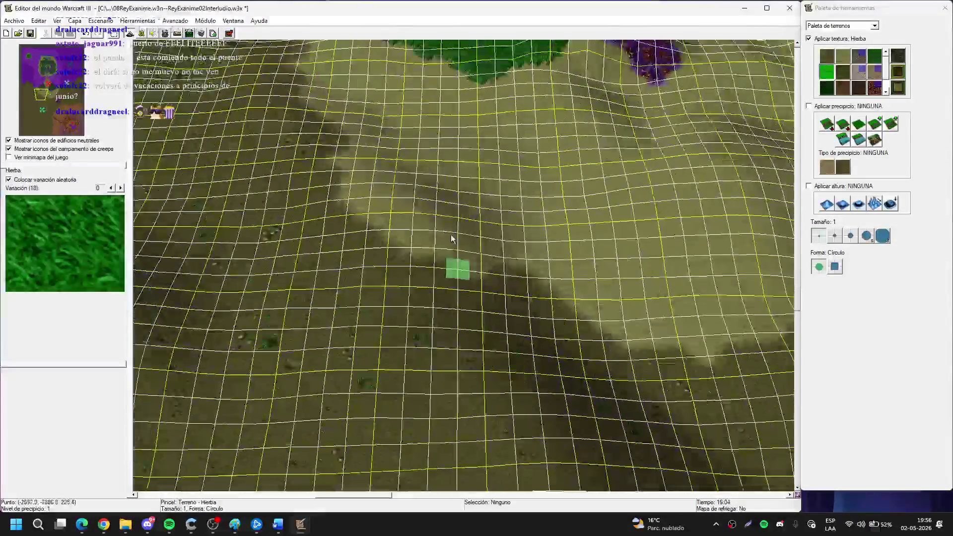
{"action": "key", "text": "Up"}
{"action": "key", "text": "Up"}
{"action": "key", "text": "Up"}
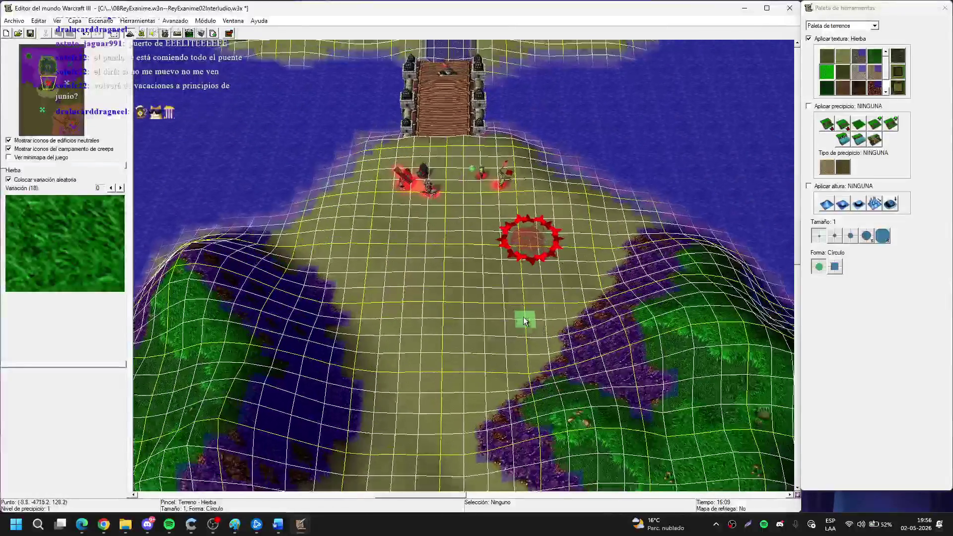
{"action": "key", "text": "Down"}
{"action": "key", "text": "Down"}
{"action": "key", "text": "Down"}
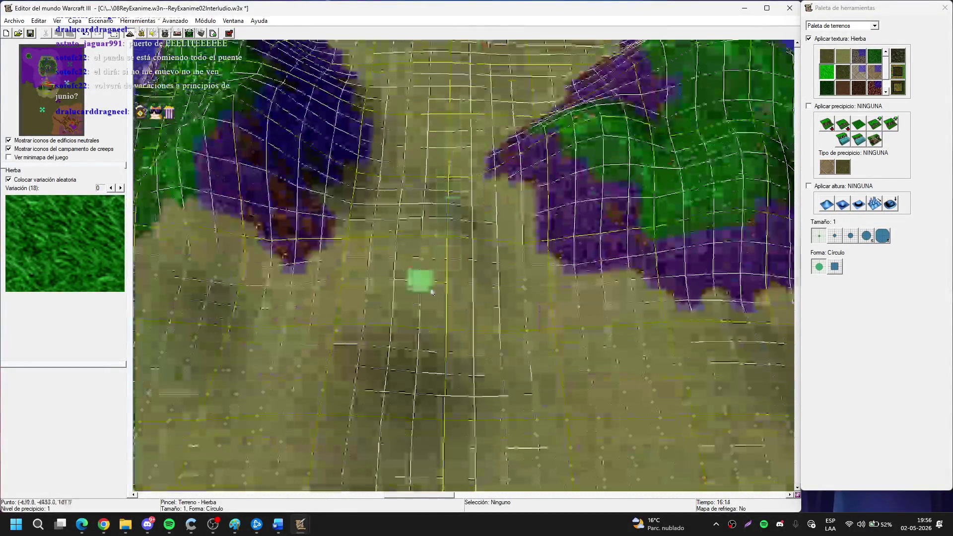
{"action": "key", "text": "Down"}
{"action": "key", "text": "Down"}
{"action": "key", "text": "Down"}
{"action": "key", "text": "Right"}
{"action": "key", "text": "Right"}
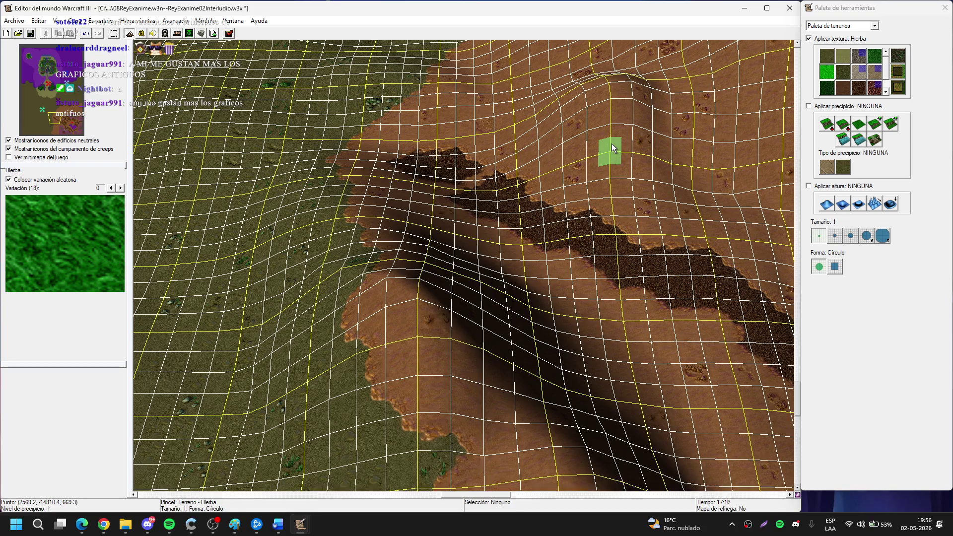
{"action": "key", "text": "2"}
{"action": "key", "text": "Left"}
{"action": "key", "text": "Down"}
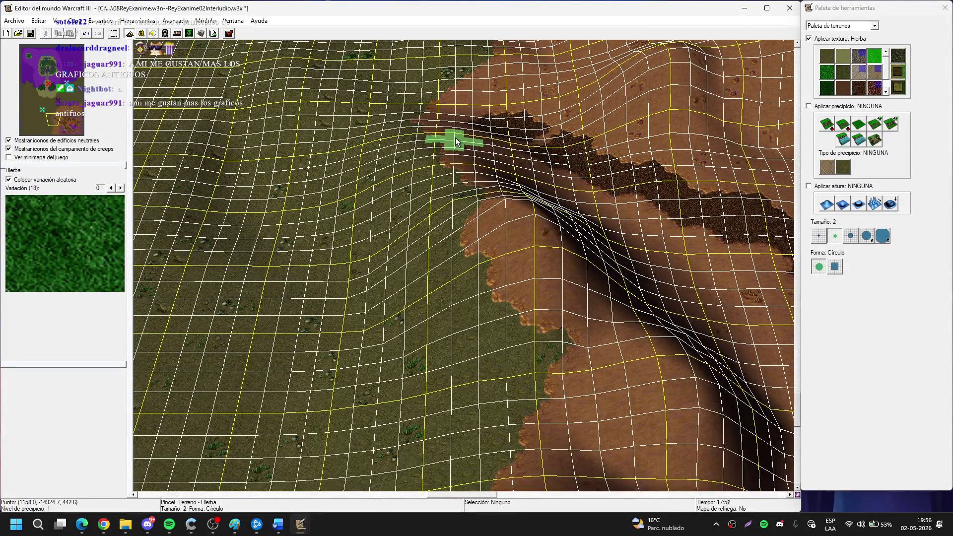
Paint dark grass with a size-3 brush over the brown dirt slope and lower-left slope.
{"action": "left_click", "coordinate": [851, 235]}
{"action": "mouse_move", "coordinate": [397, 194]}
{"action": "left_mouse_down"}
{"action": "mouse_move", "coordinate": [490, 245]}
{"action": "mouse_move", "coordinate": [474, 242]}
{"action": "mouse_move", "coordinate": [492, 340]}
{"action": "mouse_move", "coordinate": [441, 273]}
{"action": "mouse_move", "coordinate": [351, 219]}
{"action": "mouse_move", "coordinate": [440, 387]}
{"action": "left_mouse_up"}
{"action": "key", "text": "Down"}
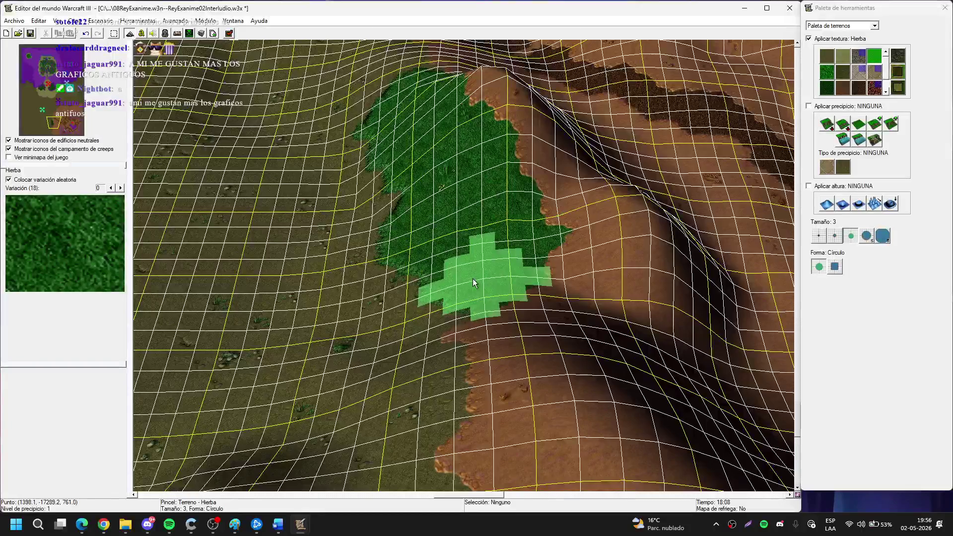
{"action": "left_click_drag", "start_coordinate": [474, 283], "coordinate": [427, 398]}
{"action": "scroll", "coordinate": [372, 191], "scroll_direction": "up", "scroll_amount": 2}
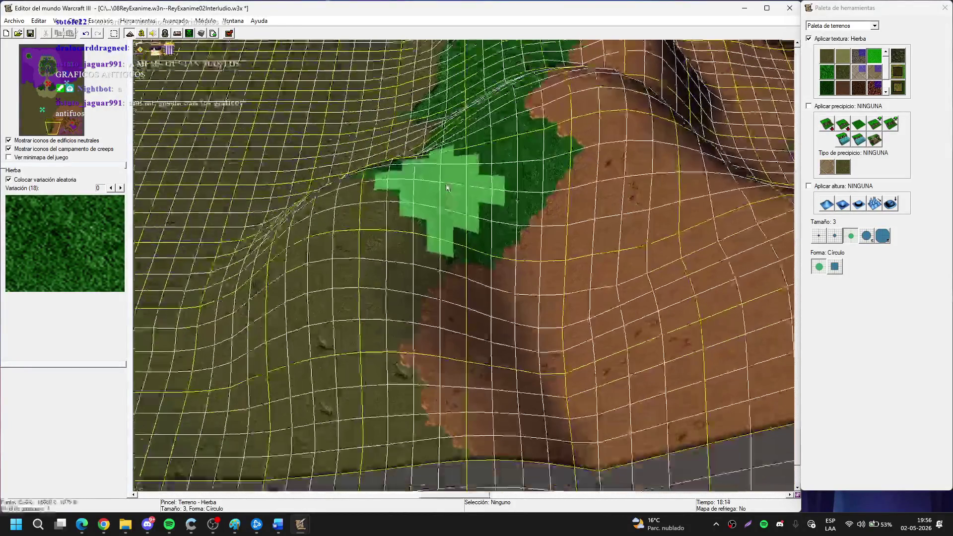
{"action": "mouse_move", "coordinate": [277, 191]}
{"action": "left_mouse_down"}
{"action": "mouse_move", "coordinate": [309, 309]}
{"action": "mouse_move", "coordinate": [330, 266]}
{"action": "mouse_move", "coordinate": [371, 244]}
{"action": "left_mouse_up"}
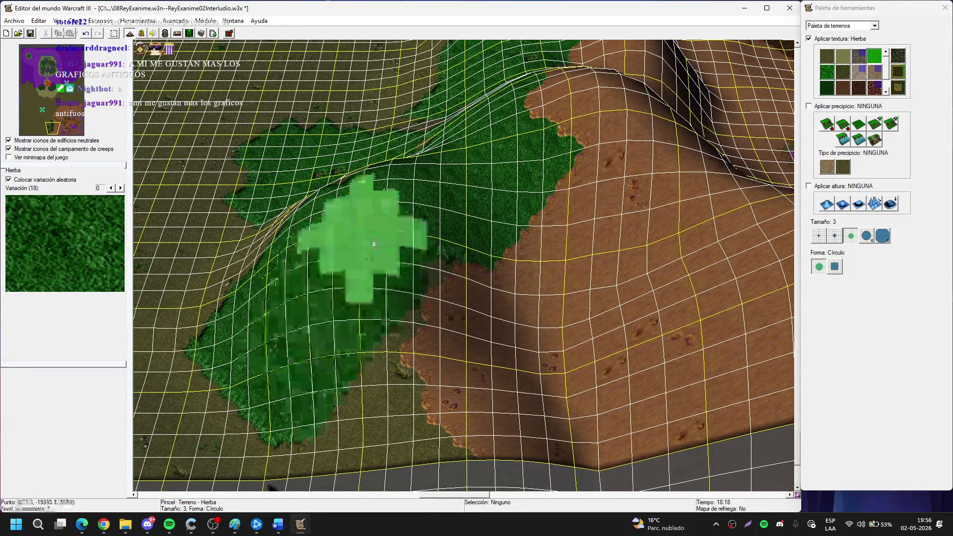
Survey the plains between the map edge and the water, then set the brush to size 5.
{"action": "key", "text": "Down"}
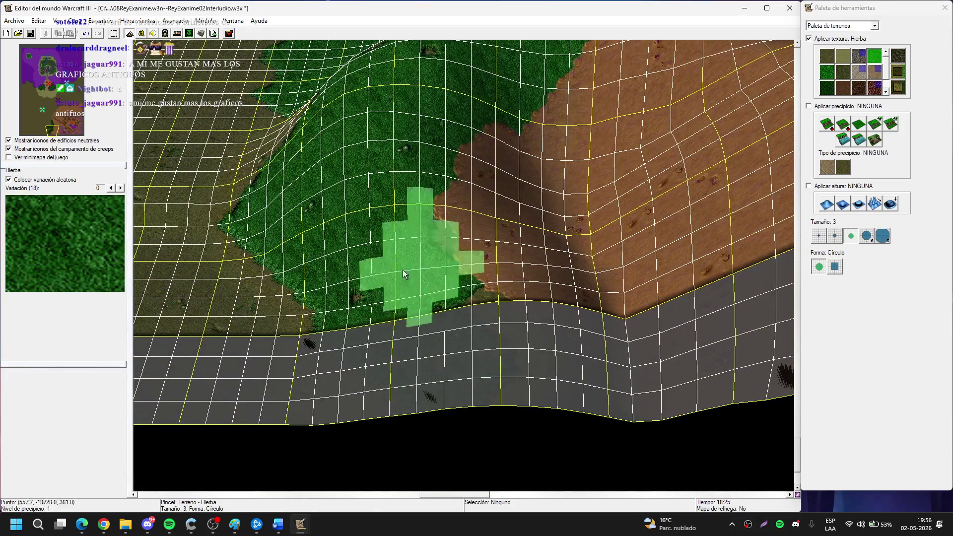
{"action": "key", "text": "Up"}
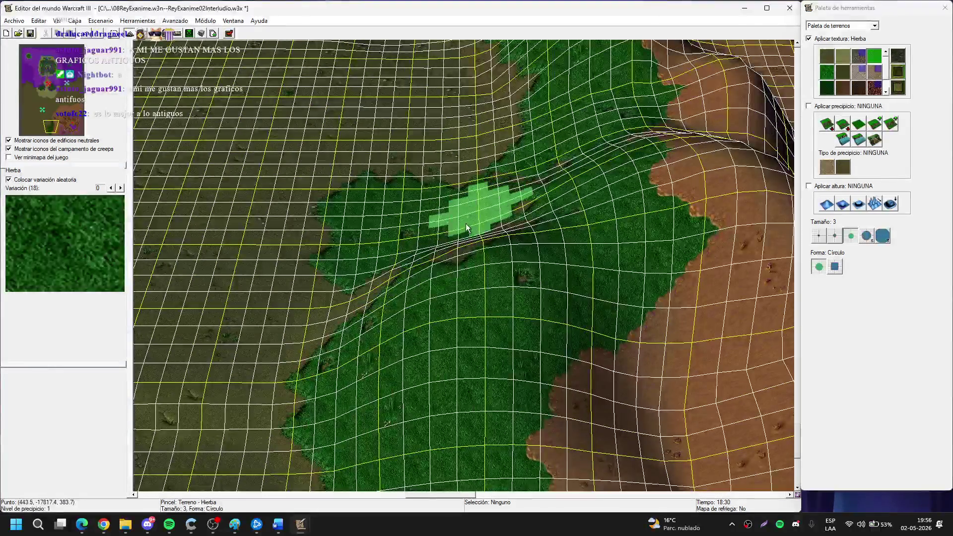
{"action": "key", "text": "Down"}
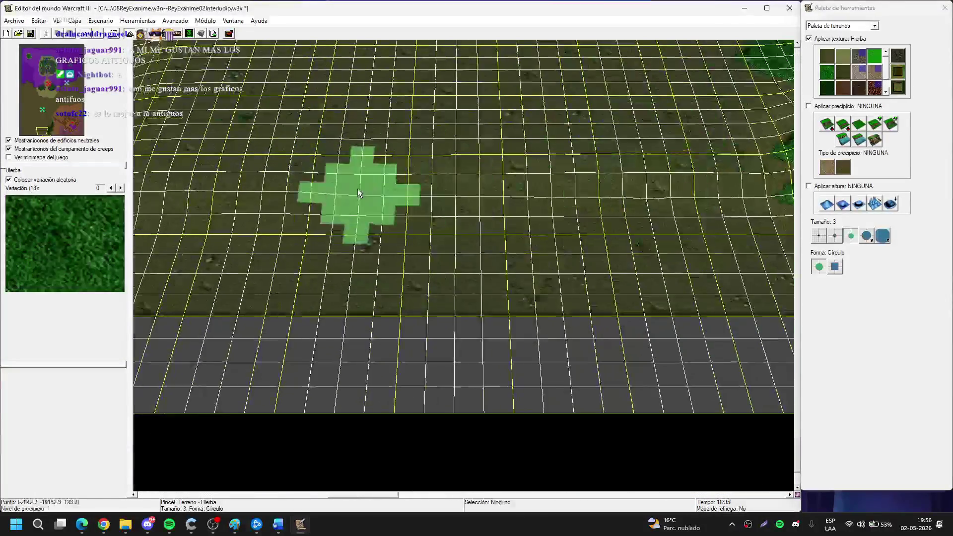
{"action": "key", "text": "Up"}
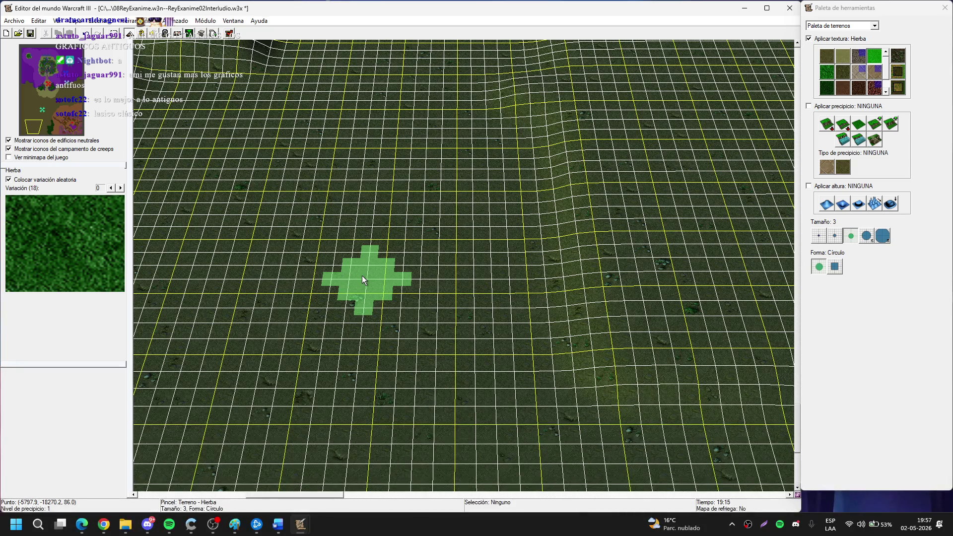
{"action": "key", "text": "Up"}
{"action": "key", "text": "Up"}
{"action": "key", "text": "Up"}
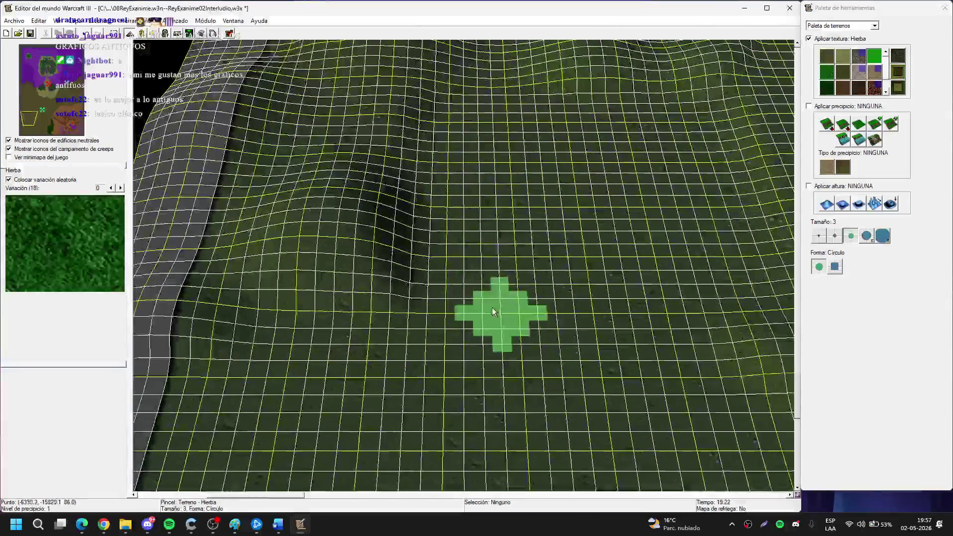
{"action": "key", "text": "Up"}
{"action": "key", "text": "Up"}
{"action": "key", "text": "Up"}
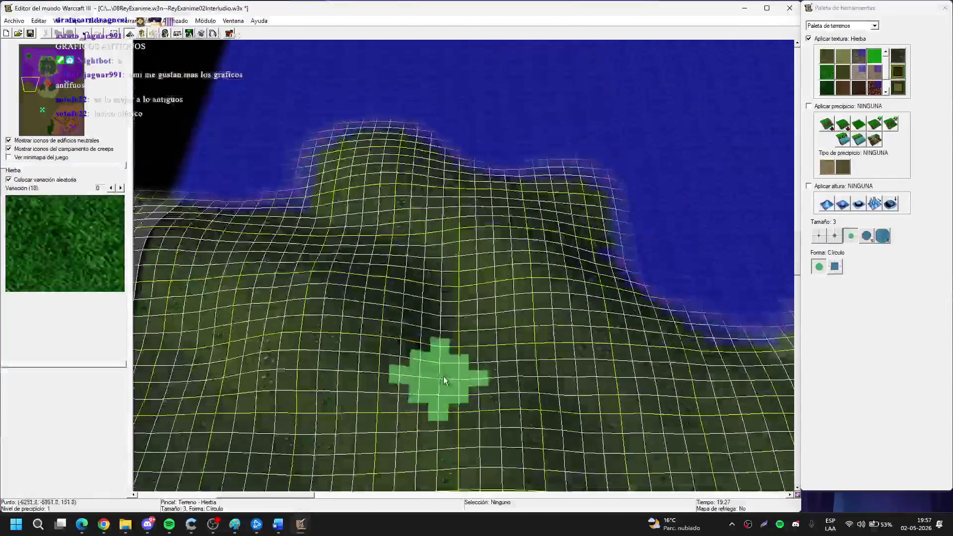
{"action": "key", "text": "Down"}
{"action": "key", "text": "Down"}
{"action": "key", "text": "Down"}
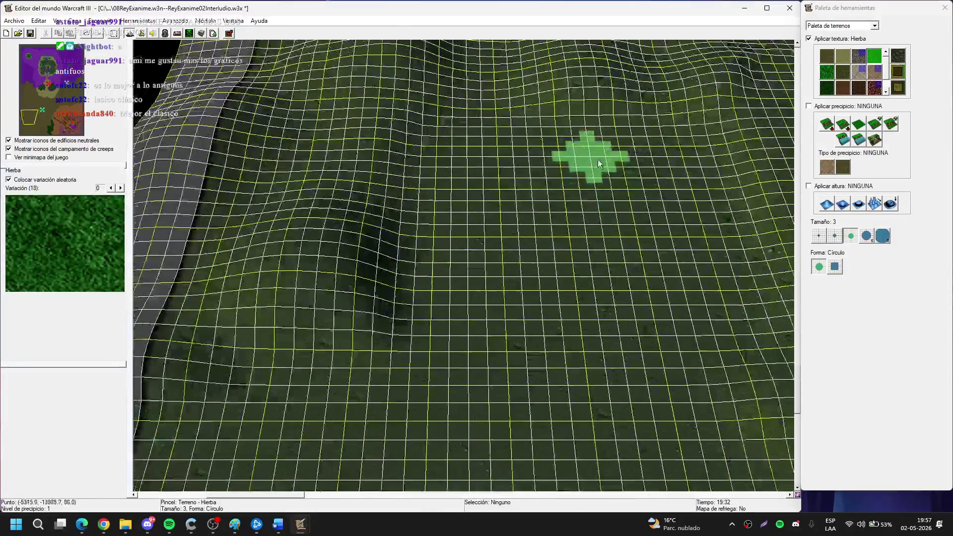
{"action": "key", "text": "Down"}
{"action": "key", "text": "Down"}
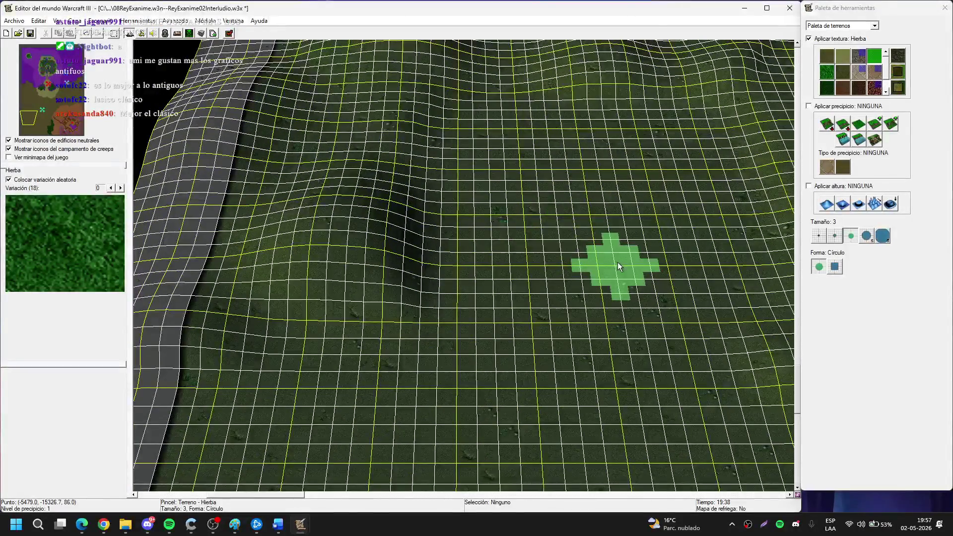
{"action": "key", "text": "Down"}
{"action": "key", "text": "Down"}
{"action": "left_click", "coordinate": [866, 237]}
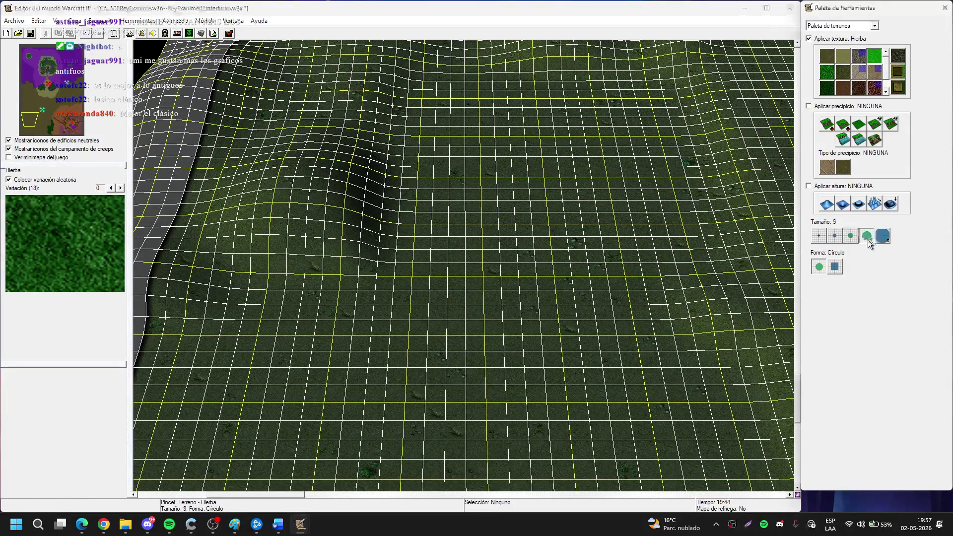
Pan north across the dark grass plain until the green hills beside the water appear.
{"action": "key", "text": "Up"}
{"action": "key", "text": "Up"}
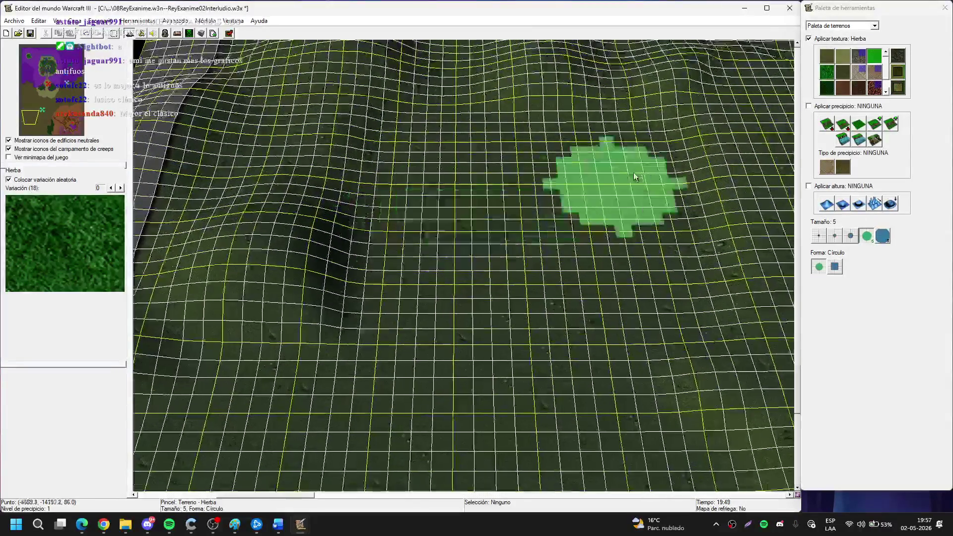
{"action": "left_click", "coordinate": [214, 526]}
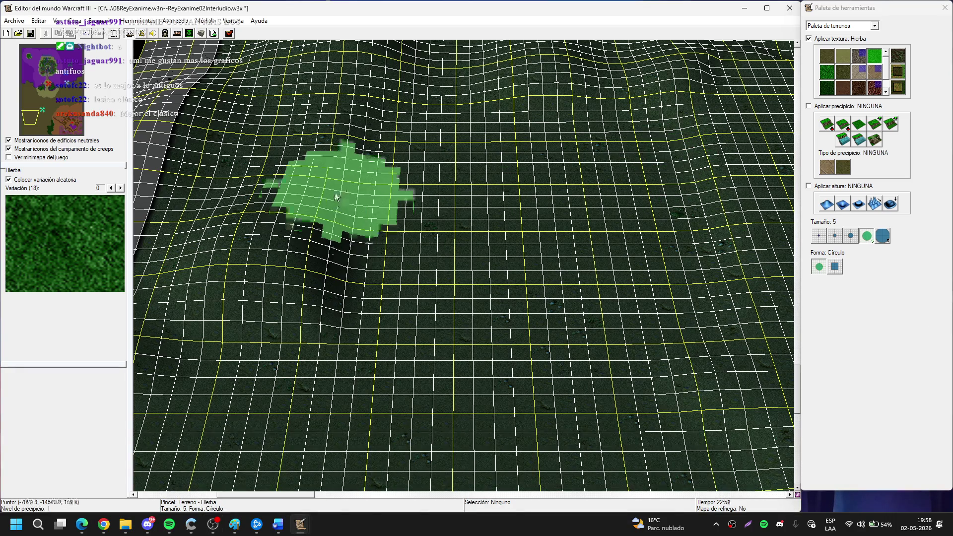
{"action": "key", "text": "Up"}
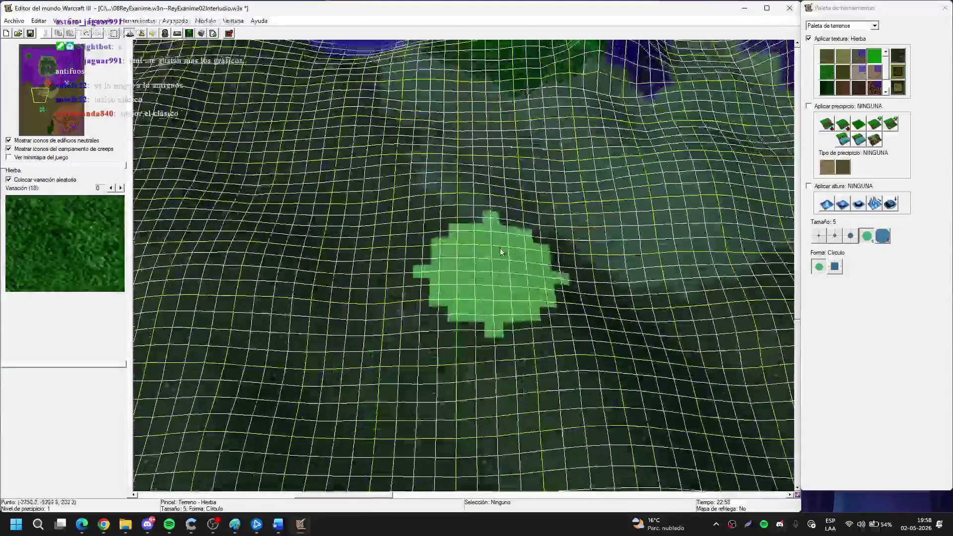
{"action": "key", "text": "Up"}
{"action": "key", "text": "Down"}
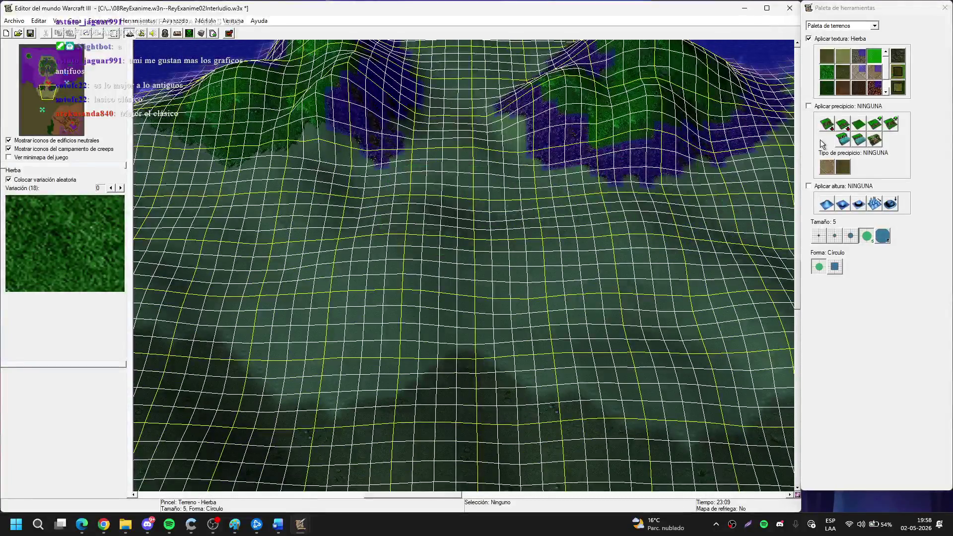
Choose the 'Subir uno' earth cliff with a smaller brush and draw a raised cliff loop on the plains.
{"action": "left_click", "coordinate": [843, 168]}
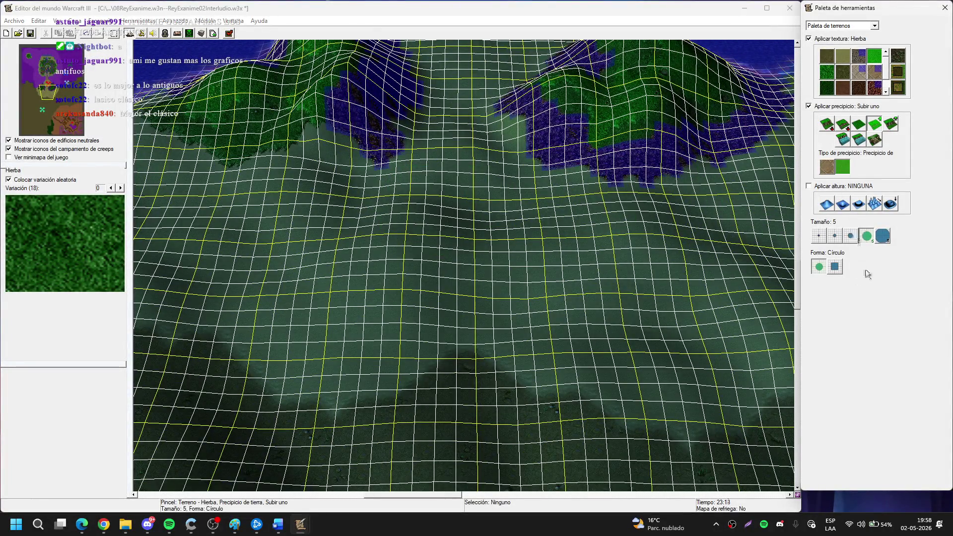
{"action": "left_click", "coordinate": [835, 236]}
{"action": "left_click_drag", "start_coordinate": [317, 322], "coordinate": [402, 306]}
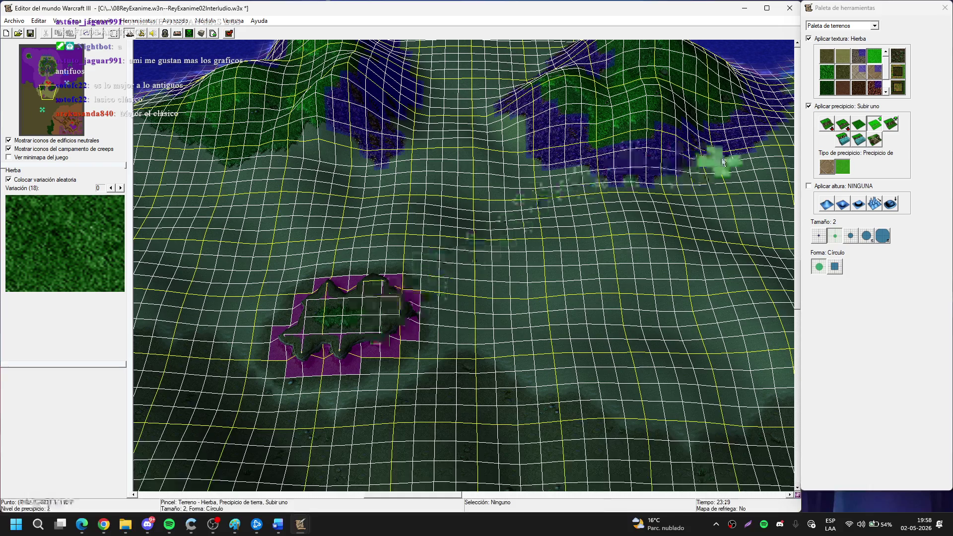
{"action": "left_click_drag", "start_coordinate": [491, 280], "coordinate": [419, 276]}
{"action": "key", "text": "ctrl+z"}
{"action": "key", "text": "ctrl+z"}
{"action": "key", "text": "ctrl+z"}
{"action": "mouse_move", "coordinate": [403, 341]}
{"action": "left_mouse_down"}
{"action": "mouse_move", "coordinate": [316, 351]}
{"action": "mouse_move", "coordinate": [419, 266]}
{"action": "mouse_move", "coordinate": [255, 319]}
{"action": "mouse_move", "coordinate": [370, 351]}
{"action": "left_mouse_up"}
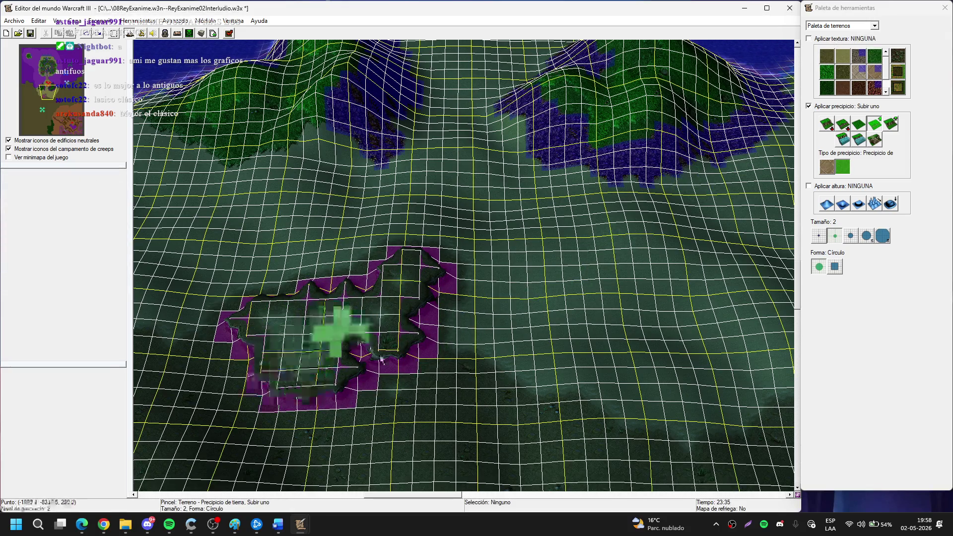
With a slightly larger brush, extend the raised cliff area and add a block inside the loop.
{"action": "key", "text": "Down"}
{"action": "left_click", "coordinate": [851, 236]}
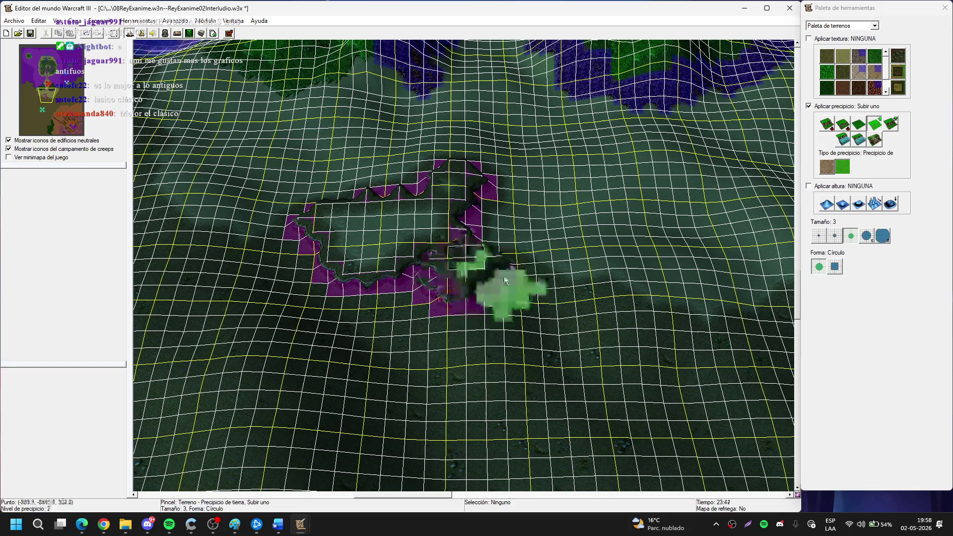
{"action": "mouse_move", "coordinate": [506, 280]}
{"action": "left_mouse_down"}
{"action": "mouse_move", "coordinate": [485, 226]}
{"action": "mouse_move", "coordinate": [412, 298]}
{"action": "mouse_move", "coordinate": [534, 280]}
{"action": "mouse_move", "coordinate": [523, 255]}
{"action": "mouse_move", "coordinate": [493, 314]}
{"action": "mouse_move", "coordinate": [430, 263]}
{"action": "mouse_move", "coordinate": [487, 237]}
{"action": "mouse_move", "coordinate": [462, 277]}
{"action": "left_mouse_up"}
{"action": "key", "text": "Right"}
{"action": "key", "text": "Left"}
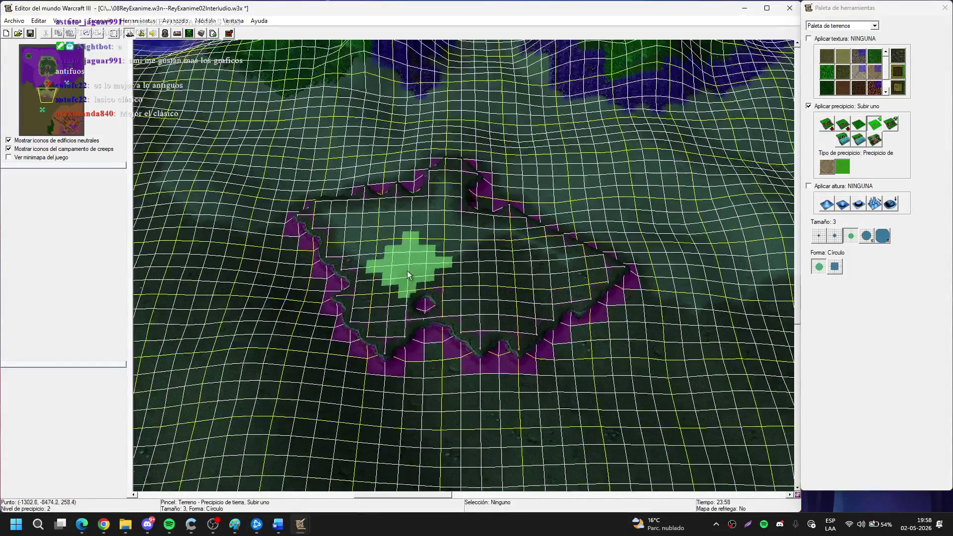
{"action": "scroll", "coordinate": [408, 274], "scroll_direction": "up", "scroll_amount": 3}
{"action": "left_click", "coordinate": [387, 273]}
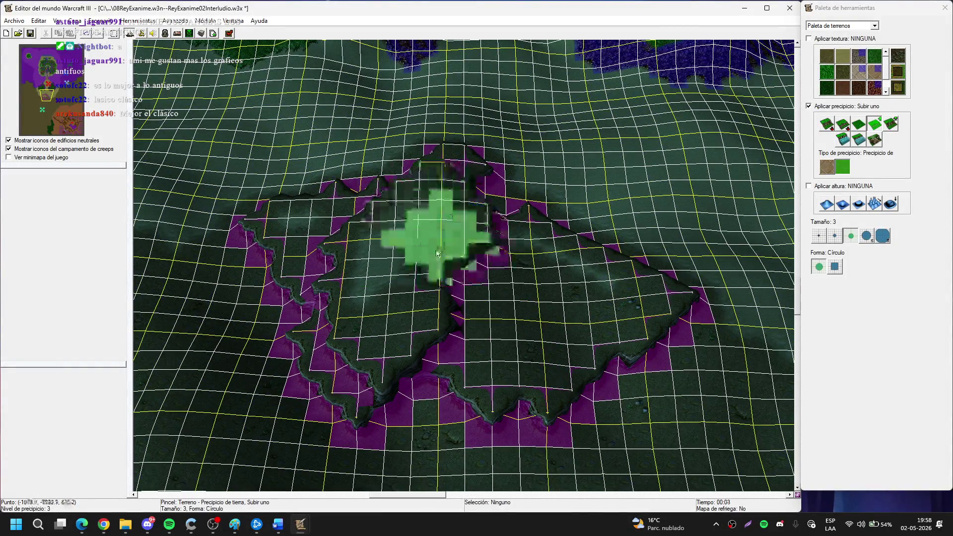
Hide the terrain grid overlay with G.
{"action": "key", "text": "Down"}
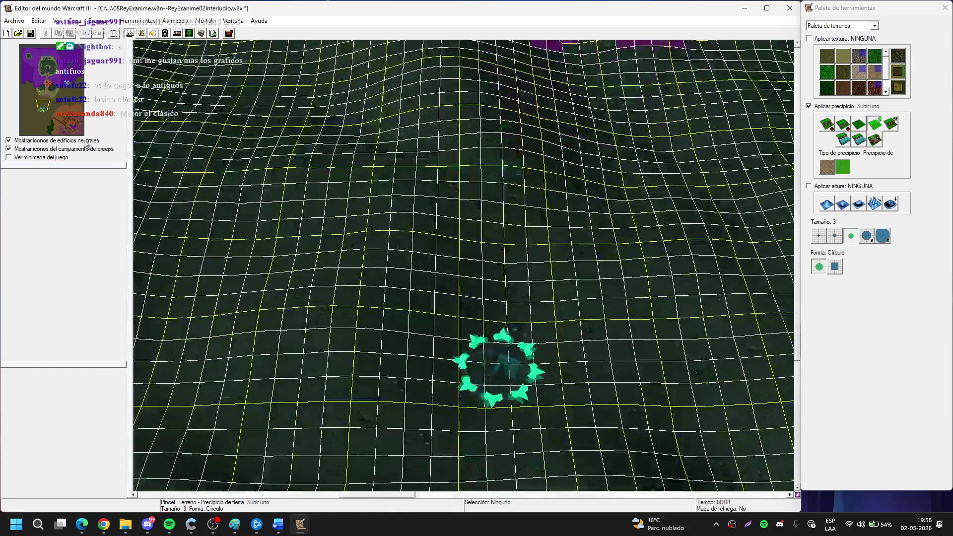
{"action": "key", "text": "Down"}
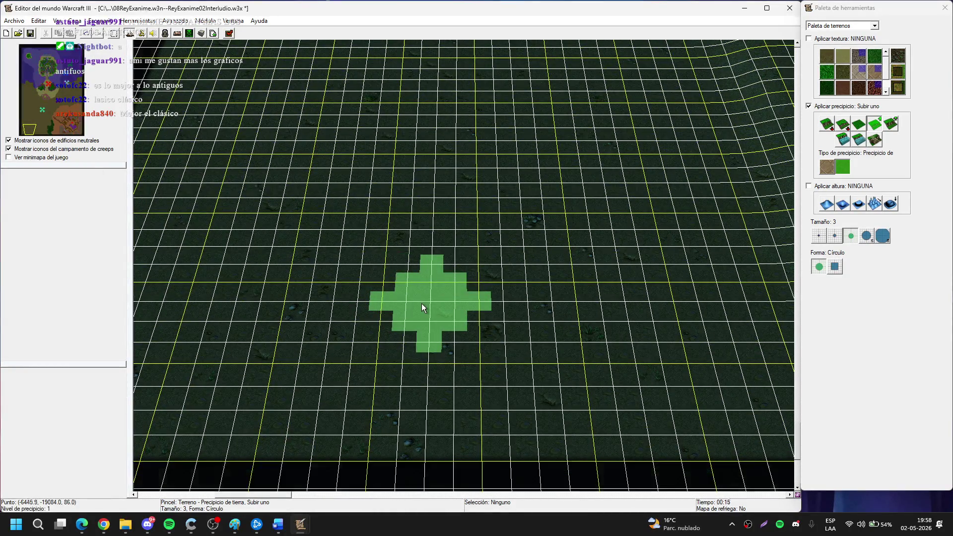
{"action": "key", "text": "g"}
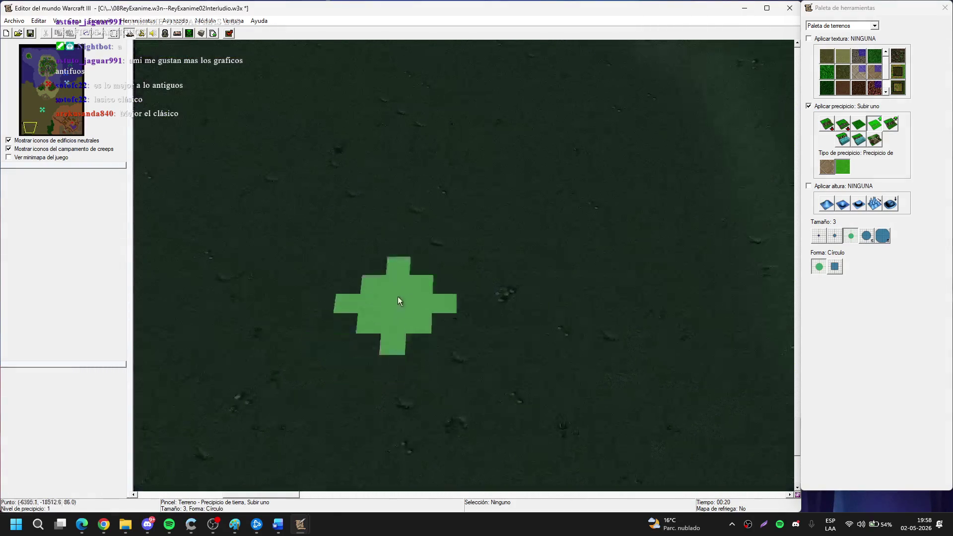
{"action": "scroll", "coordinate": [397, 297], "scroll_direction": "down", "scroll_amount": 5}
{"action": "key", "text": "Right"}
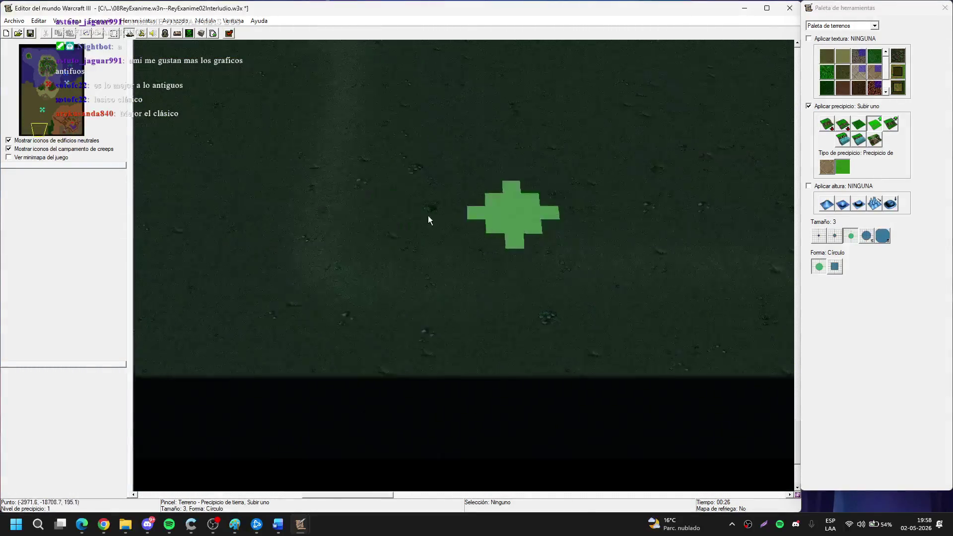
{"action": "key", "text": "Left"}
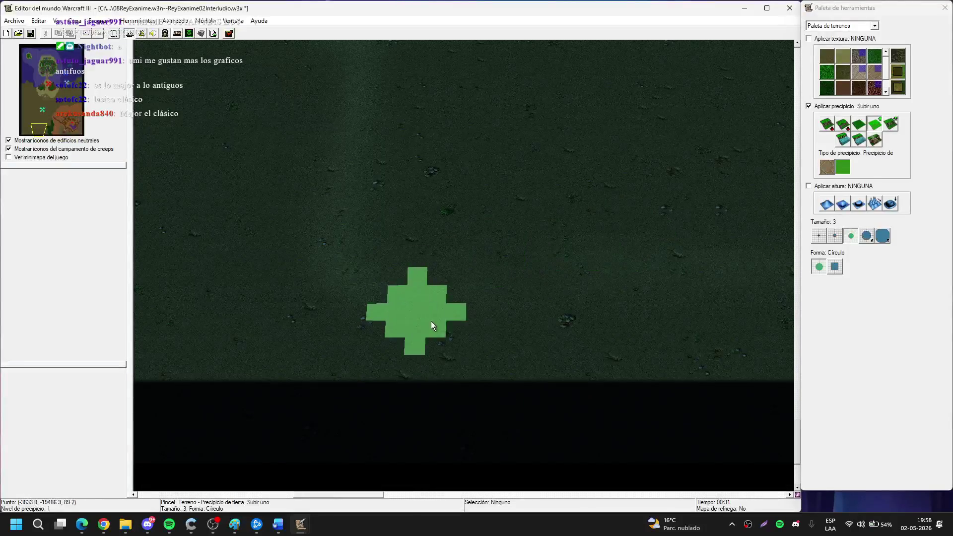
Draw a raised cliff line running upward, then set the brush to size 5 near the bottom edge.
{"action": "left_click_drag", "start_coordinate": [405, 219], "coordinate": [415, 144]}
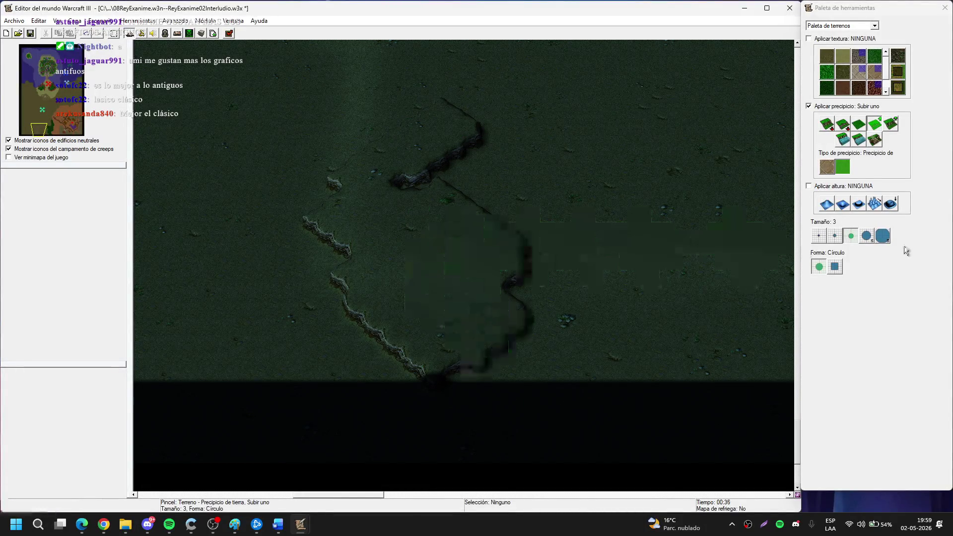
{"action": "left_click", "coordinate": [867, 237]}
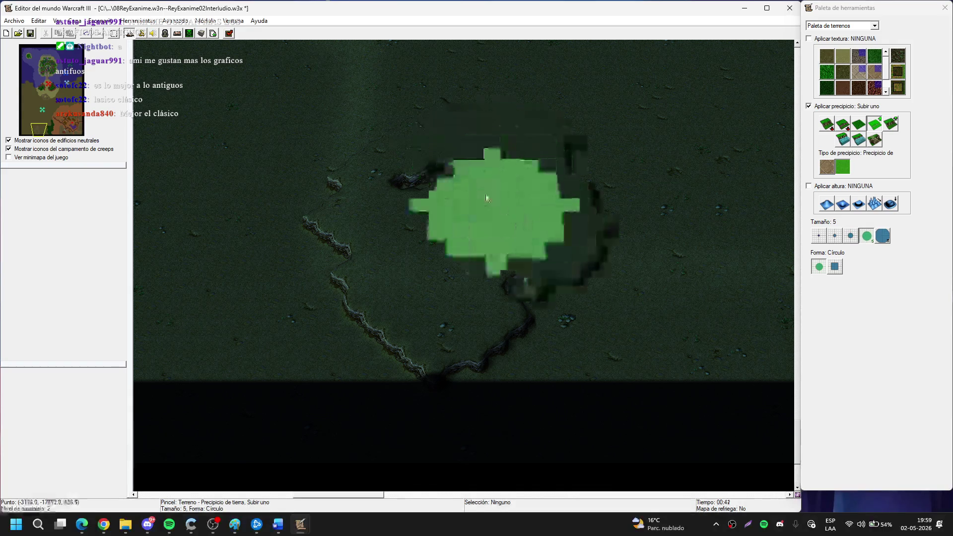
{"action": "key", "text": "Down"}
{"action": "key", "text": "Right"}
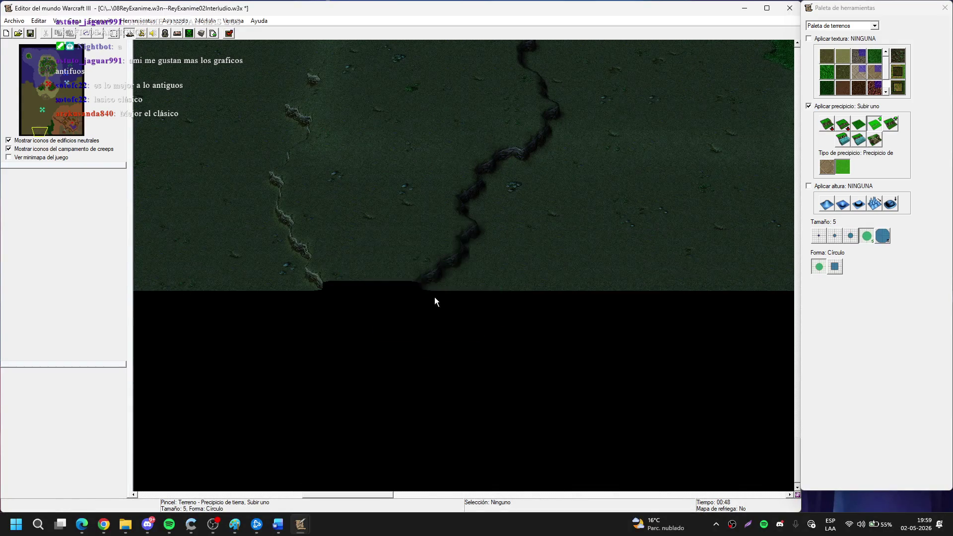
{"action": "key", "text": "Up"}
{"action": "key", "text": "Left"}
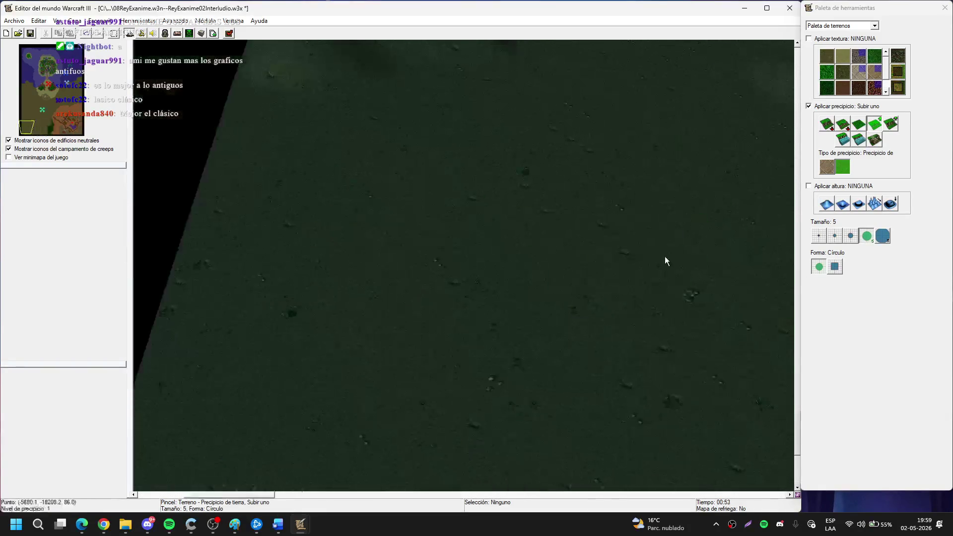
{"action": "key", "text": "Down"}
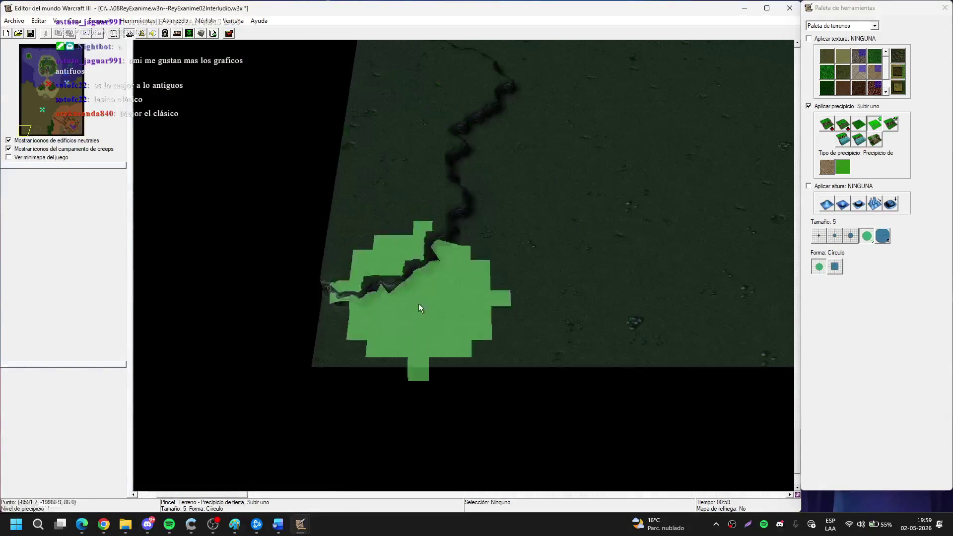
{"action": "key", "text": "Right"}
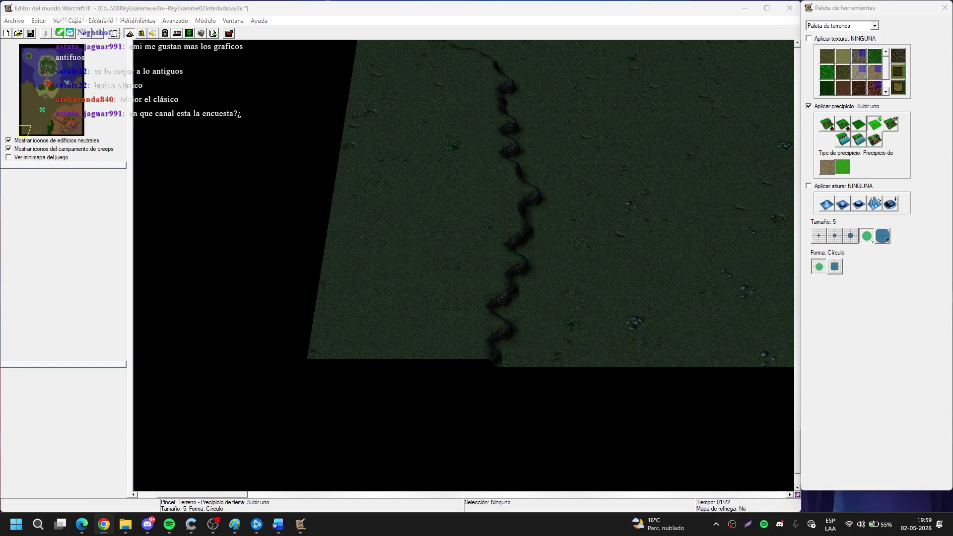
{"action": "key", "text": "alt+Tab"}
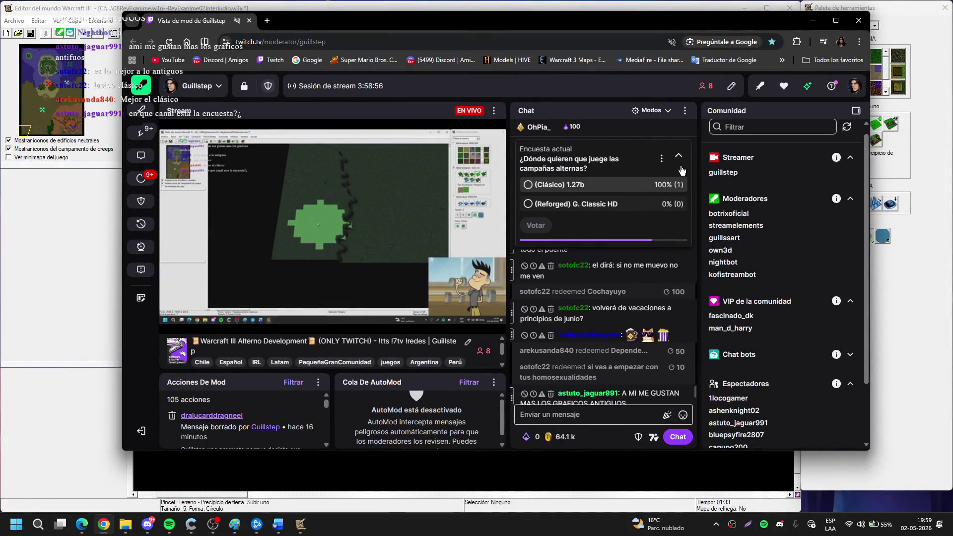
{"action": "key", "text": "alt+Tab"}
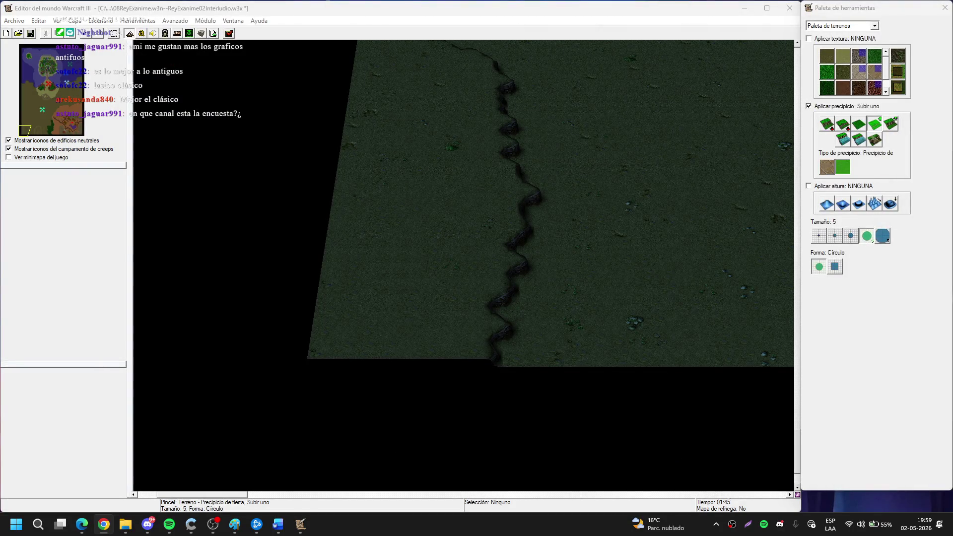
Survey the plains around the new cliffs and shrink the 'Subir uno' brush from 5 to 2.
{"action": "scroll", "coordinate": [553, 222], "scroll_direction": "up", "scroll_amount": 3}
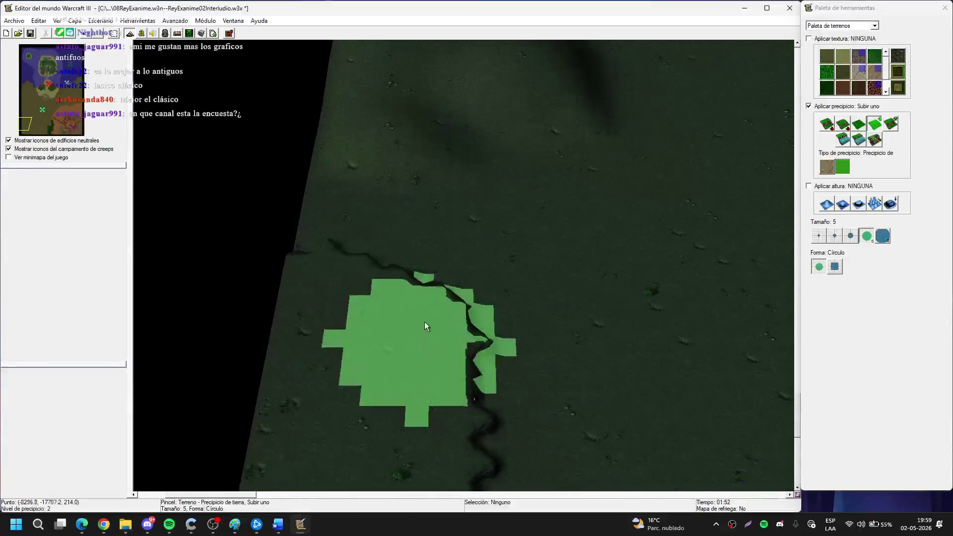
{"action": "key", "text": "Down"}
{"action": "key", "text": "Down"}
{"action": "key", "text": "Down"}
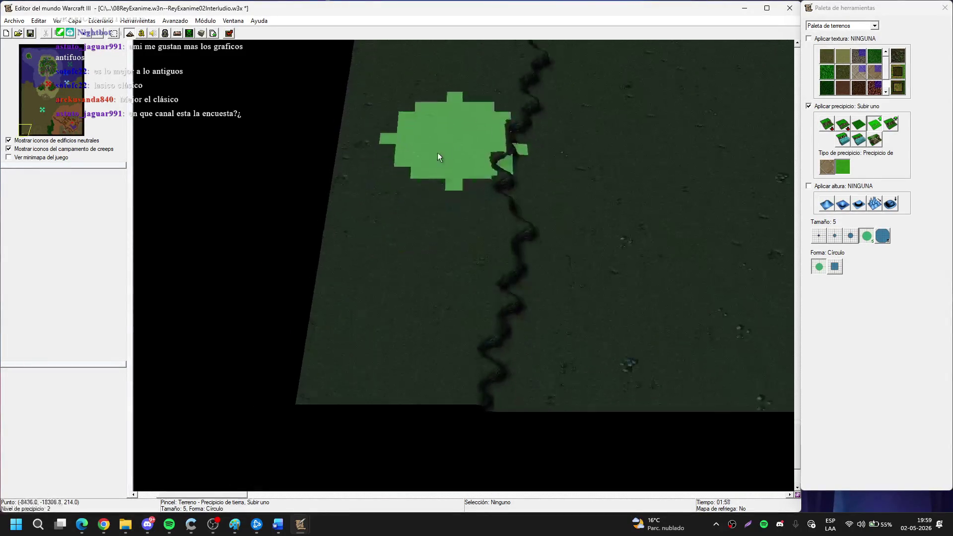
{"action": "key", "text": "Right"}
{"action": "key", "text": "Right"}
{"action": "key", "text": "Right"}
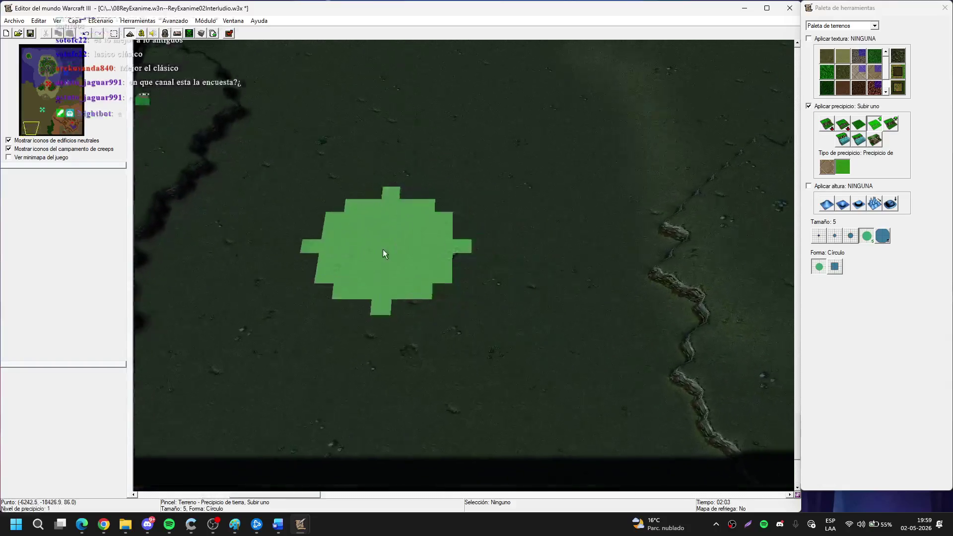
{"action": "key", "text": "Up"}
{"action": "key", "text": "Up"}
{"action": "key", "text": "Up"}
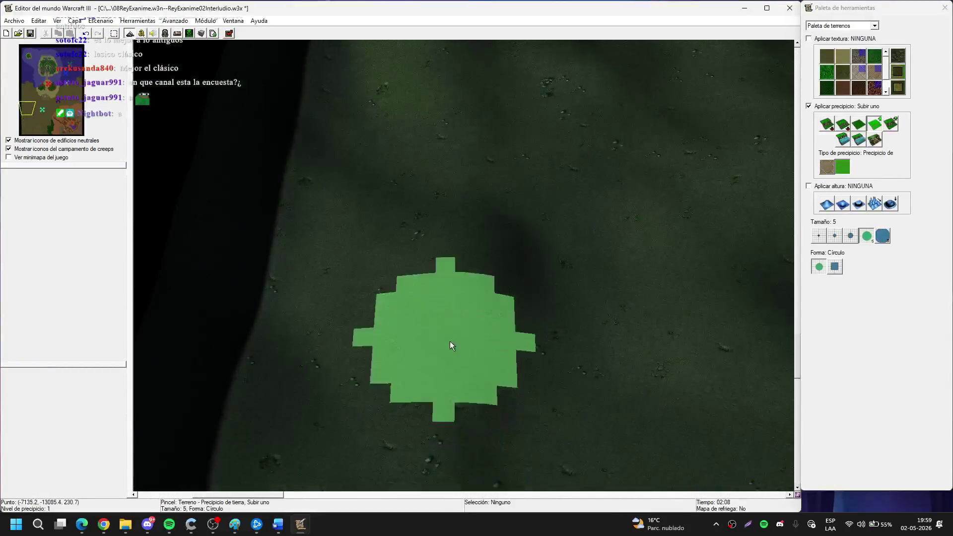
{"action": "key", "text": "Down"}
{"action": "key", "text": "Down"}
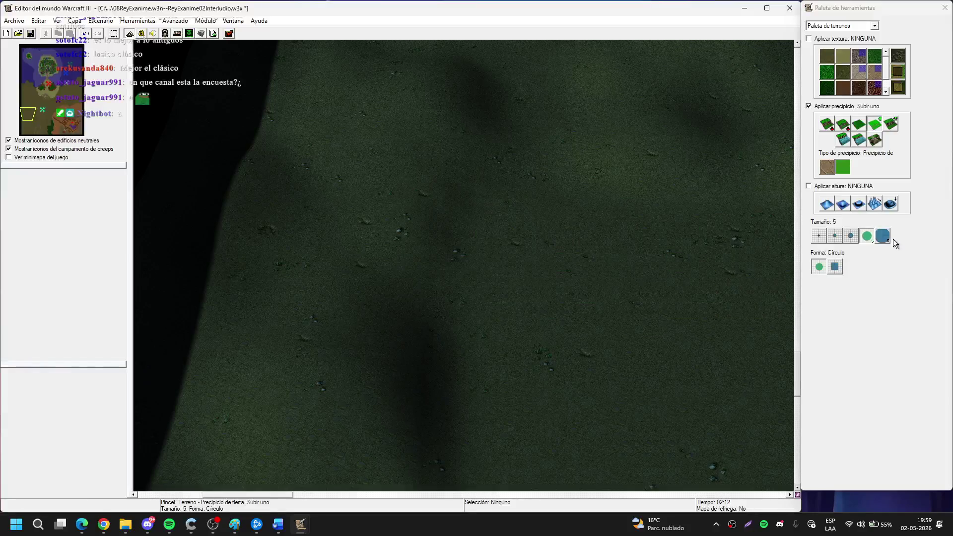
{"action": "left_click", "coordinate": [835, 237]}
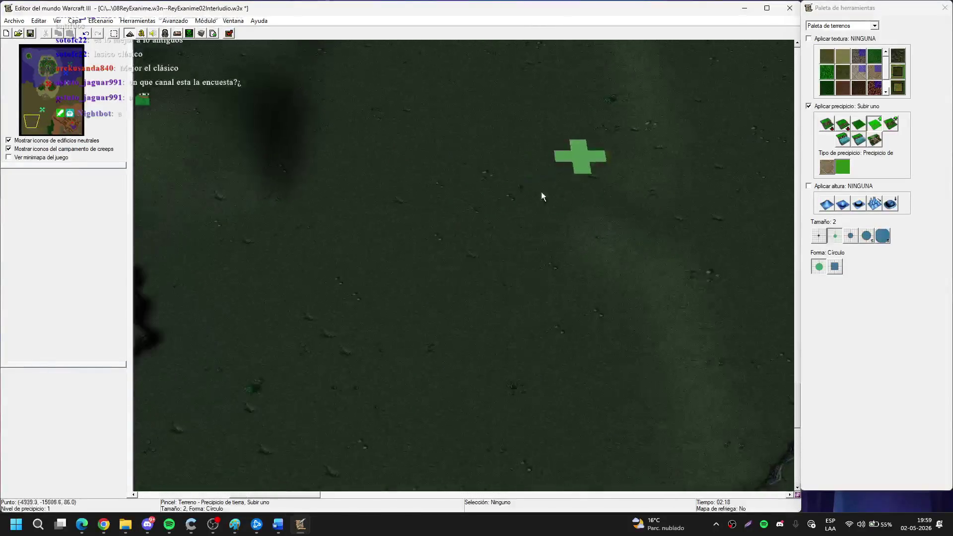
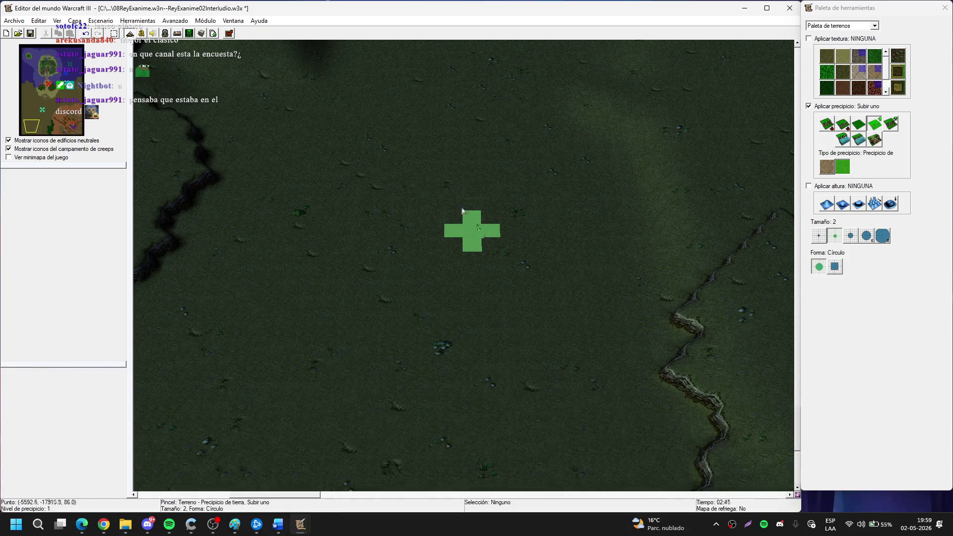
Raise the western cliff line near the southwest map corner one level with the size-2 Raise Cliff brush.
{"action": "scroll", "coordinate": [415, 247], "scroll_direction": "up", "scroll_amount": 2}
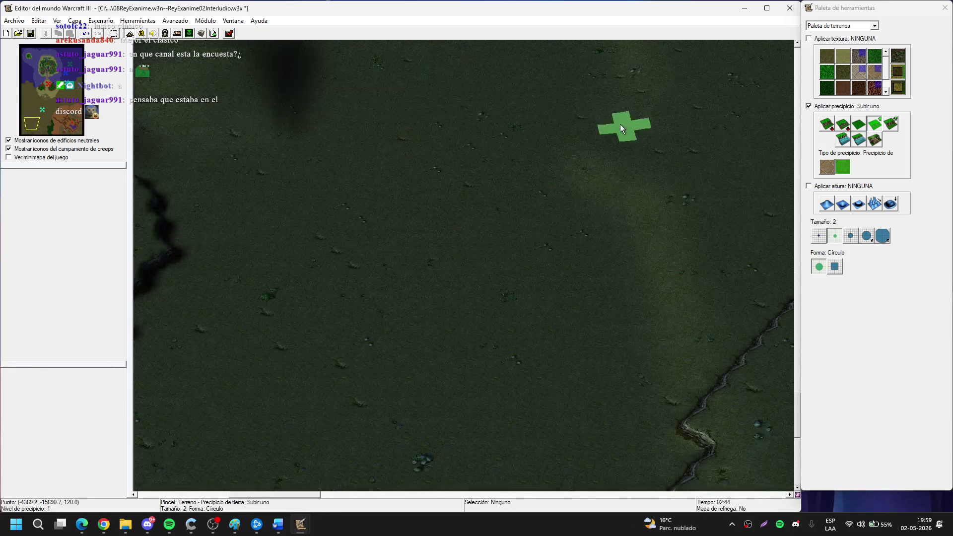
{"action": "scroll", "coordinate": [508, 241], "scroll_direction": "up", "scroll_amount": 2}
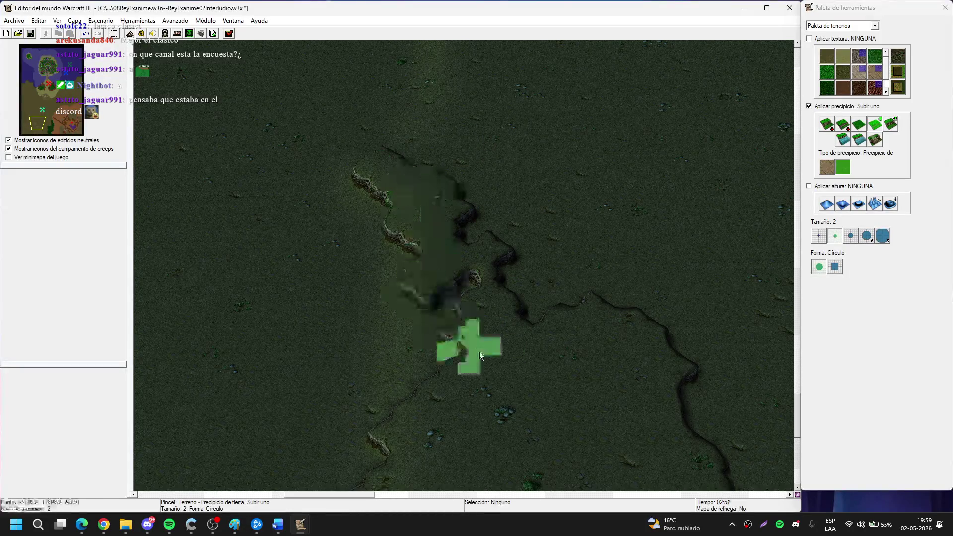
{"action": "key", "text": "Right"}
{"action": "key", "text": "Down"}
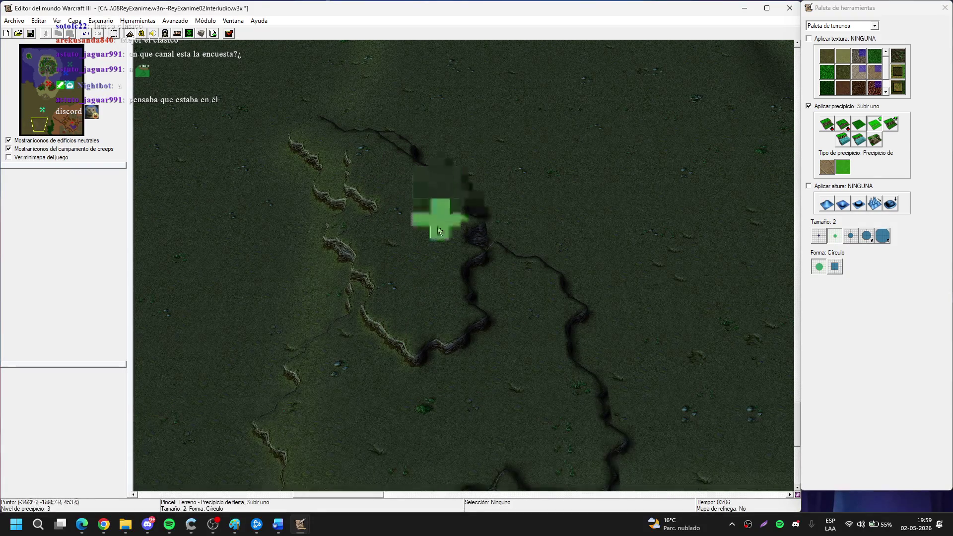
{"action": "key", "text": "Left"}
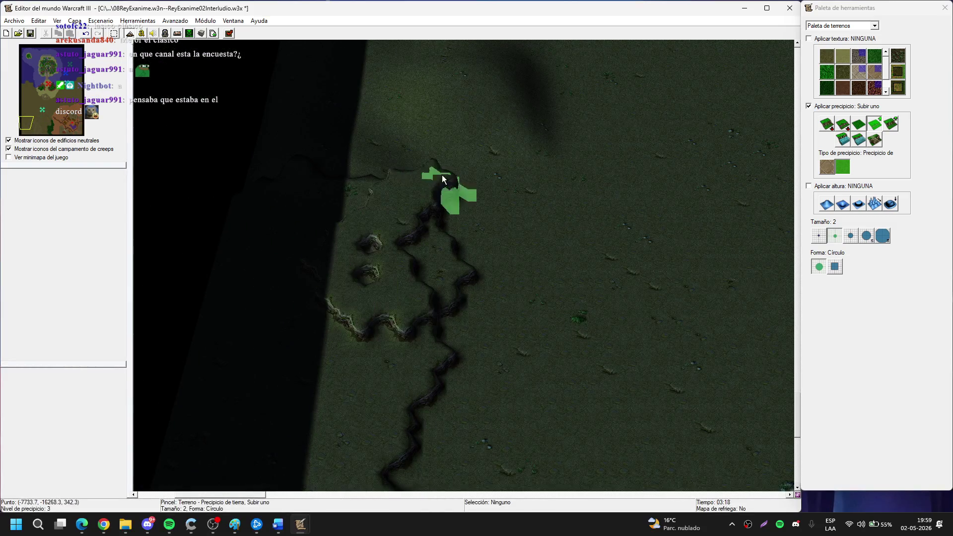
{"action": "key", "text": "Down"}
{"action": "key", "text": "Left"}
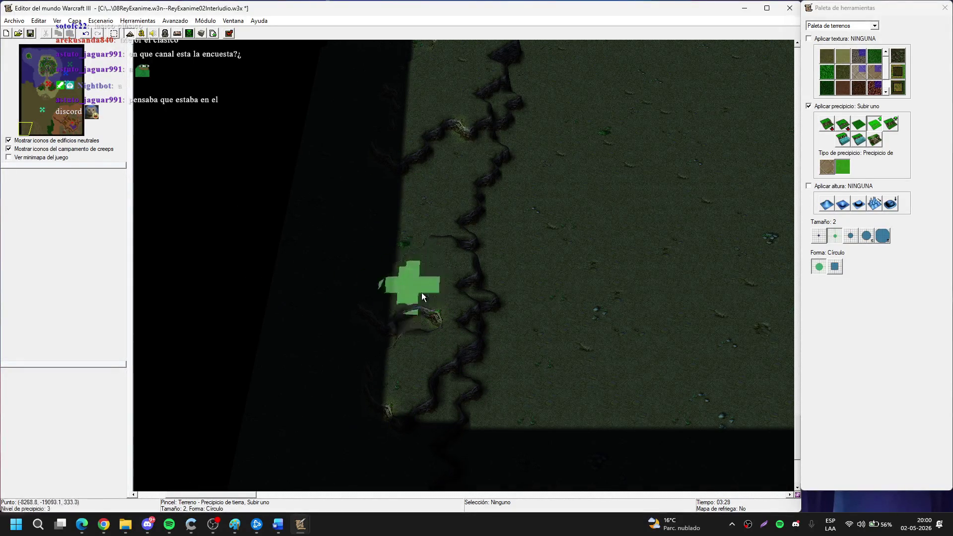
{"action": "key", "text": "Right"}
{"action": "key", "text": "Down"}
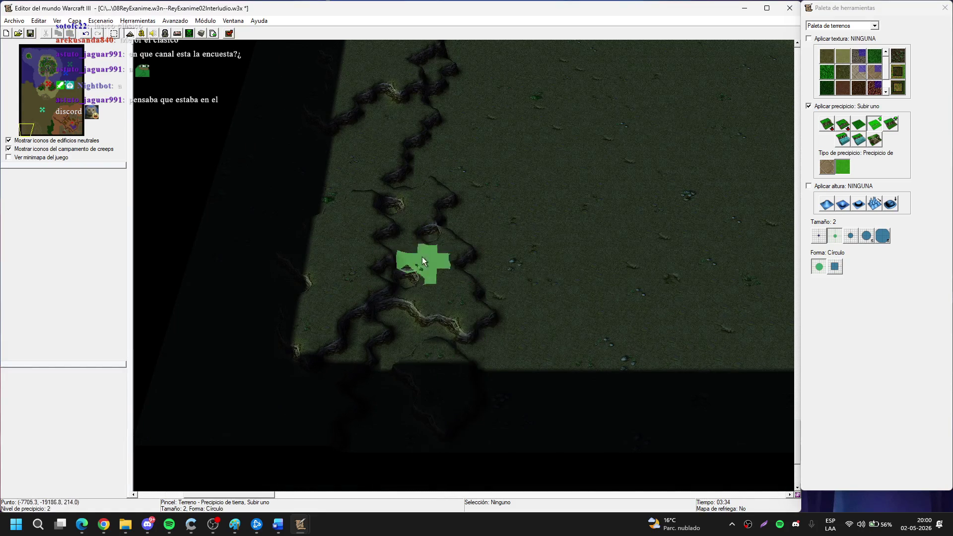
{"action": "left_click_drag", "start_coordinate": [417, 333], "coordinate": [385, 301]}
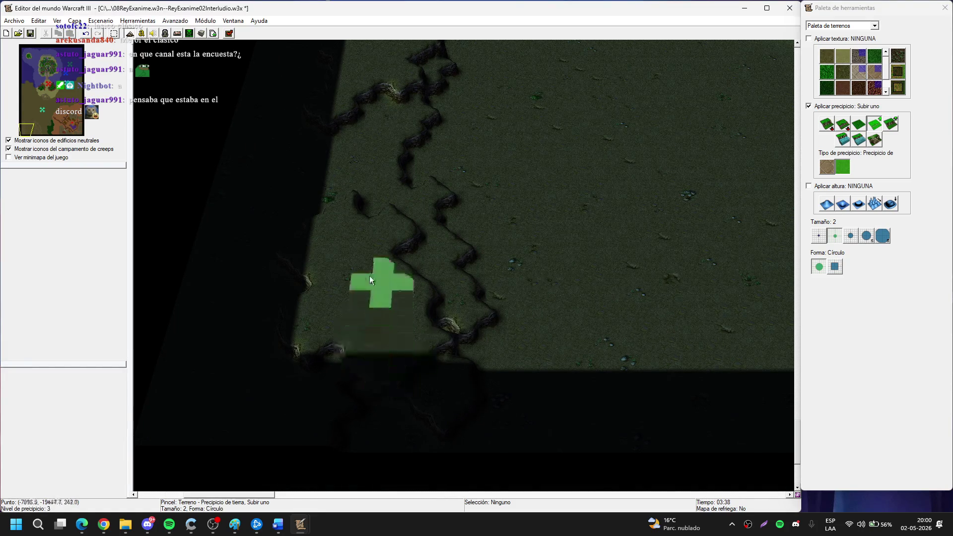
{"action": "key", "text": "Up"}
{"action": "key", "text": "Up"}
{"action": "scroll", "coordinate": [371, 374], "scroll_direction": "up", "scroll_amount": 3}
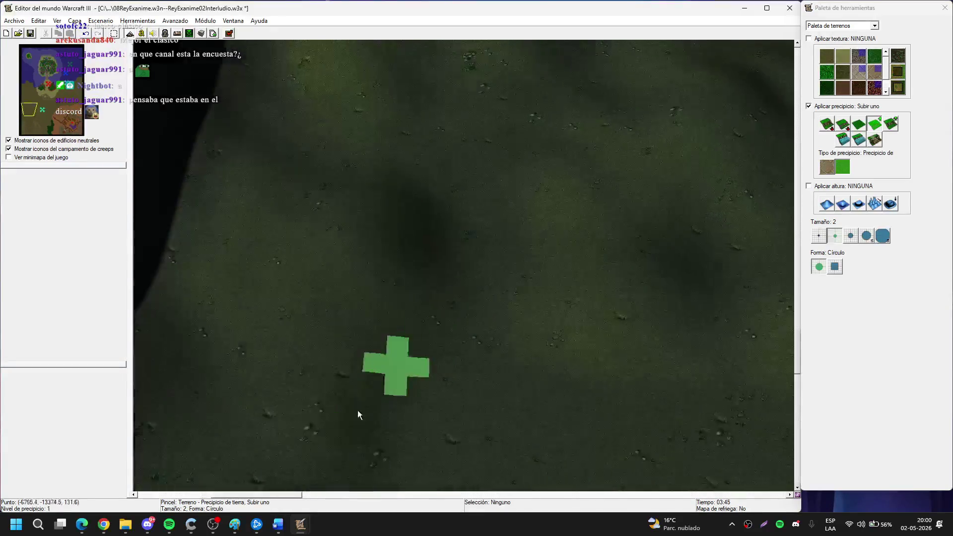
{"action": "scroll", "coordinate": [291, 420], "scroll_direction": "down", "scroll_amount": 3}
{"action": "scroll", "coordinate": [405, 240], "scroll_direction": "up", "scroll_amount": 3}
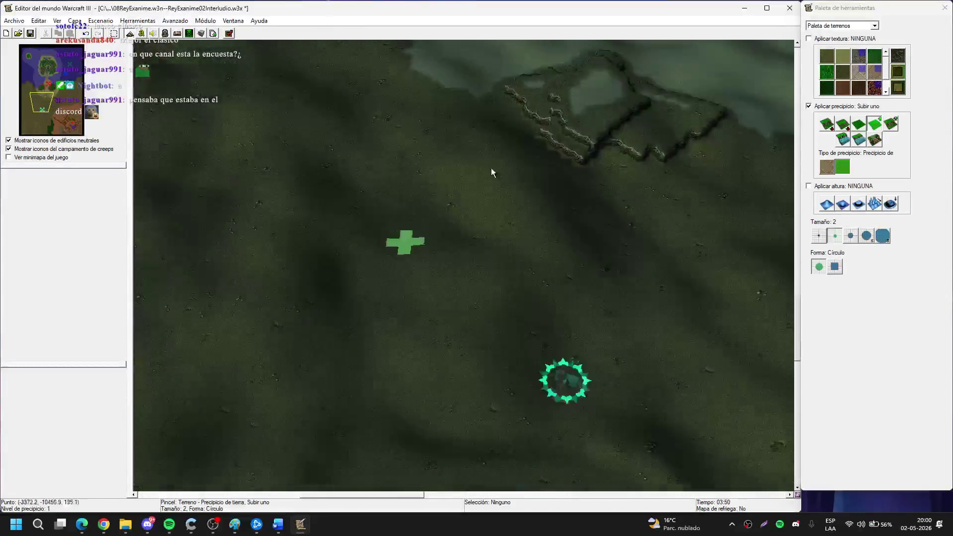
{"action": "key", "text": "Right"}
{"action": "key", "text": "Right"}
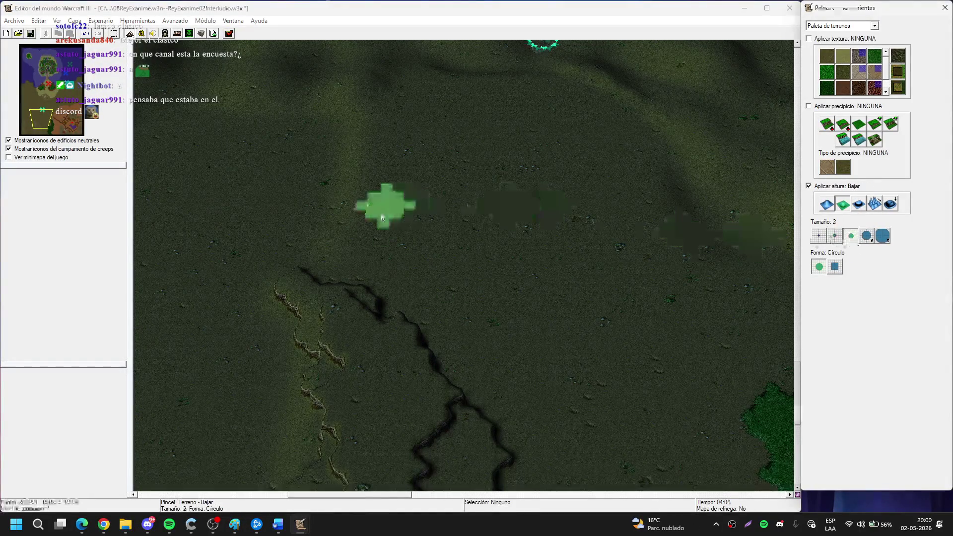
Select the raise tool in the Terrain Palette and set the brush size to 5.
{"action": "key", "text": "Up"}
{"action": "key", "text": "Left"}
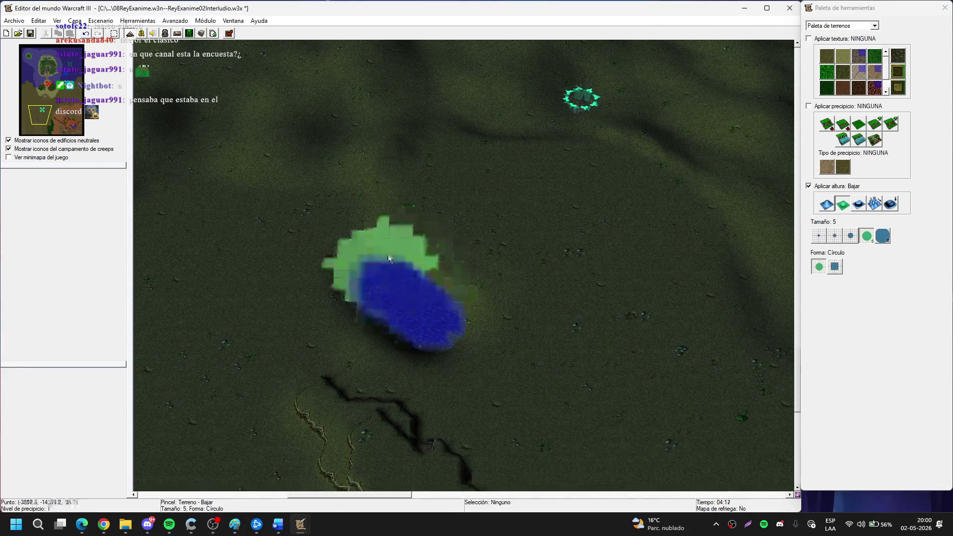
{"action": "key", "text": "Down"}
{"action": "key", "text": "Left"}
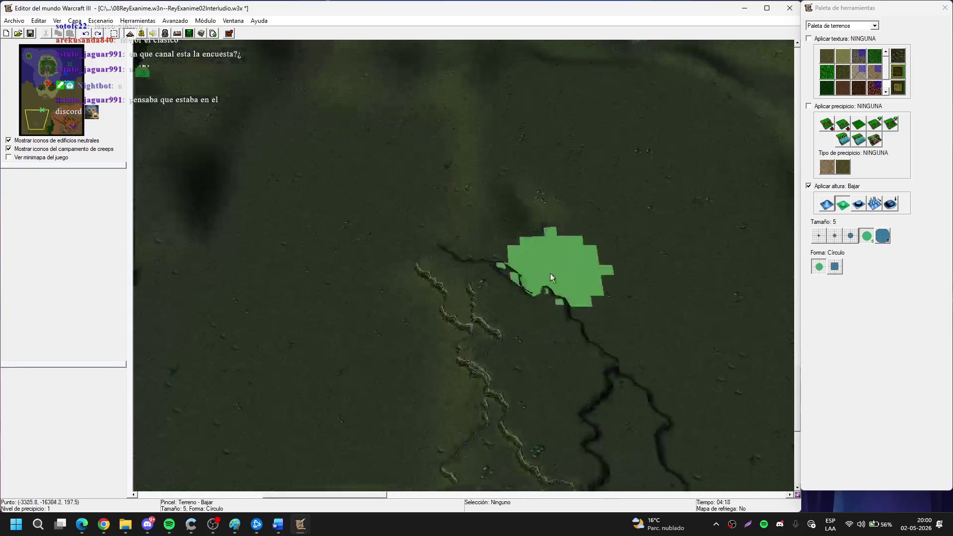
{"action": "key", "text": "Up"}
{"action": "key", "text": "Right"}
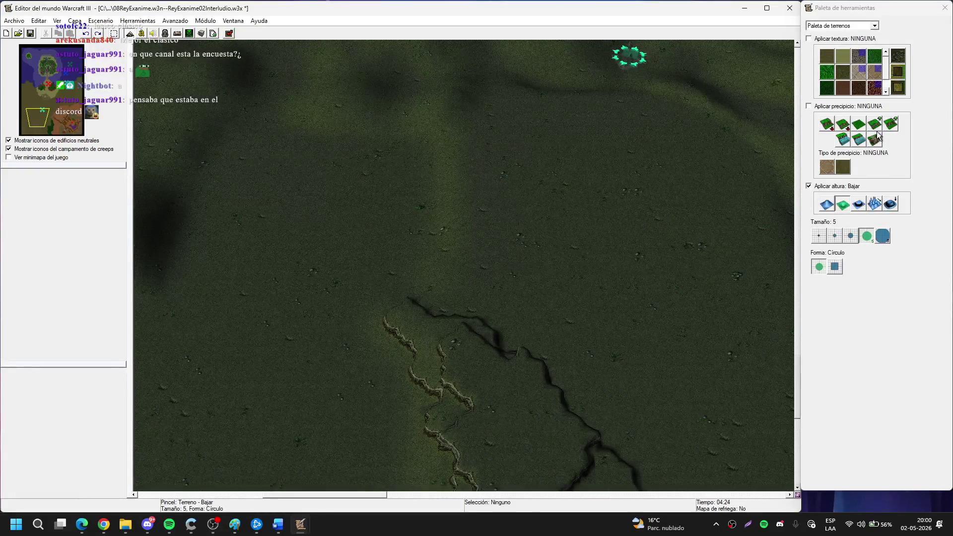
{"action": "left_click", "coordinate": [875, 124]}
{"action": "key", "text": "Up"}
{"action": "key", "text": "Right"}
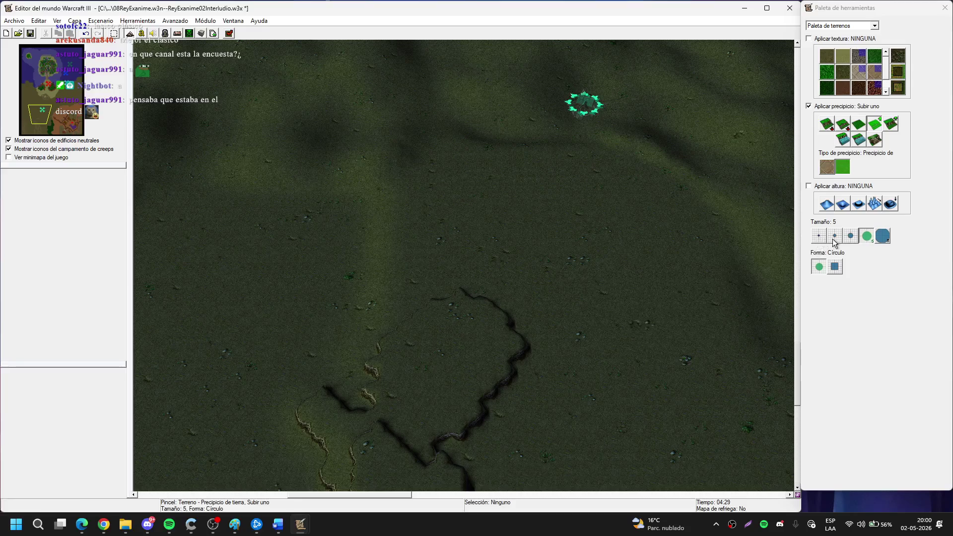
{"action": "key", "text": "Down"}
{"action": "key", "text": "Right"}
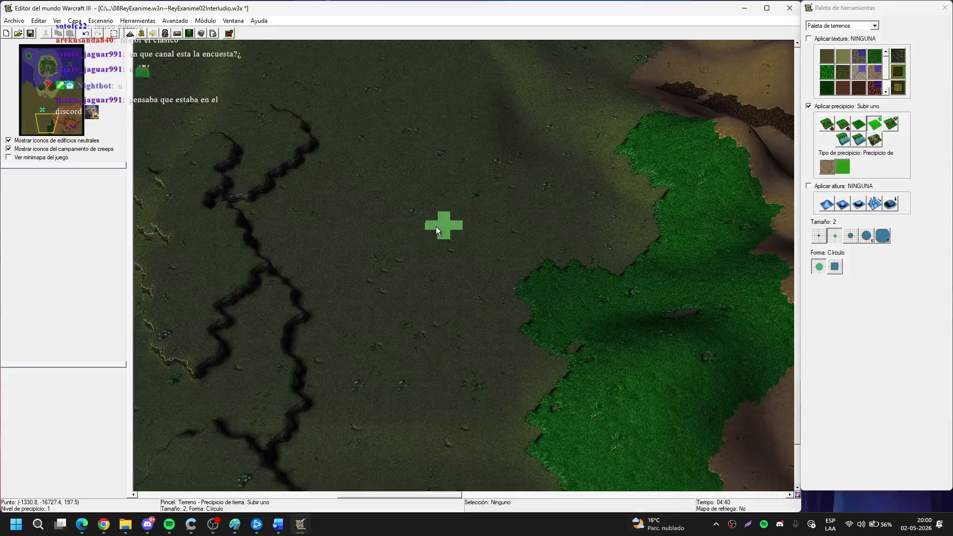
{"action": "key", "text": "Up"}
{"action": "key", "text": "Right"}
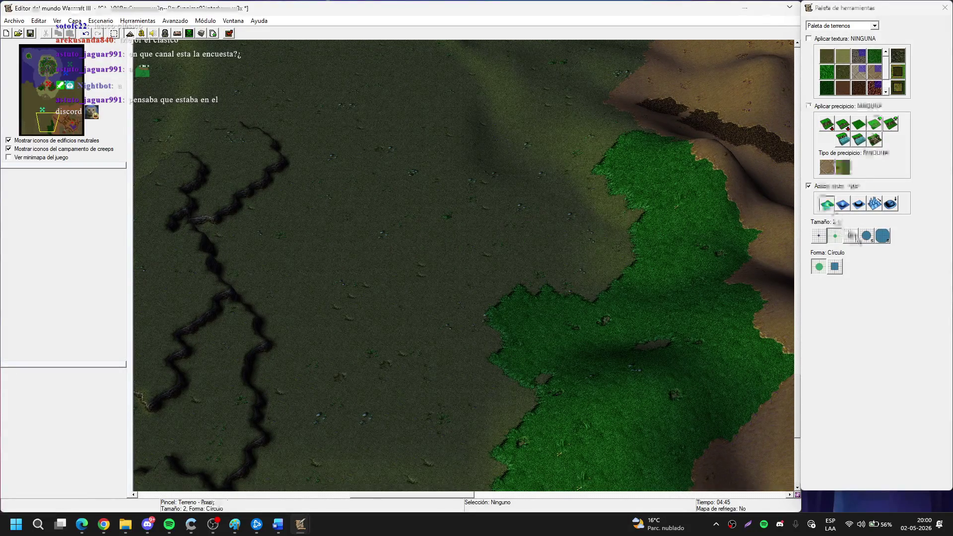
{"action": "left_click", "coordinate": [867, 237]}
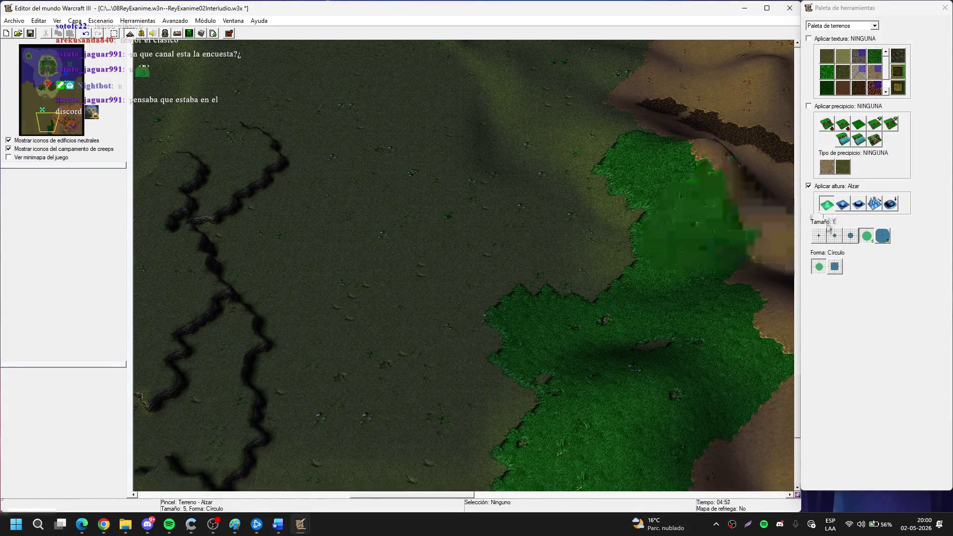
Show the terrain grid and raise a tall ridge beside the cliffs, extending it south.
{"action": "key", "text": "g"}
{"action": "scroll", "coordinate": [457, 255], "scroll_direction": "up", "scroll_amount": 2}
{"action": "key", "text": "Left"}
{"action": "key", "text": "Up"}
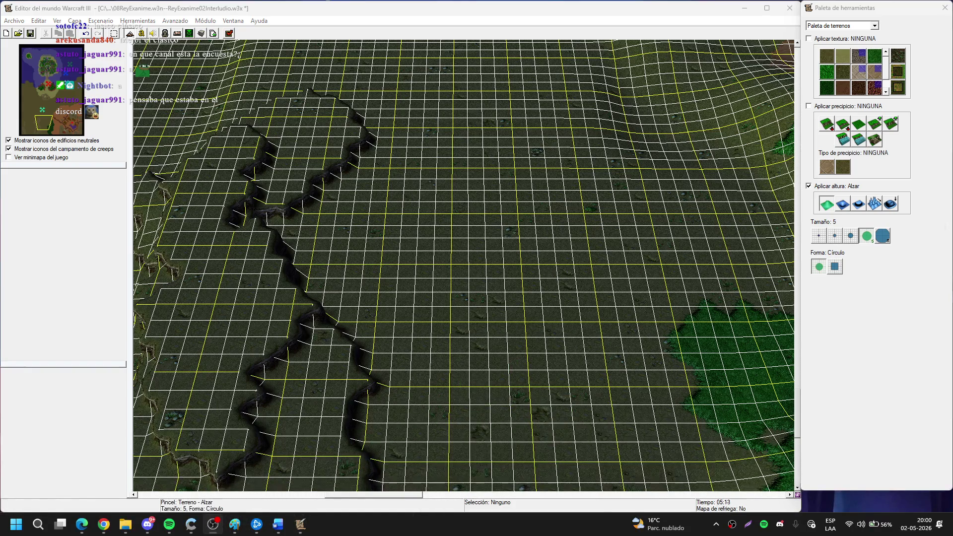
{"action": "mouse_move", "coordinate": [441, 238]}
{"action": "left_mouse_down"}
{"action": "mouse_move", "coordinate": [454, 174]}
{"action": "mouse_move", "coordinate": [478, 184]}
{"action": "mouse_move", "coordinate": [440, 251]}
{"action": "mouse_move", "coordinate": [473, 143]}
{"action": "left_mouse_up"}
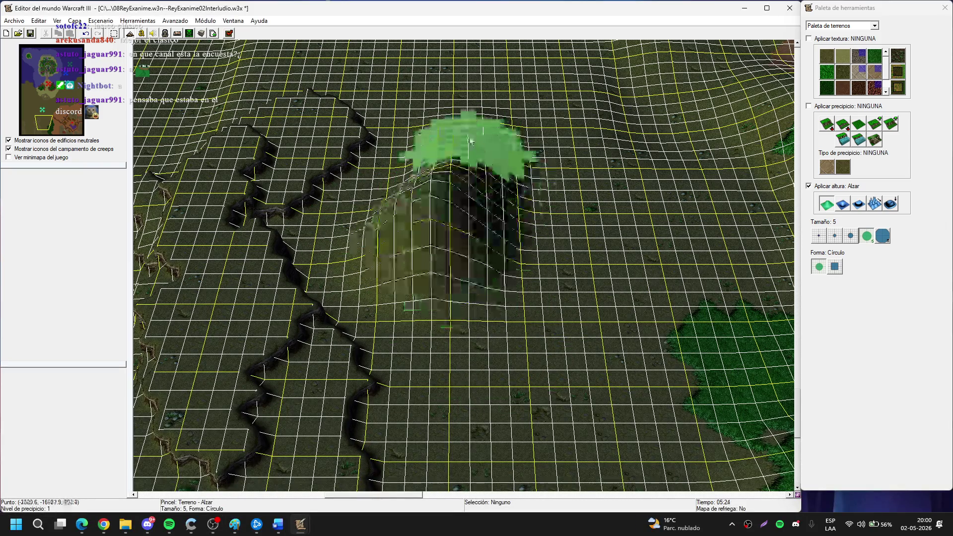
{"action": "key", "text": "Right"}
{"action": "key", "text": "Right"}
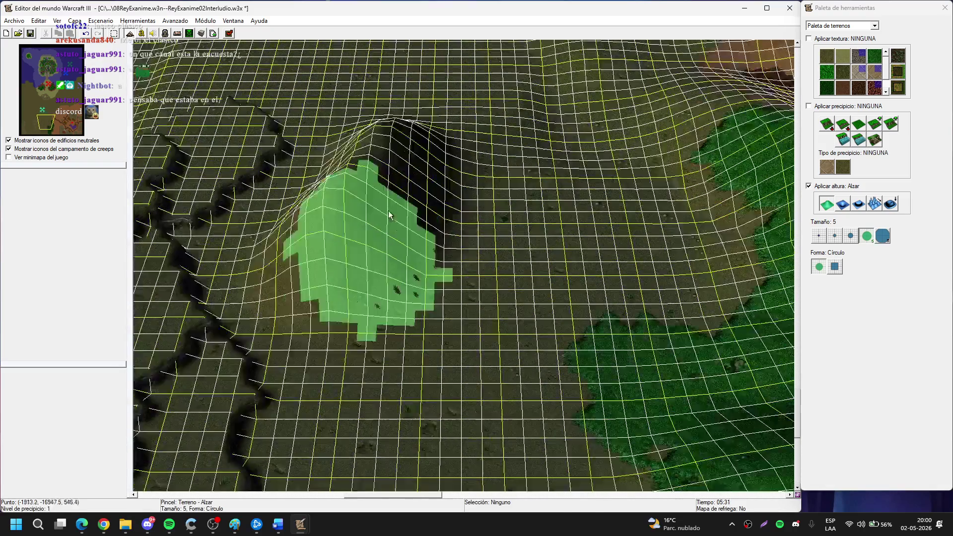
{"action": "mouse_move", "coordinate": [388, 215]}
{"action": "left_mouse_down"}
{"action": "mouse_move", "coordinate": [392, 278]}
{"action": "mouse_move", "coordinate": [406, 275]}
{"action": "mouse_move", "coordinate": [383, 231]}
{"action": "mouse_move", "coordinate": [384, 342]}
{"action": "left_mouse_up"}
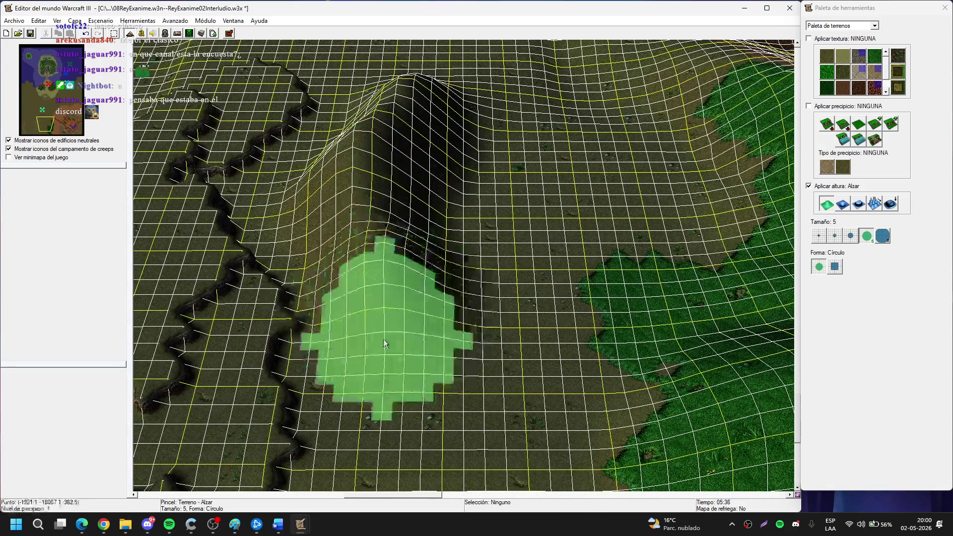
Set the brush to size 8 and raise a large bulge of ground near the cliff edge.
{"action": "key", "text": "Up"}
{"action": "key", "text": "Up"}
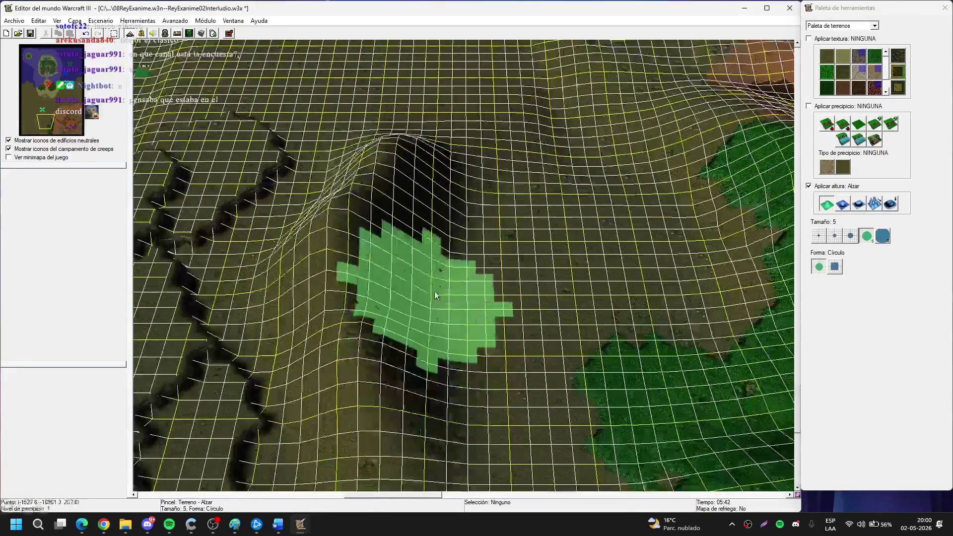
{"action": "key", "text": "Right"}
{"action": "key", "text": "Up"}
{"action": "key", "text": "Up"}
{"action": "key", "text": "Up"}
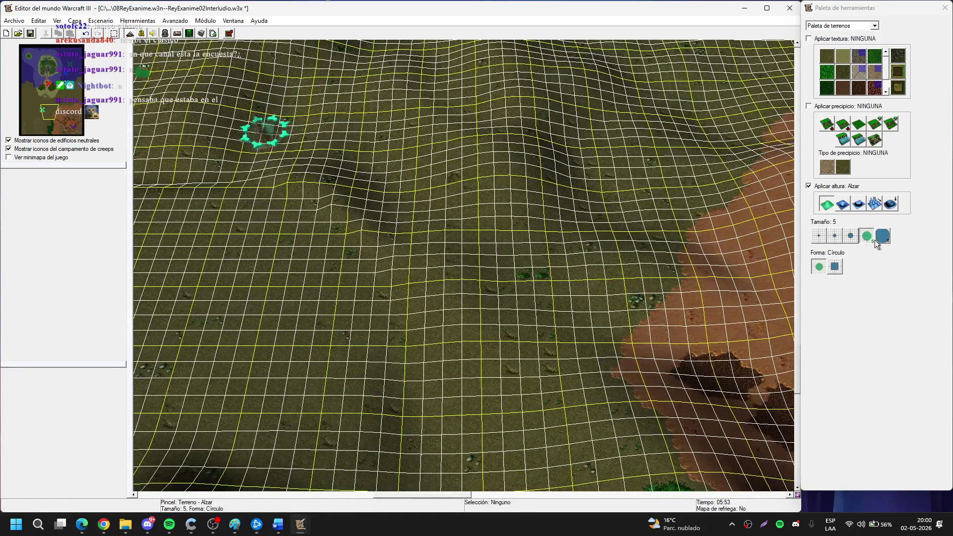
{"action": "left_click", "coordinate": [884, 237]}
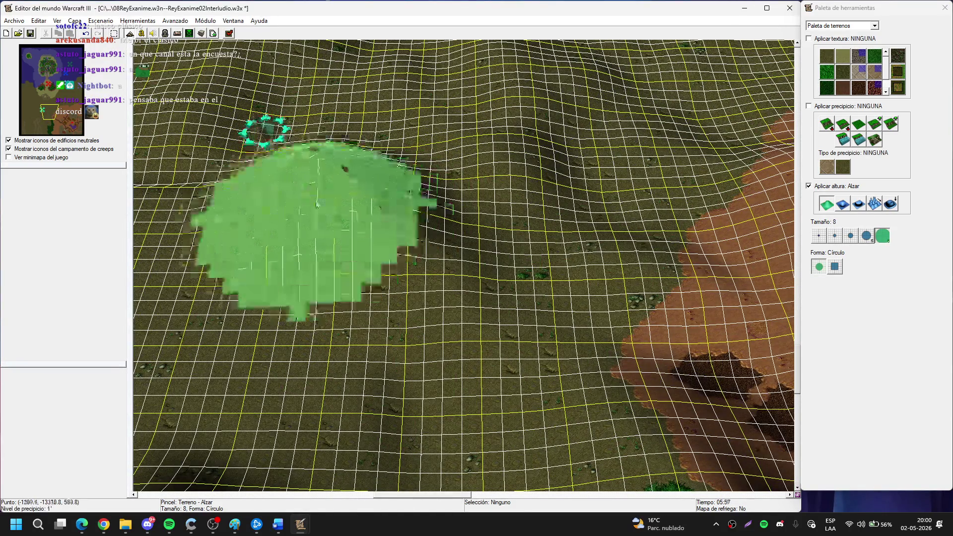
{"action": "key", "text": "Up"}
{"action": "key", "text": "Up"}
{"action": "key", "text": "Left"}
{"action": "key", "text": "Left"}
{"action": "key", "text": "Down"}
{"action": "key", "text": "Down"}
{"action": "key", "text": "Right"}
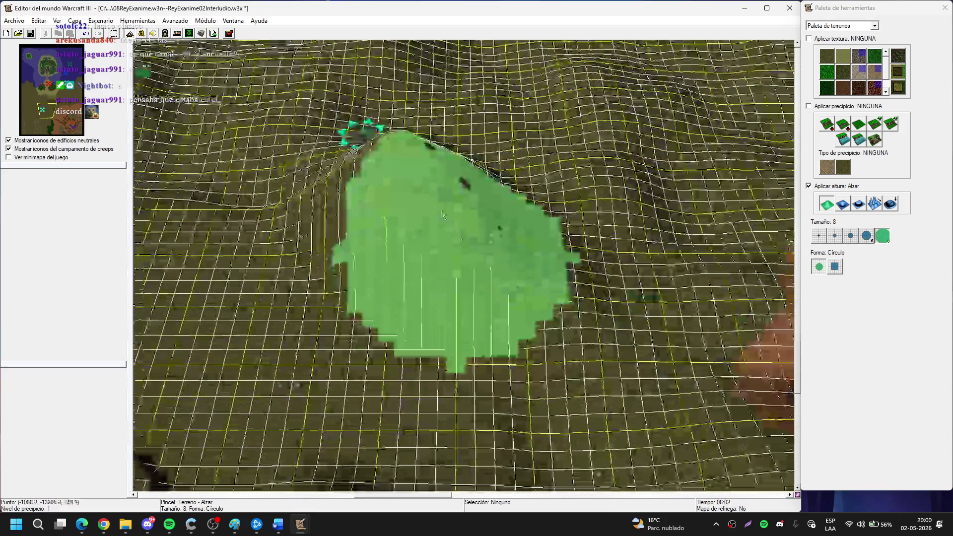
{"action": "key", "text": "Down"}
{"action": "key", "text": "Right"}
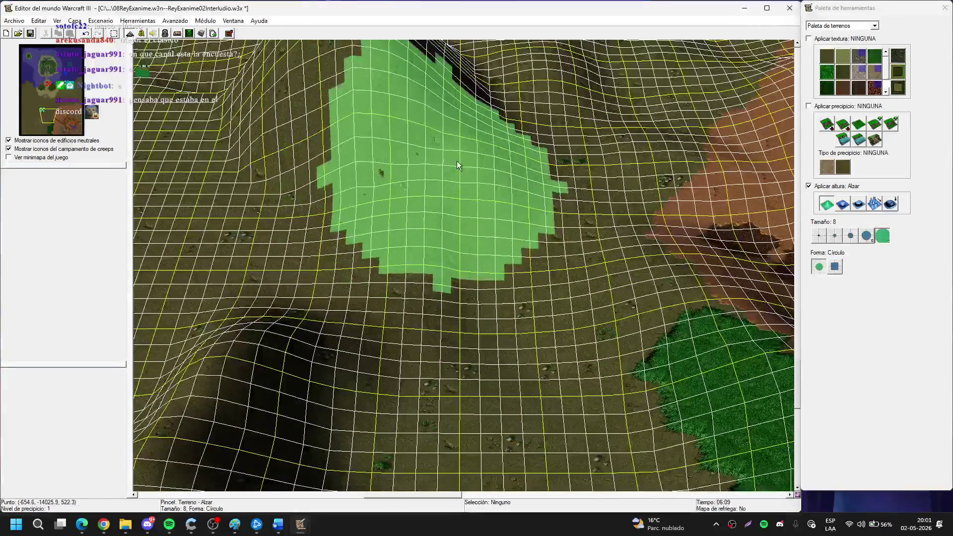
{"action": "key", "text": "Up"}
{"action": "key", "text": "Left"}
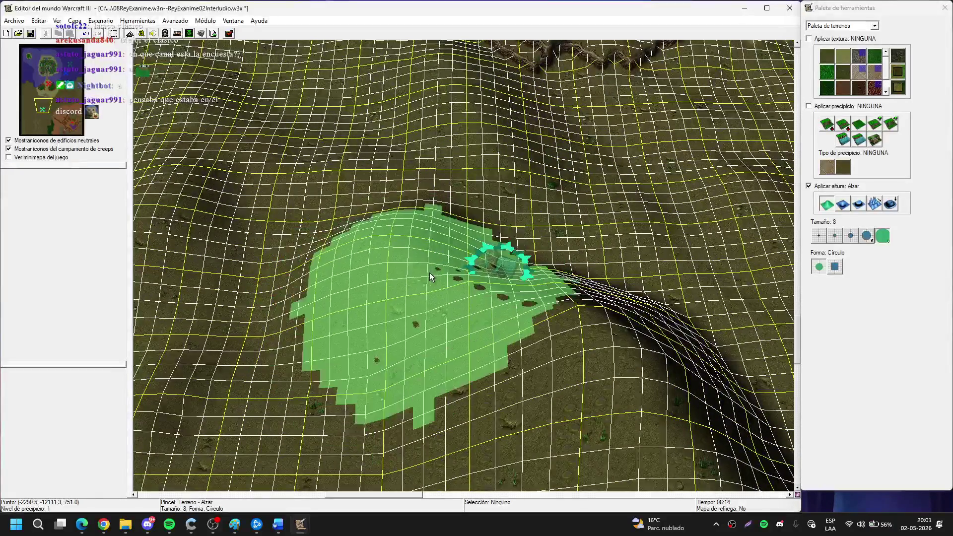
{"action": "key", "text": "4"}
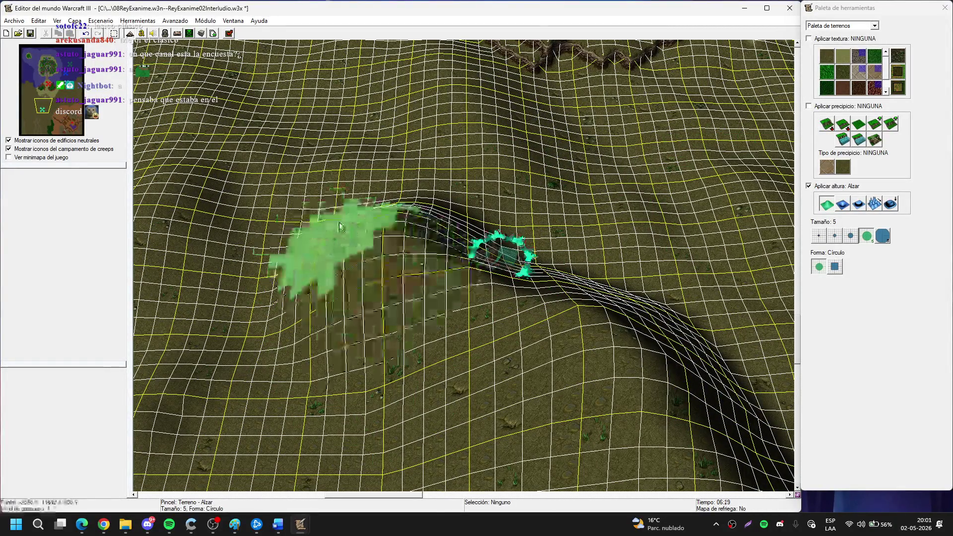
{"action": "key", "text": "Up"}
{"action": "key", "text": "Right"}
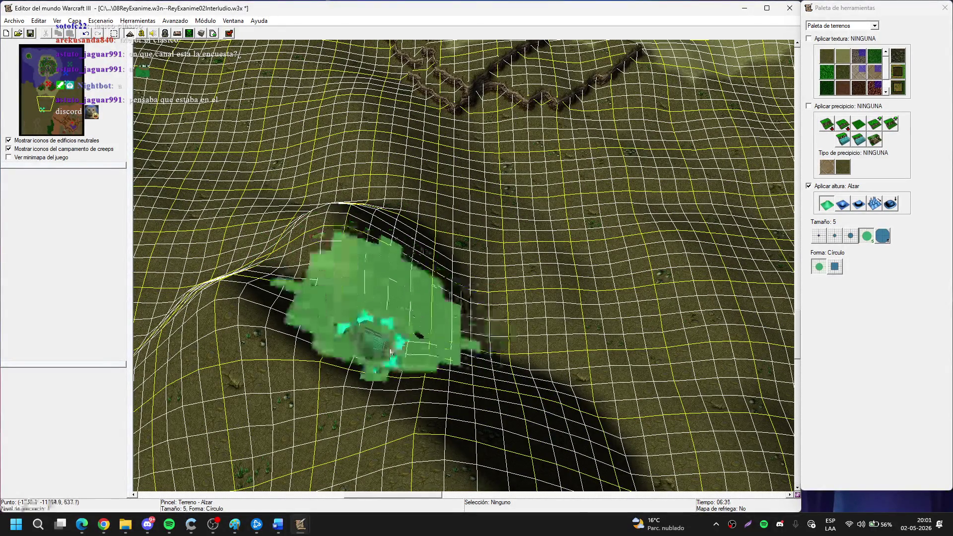
{"action": "key", "text": "Down"}
{"action": "key", "text": "Left"}
{"action": "key", "text": "Left"}
{"action": "key", "text": "Up"}
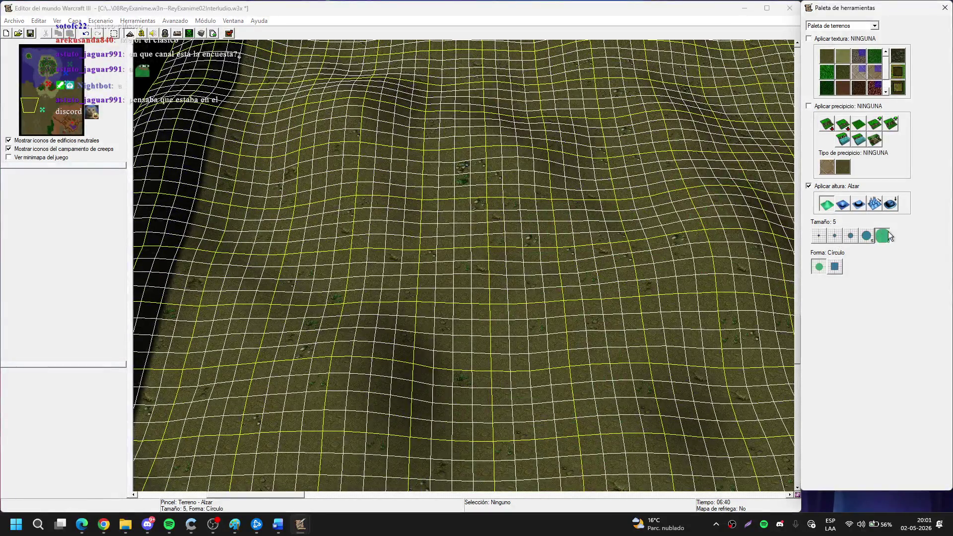
{"action": "left_click", "coordinate": [882, 236]}
{"action": "key", "text": "Left"}
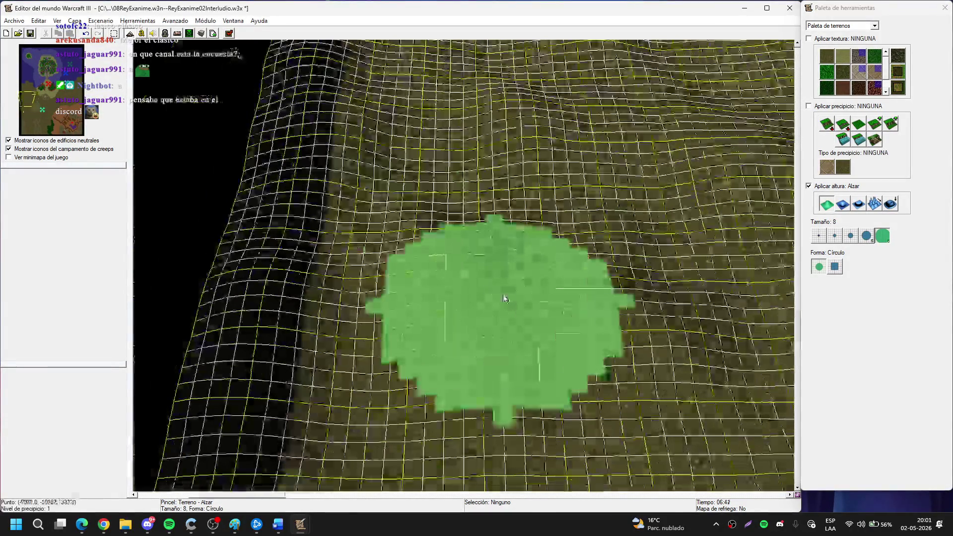
{"action": "mouse_move", "coordinate": [350, 183]}
{"action": "left_mouse_down"}
{"action": "mouse_move", "coordinate": [305, 139]}
{"action": "mouse_move", "coordinate": [256, 254]}
{"action": "mouse_move", "coordinate": [311, 273]}
{"action": "mouse_move", "coordinate": [314, 181]}
{"action": "mouse_move", "coordinate": [288, 155]}
{"action": "left_mouse_up"}
Build the hill much taller toward the water, then raise the western ridge with a smaller brush.
{"action": "key", "text": "Up"}
{"action": "key", "text": "Up"}
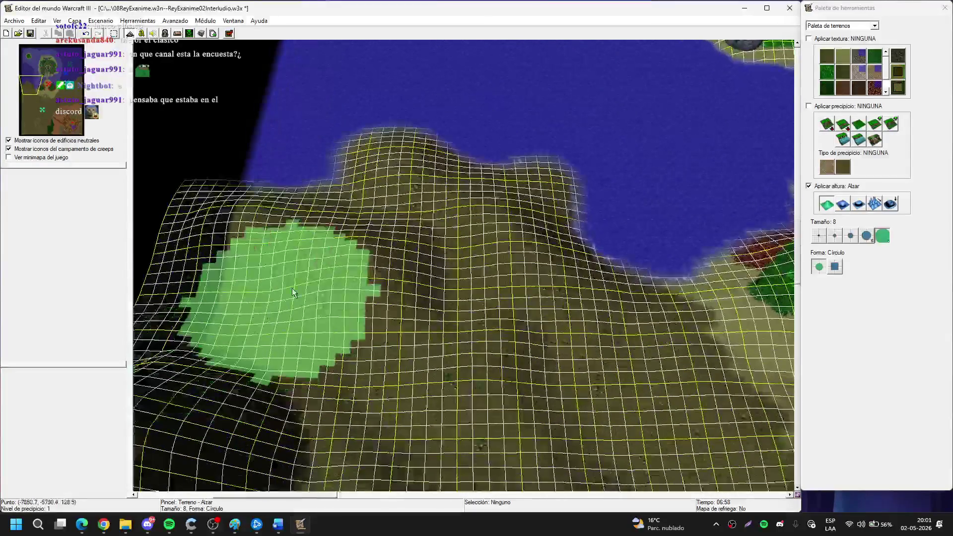
{"action": "mouse_move", "coordinate": [434, 164]}
{"action": "left_mouse_down"}
{"action": "mouse_move", "coordinate": [481, 225]}
{"action": "mouse_move", "coordinate": [474, 240]}
{"action": "mouse_move", "coordinate": [489, 227]}
{"action": "mouse_move", "coordinate": [436, 213]}
{"action": "mouse_move", "coordinate": [415, 240]}
{"action": "mouse_move", "coordinate": [358, 260]}
{"action": "mouse_move", "coordinate": [312, 249]}
{"action": "mouse_move", "coordinate": [322, 272]}
{"action": "mouse_move", "coordinate": [280, 221]}
{"action": "mouse_move", "coordinate": [277, 197]}
{"action": "mouse_move", "coordinate": [393, 216]}
{"action": "mouse_move", "coordinate": [463, 326]}
{"action": "mouse_move", "coordinate": [445, 298]}
{"action": "mouse_move", "coordinate": [415, 289]}
{"action": "mouse_move", "coordinate": [400, 299]}
{"action": "mouse_move", "coordinate": [341, 241]}
{"action": "mouse_move", "coordinate": [373, 234]}
{"action": "mouse_move", "coordinate": [404, 276]}
{"action": "mouse_move", "coordinate": [425, 230]}
{"action": "mouse_move", "coordinate": [326, 207]}
{"action": "mouse_move", "coordinate": [341, 260]}
{"action": "mouse_move", "coordinate": [404, 149]}
{"action": "mouse_move", "coordinate": [426, 202]}
{"action": "mouse_move", "coordinate": [378, 240]}
{"action": "mouse_move", "coordinate": [376, 191]}
{"action": "mouse_move", "coordinate": [362, 201]}
{"action": "mouse_move", "coordinate": [427, 111]}
{"action": "mouse_move", "coordinate": [328, 83]}
{"action": "mouse_move", "coordinate": [426, 373]}
{"action": "mouse_move", "coordinate": [351, 203]}
{"action": "mouse_move", "coordinate": [368, 163]}
{"action": "mouse_move", "coordinate": [392, 221]}
{"action": "mouse_move", "coordinate": [436, 131]}
{"action": "mouse_move", "coordinate": [459, 186]}
{"action": "mouse_move", "coordinate": [475, 271]}
{"action": "mouse_move", "coordinate": [488, 206]}
{"action": "mouse_move", "coordinate": [464, 270]}
{"action": "mouse_move", "coordinate": [389, 202]}
{"action": "mouse_move", "coordinate": [513, 190]}
{"action": "mouse_move", "coordinate": [417, 192]}
{"action": "mouse_move", "coordinate": [460, 211]}
{"action": "mouse_move", "coordinate": [417, 249]}
{"action": "mouse_move", "coordinate": [380, 229]}
{"action": "mouse_move", "coordinate": [433, 226]}
{"action": "mouse_move", "coordinate": [497, 275]}
{"action": "mouse_move", "coordinate": [393, 294]}
{"action": "mouse_move", "coordinate": [407, 170]}
{"action": "mouse_move", "coordinate": [424, 194]}
{"action": "mouse_move", "coordinate": [401, 152]}
{"action": "mouse_move", "coordinate": [406, 297]}
{"action": "mouse_move", "coordinate": [434, 231]}
{"action": "mouse_move", "coordinate": [410, 174]}
{"action": "mouse_move", "coordinate": [343, 154]}
{"action": "mouse_move", "coordinate": [550, 320]}
{"action": "mouse_move", "coordinate": [497, 328]}
{"action": "mouse_move", "coordinate": [493, 282]}
{"action": "mouse_move", "coordinate": [725, 196]}
{"action": "left_mouse_up"}
{"action": "key", "text": "Down"}
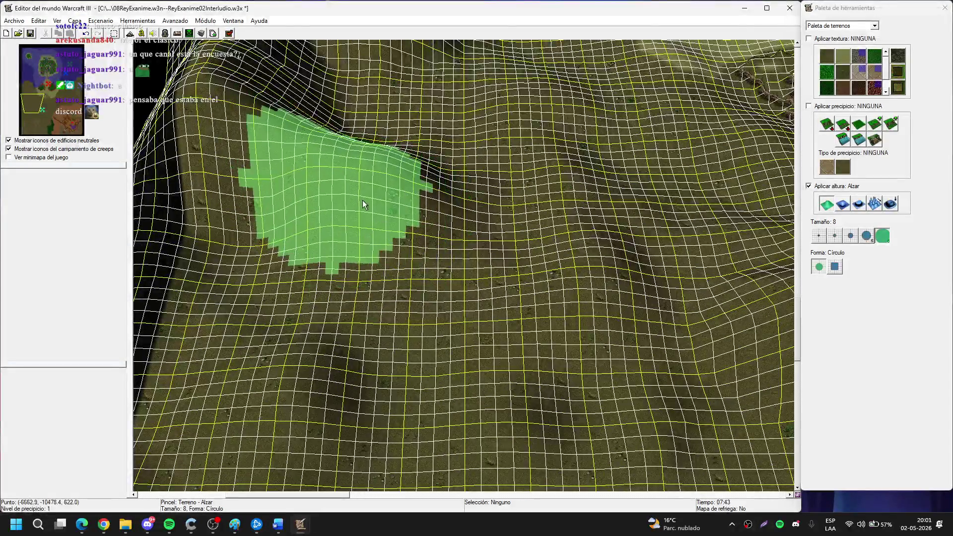
{"action": "key", "text": "Down"}
{"action": "key", "text": "Up"}
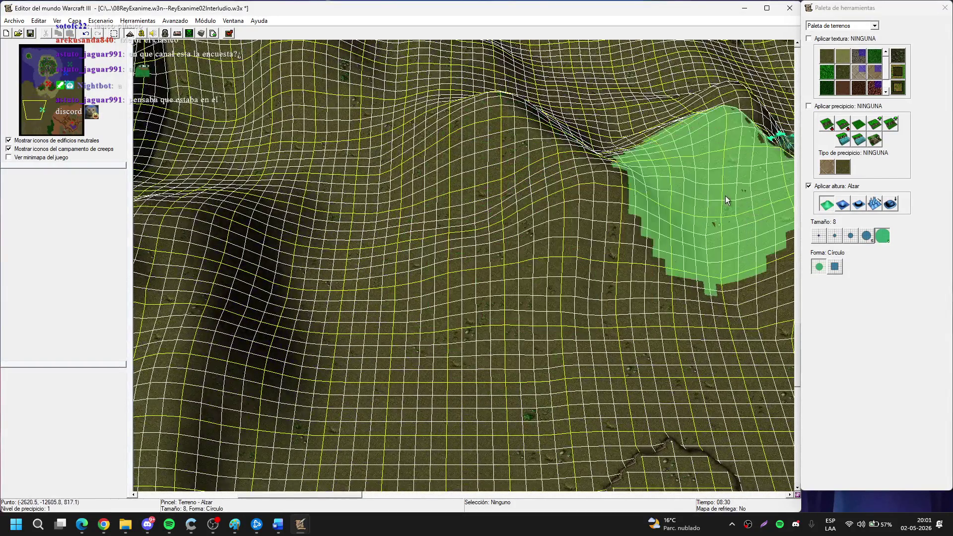
{"action": "left_click", "coordinate": [867, 236]}
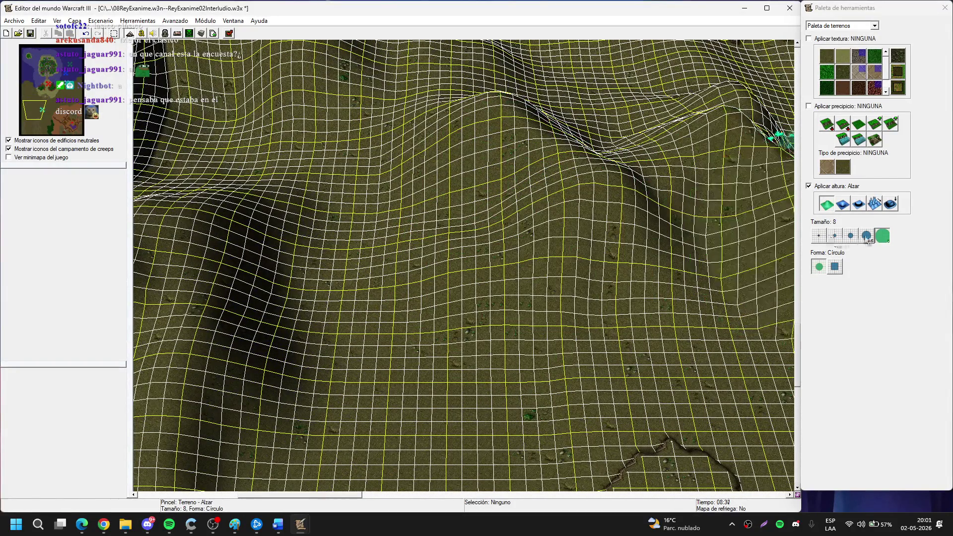
{"action": "mouse_move", "coordinate": [512, 277]}
{"action": "left_mouse_down"}
{"action": "mouse_move", "coordinate": [544, 276]}
{"action": "mouse_move", "coordinate": [426, 281]}
{"action": "mouse_move", "coordinate": [361, 207]}
{"action": "left_mouse_up"}
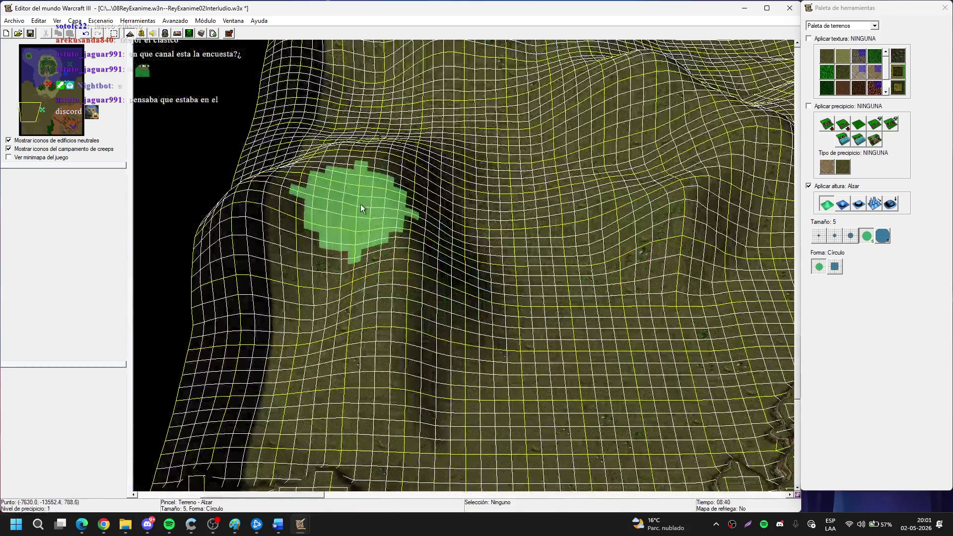
{"action": "left_click", "coordinate": [876, 60]}
Hide the grid and paint Hierba grass over a large area and the dirt around the creep camp.
{"action": "key", "text": "g"}
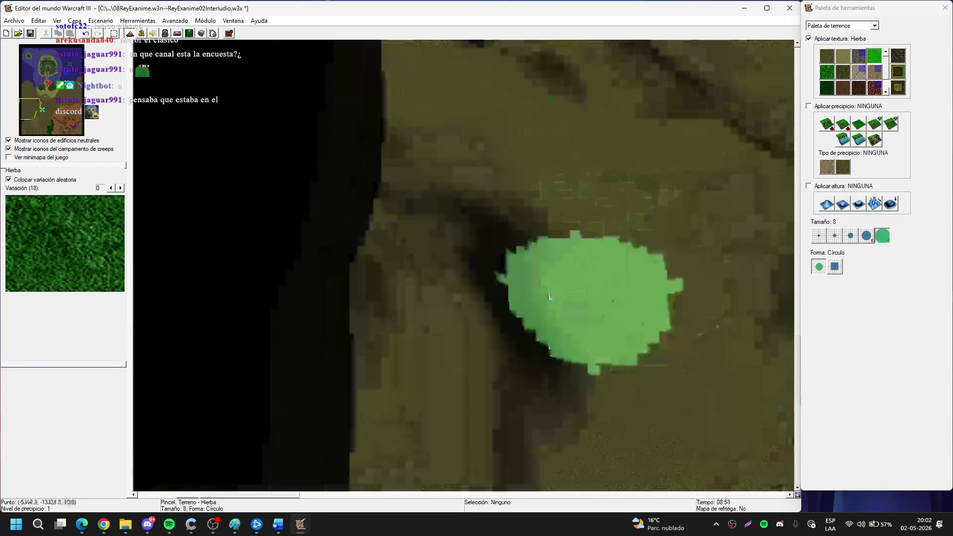
{"action": "left_click", "coordinate": [407, 246]}
{"action": "mouse_move", "coordinate": [381, 269]}
{"action": "left_mouse_down"}
{"action": "mouse_move", "coordinate": [430, 319]}
{"action": "mouse_move", "coordinate": [419, 123]}
{"action": "mouse_move", "coordinate": [567, 161]}
{"action": "left_mouse_up"}
{"action": "key", "text": "Right"}
{"action": "key", "text": "Right"}
{"action": "key", "text": "Right"}
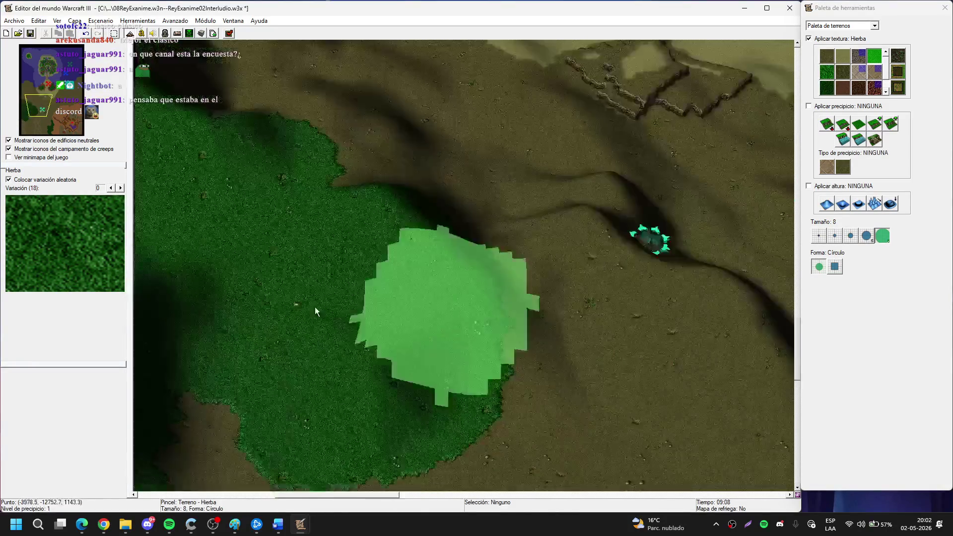
{"action": "mouse_move", "coordinate": [315, 307]}
{"action": "left_mouse_down"}
{"action": "mouse_move", "coordinate": [460, 216]}
{"action": "mouse_move", "coordinate": [569, 348]}
{"action": "mouse_move", "coordinate": [319, 185]}
{"action": "left_mouse_up"}
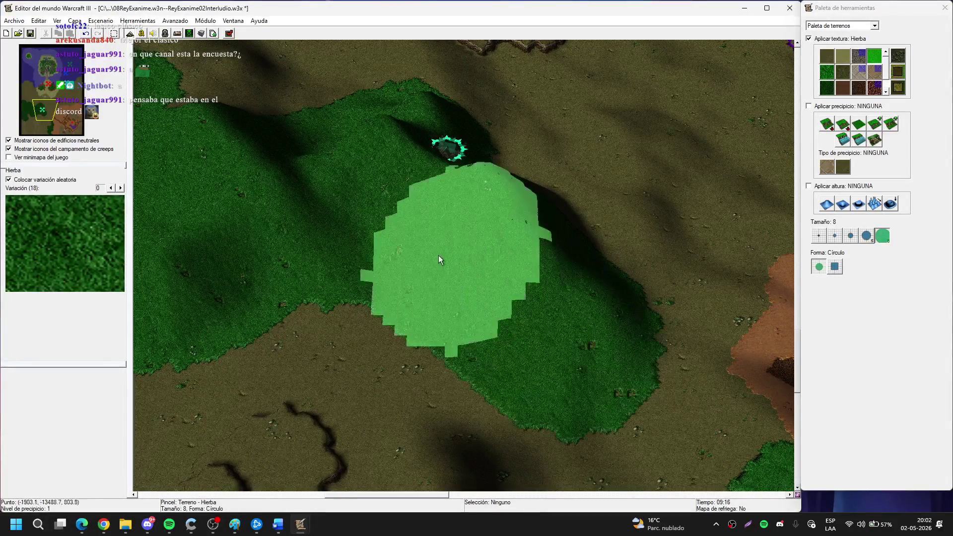
With a size-3 brush, paint grass along the left side of the green strip near the southern edge.
{"action": "key", "text": "Right"}
{"action": "key", "text": "Down"}
{"action": "key", "text": "Right"}
{"action": "key", "text": "Down"}
{"action": "key", "text": "Left"}
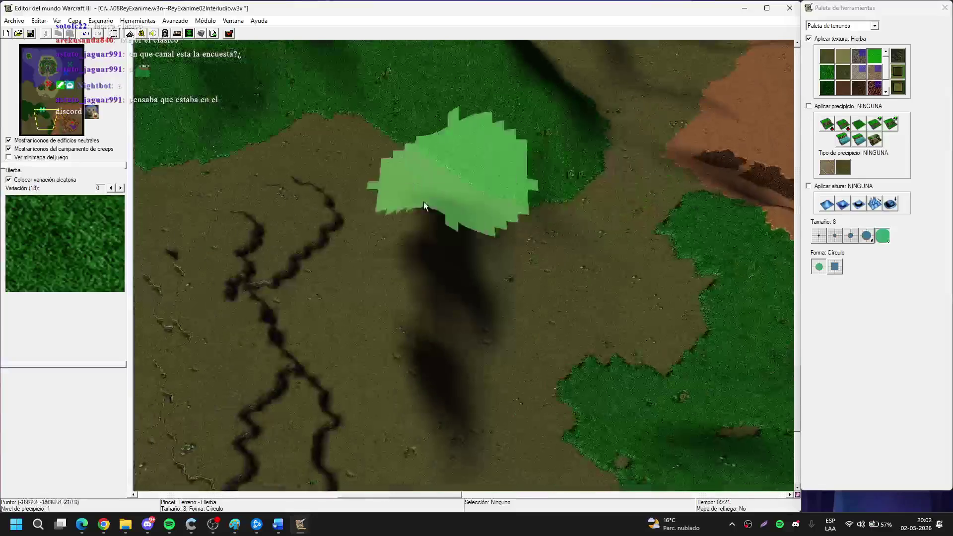
{"action": "key", "text": "Down"}
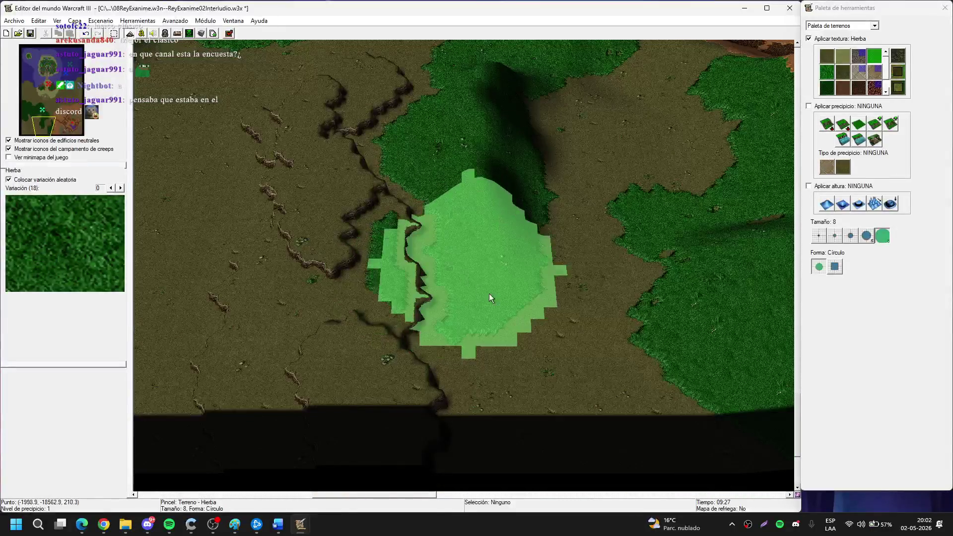
{"action": "key", "text": "Up"}
{"action": "key", "text": "Left"}
{"action": "key", "text": "Right"}
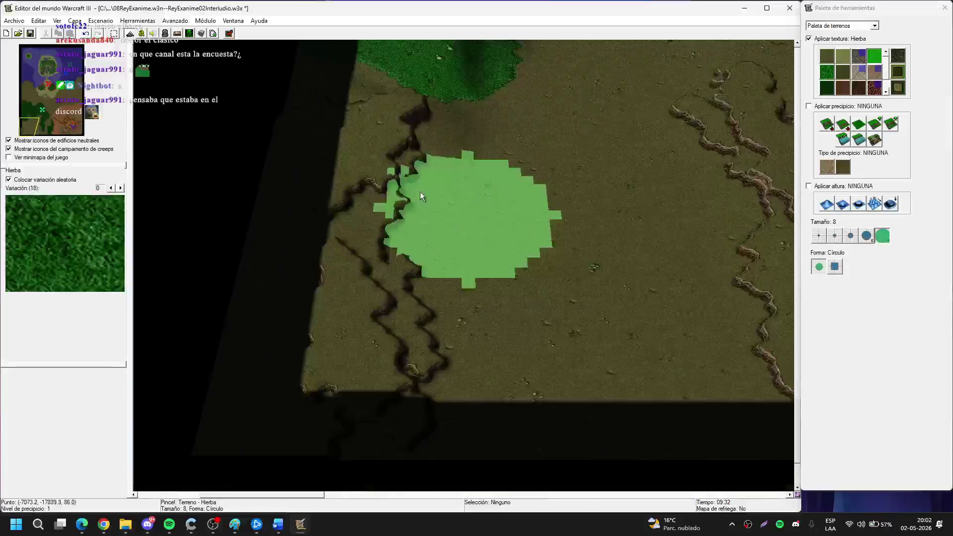
{"action": "key", "text": "Down"}
{"action": "left_click", "coordinate": [851, 237]}
{"action": "scroll", "coordinate": [359, 330], "scroll_direction": "up", "scroll_amount": 2}
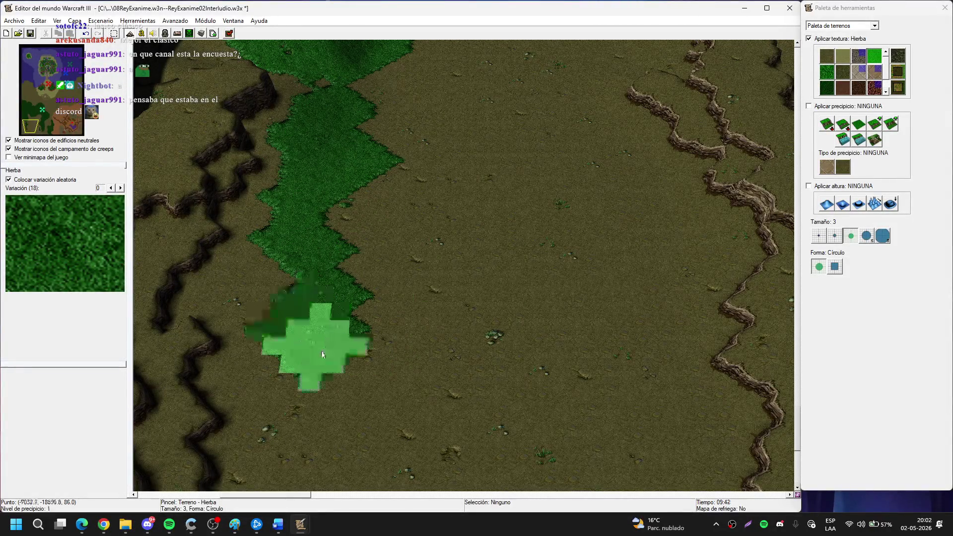
{"action": "mouse_move", "coordinate": [321, 351]}
{"action": "left_mouse_down"}
{"action": "mouse_move", "coordinate": [258, 228]}
{"action": "mouse_move", "coordinate": [308, 84]}
{"action": "mouse_move", "coordinate": [346, 248]}
{"action": "left_mouse_up"}
With a size-2 Hierba brush, paint grass over the dirt, the crack and along the dirt edge.
{"action": "key", "text": "Down"}
{"action": "key", "text": "Right"}
{"action": "key", "text": "Down"}
{"action": "key", "text": "Up"}
{"action": "key", "text": "Right"}
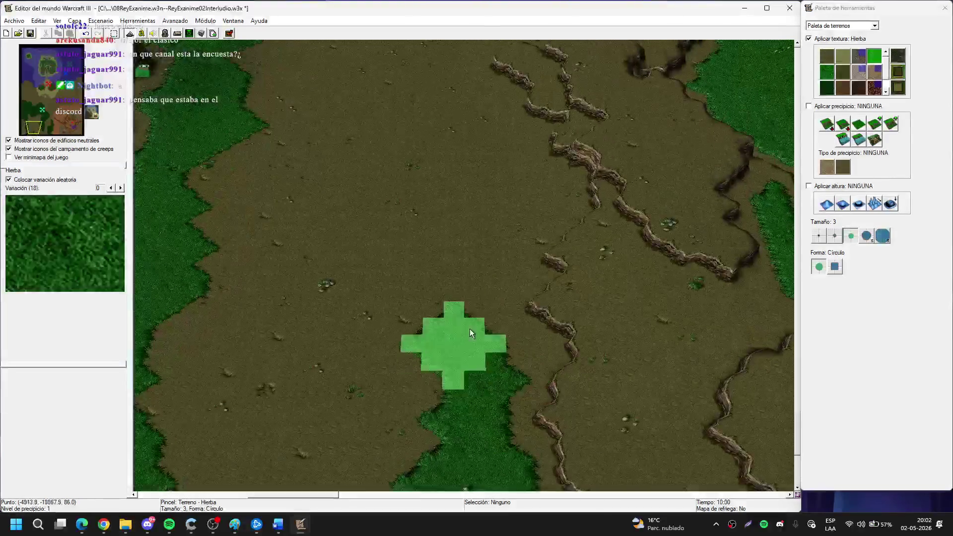
{"action": "key", "text": "Up"}
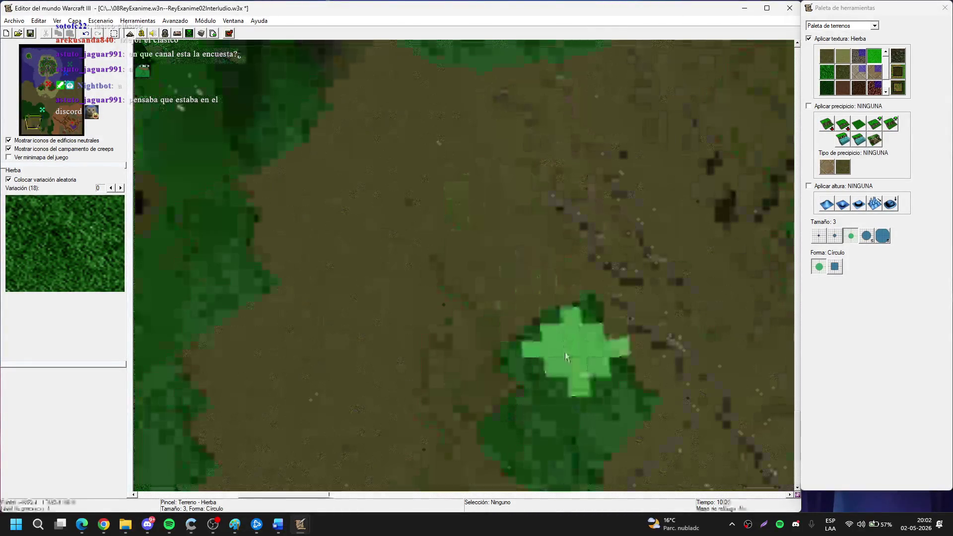
{"action": "key", "text": "Up"}
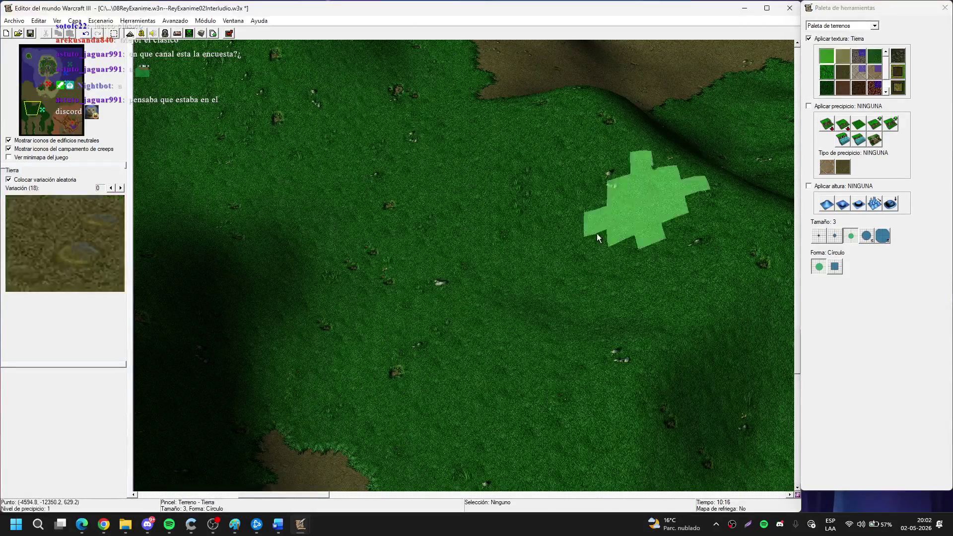
{"action": "key", "text": "Down"}
{"action": "key", "text": "Up"}
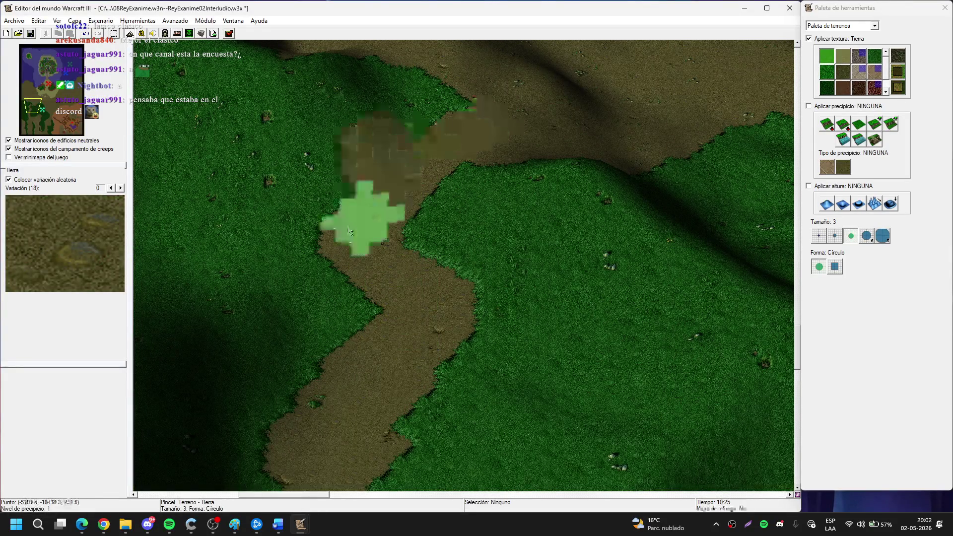
{"action": "key", "text": "Down"}
{"action": "key", "text": "Up"}
{"action": "key", "text": "Left"}
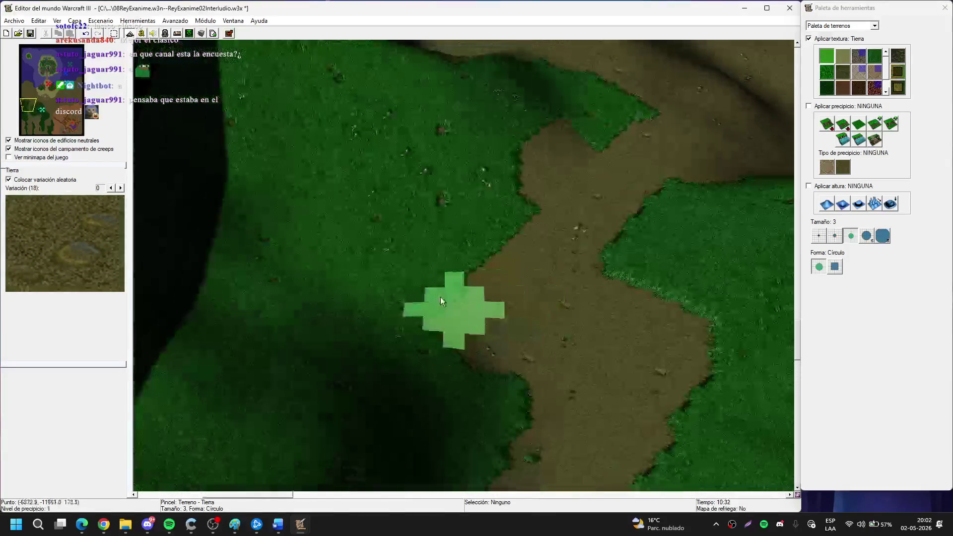
{"action": "key", "text": "Left"}
{"action": "key", "text": "Left"}
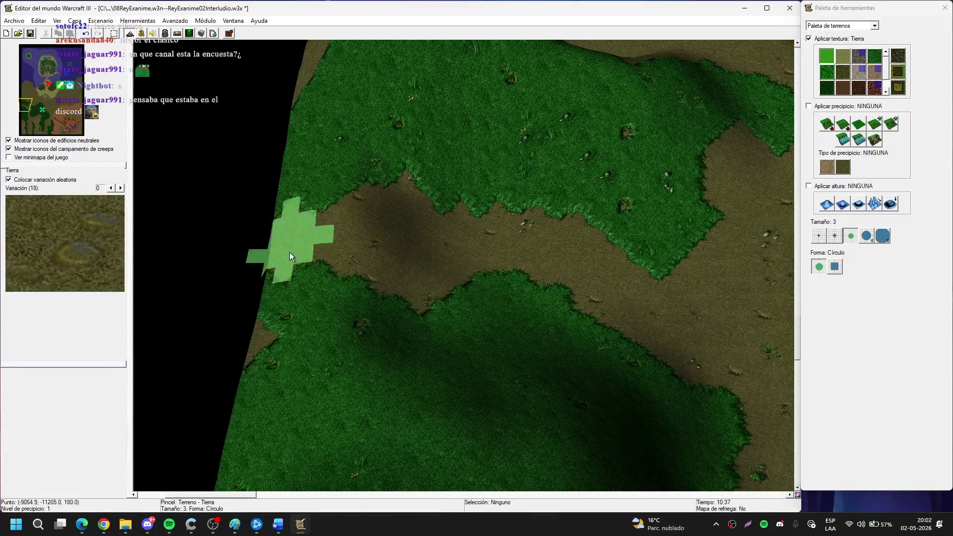
{"action": "key", "text": "Right"}
{"action": "key", "text": "Right"}
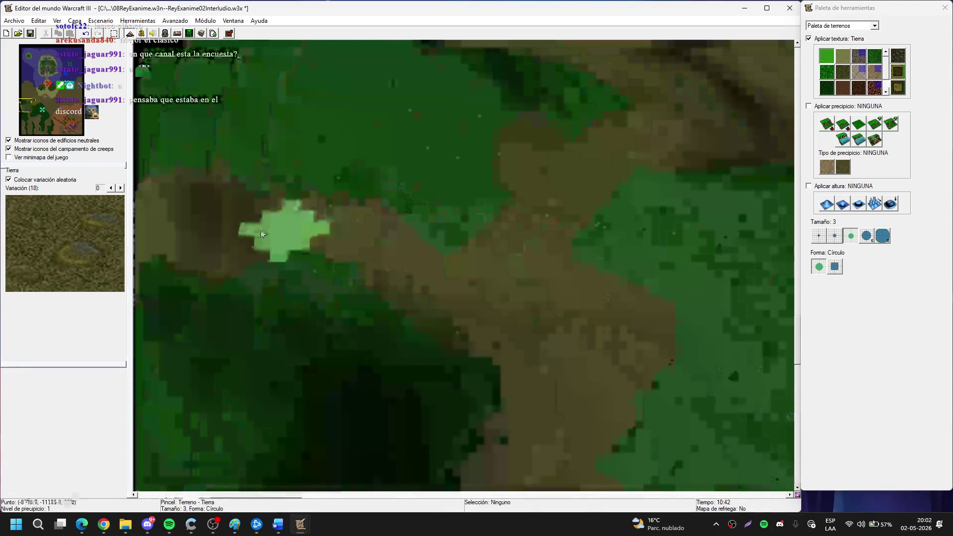
{"action": "key", "text": "Down"}
{"action": "key", "text": "Down"}
{"action": "key", "text": "Right"}
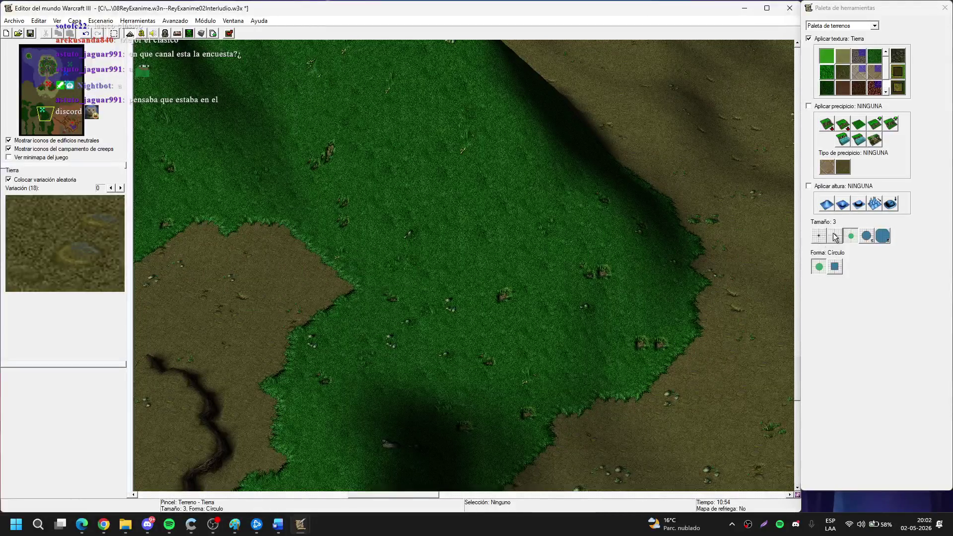
{"action": "left_click", "coordinate": [835, 236]}
{"action": "key", "text": "Down"}
{"action": "key", "text": "Down"}
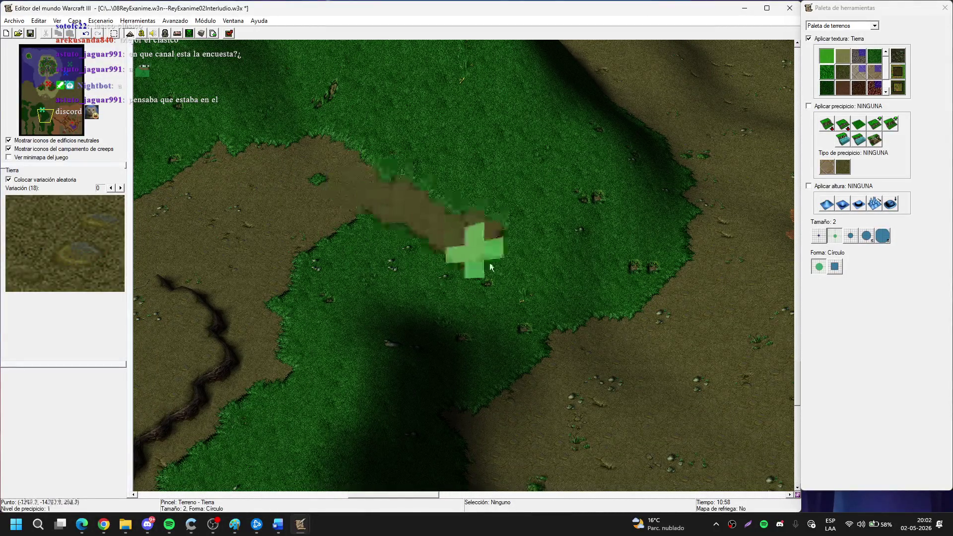
{"action": "key", "text": "Left"}
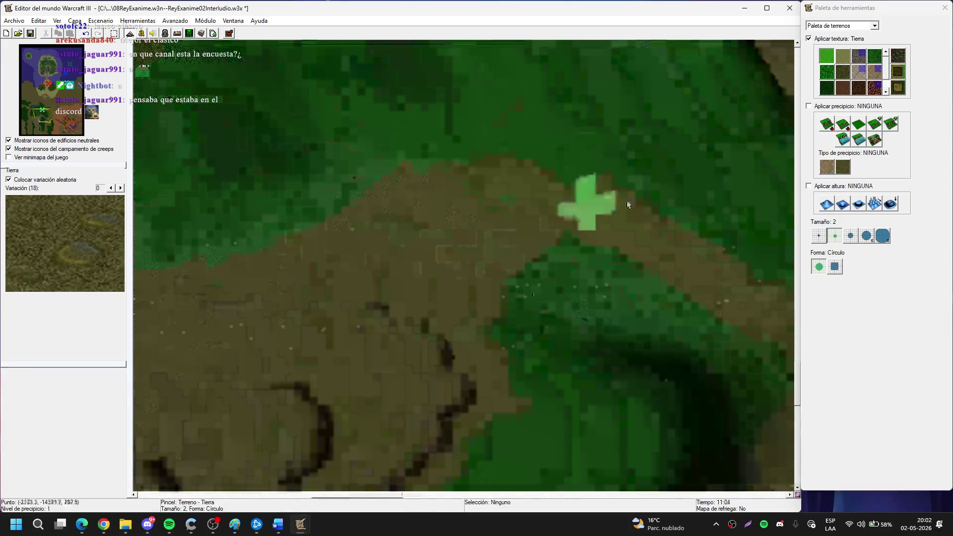
{"action": "left_click", "coordinate": [874, 55]}
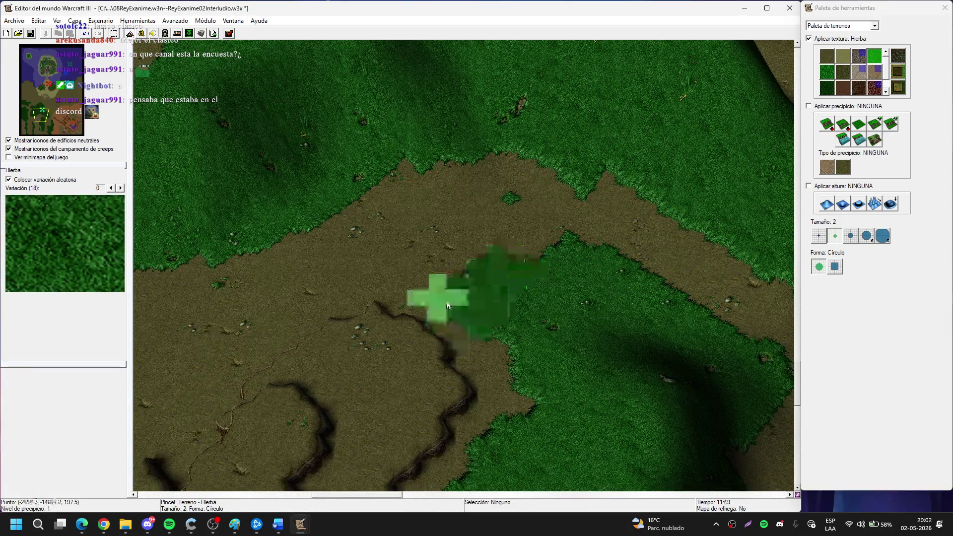
{"action": "left_click_drag", "start_coordinate": [496, 287], "coordinate": [415, 294]}
{"action": "key", "text": "Up"}
{"action": "key", "text": "Right"}
{"action": "left_click_drag", "start_coordinate": [454, 399], "coordinate": [357, 386]}
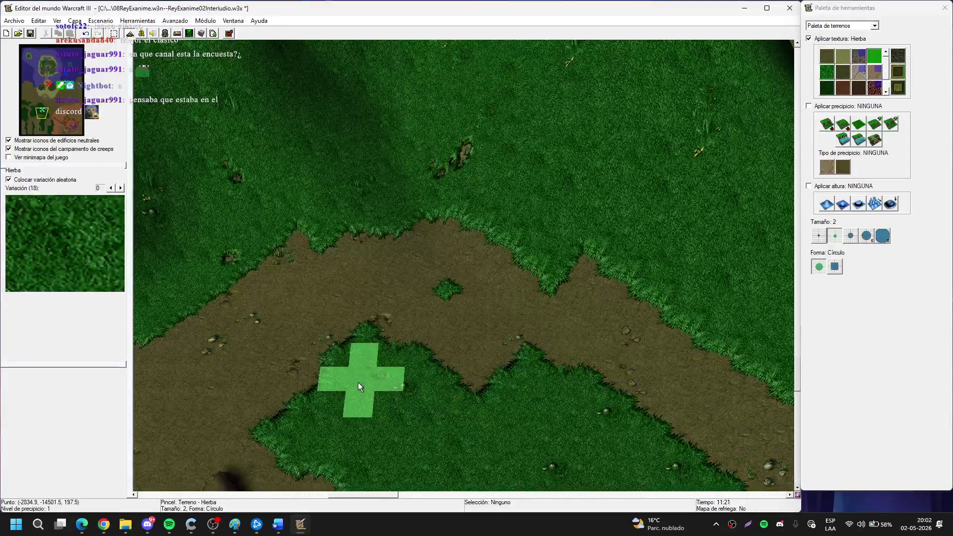
Select the Tierra dirt texture, show the tile grid near the cliffs, and switch back to raising terrain.
{"action": "left_click", "coordinate": [826, 56]}
{"action": "key", "text": "Right"}
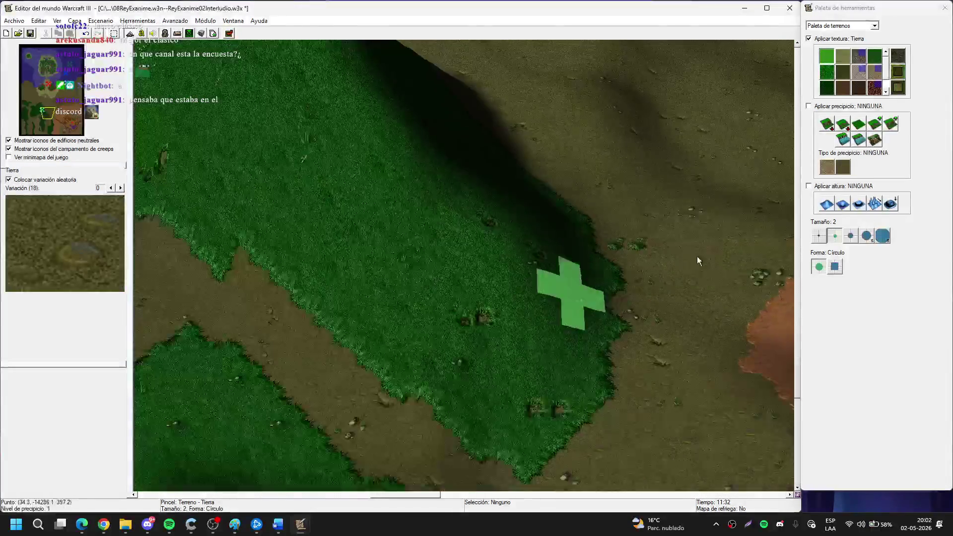
{"action": "key", "text": "Left"}
{"action": "key", "text": "Down"}
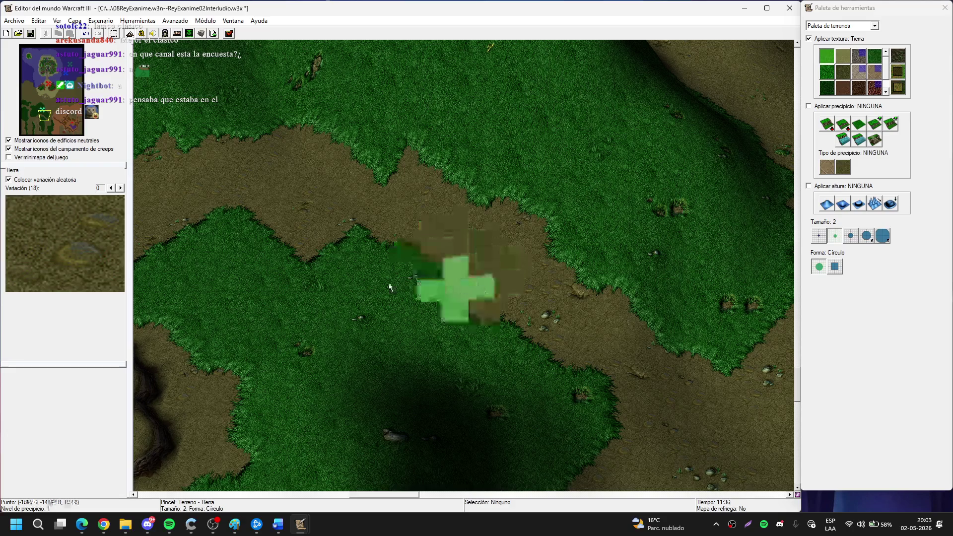
{"action": "key", "text": "Left"}
{"action": "key", "text": "Down"}
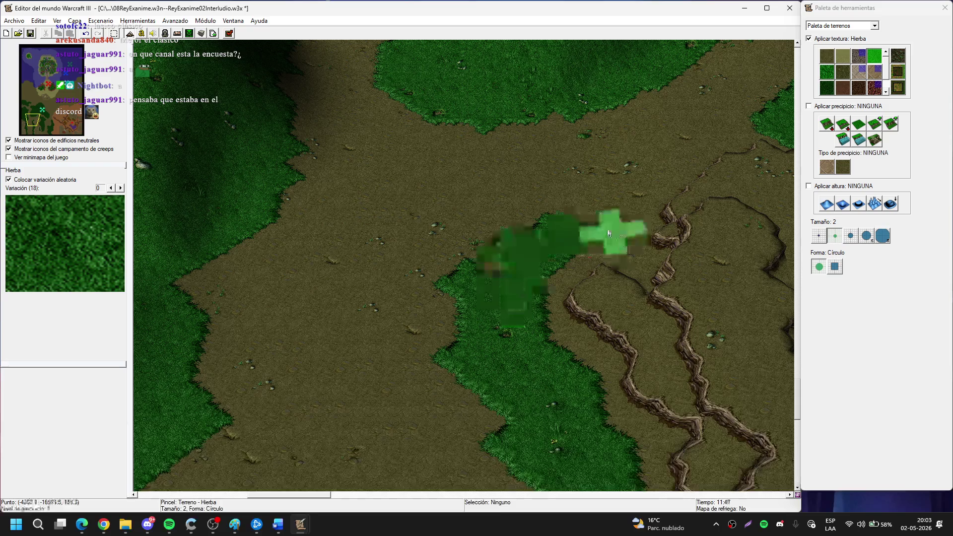
{"action": "key", "text": "Up"}
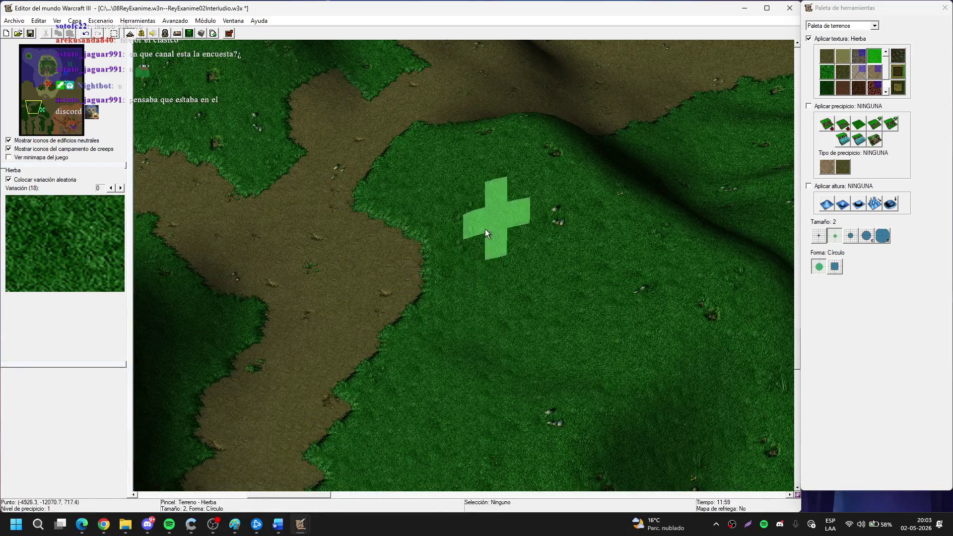
{"action": "key", "text": "Down"}
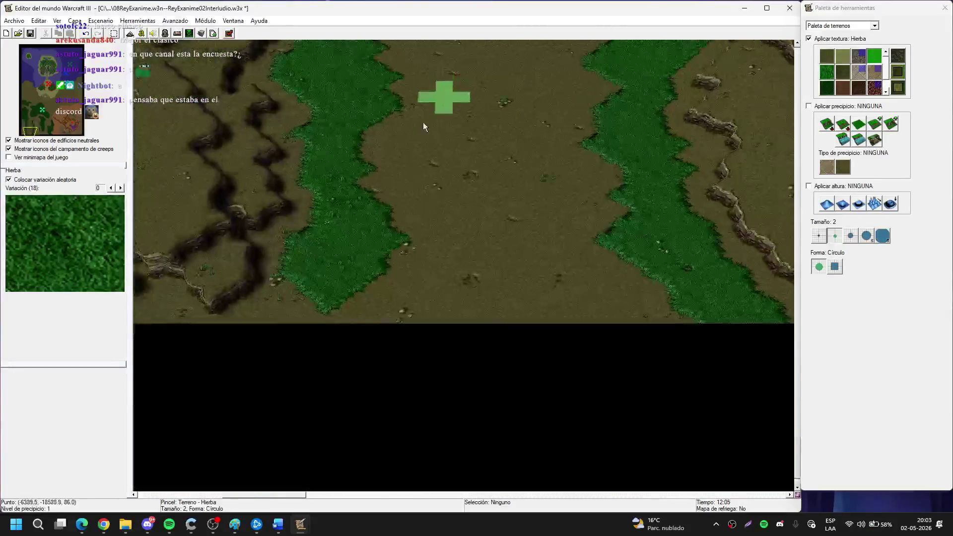
{"action": "key", "text": "Left"}
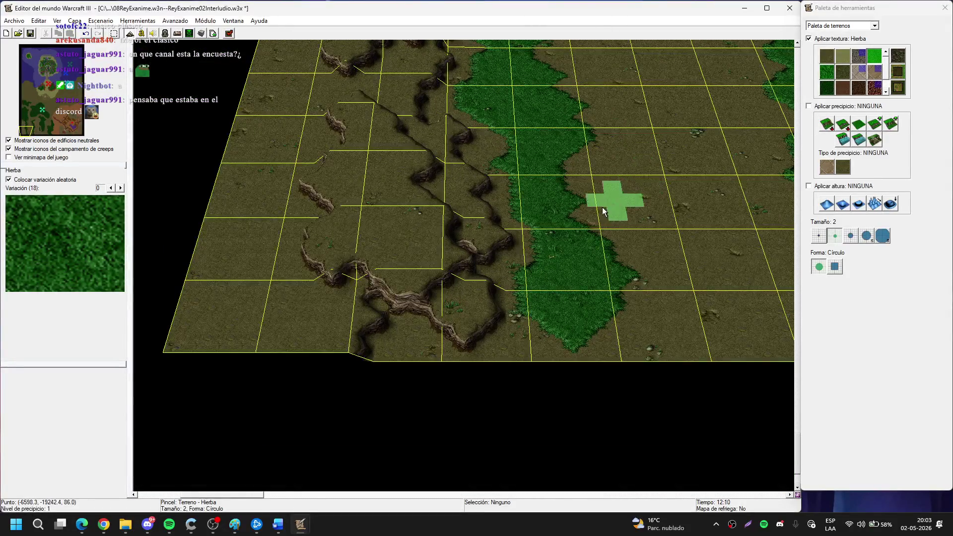
{"action": "key", "text": "g"}
{"action": "scroll", "coordinate": [591, 211], "scroll_direction": "down", "scroll_amount": 3}
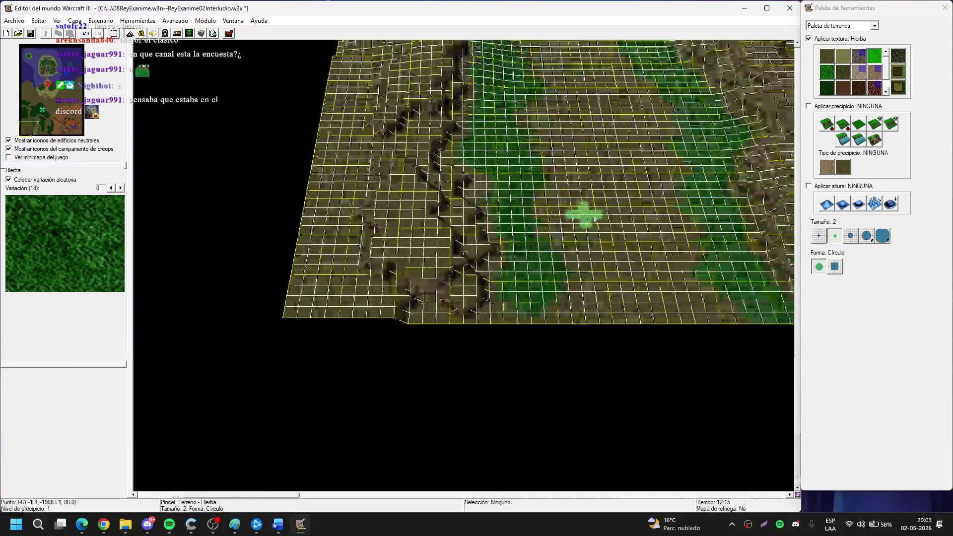
{"action": "left_click", "coordinate": [826, 204]}
Raise the ground over the south-western cliffs with a size-8 brush.
{"action": "left_click", "coordinate": [879, 237]}
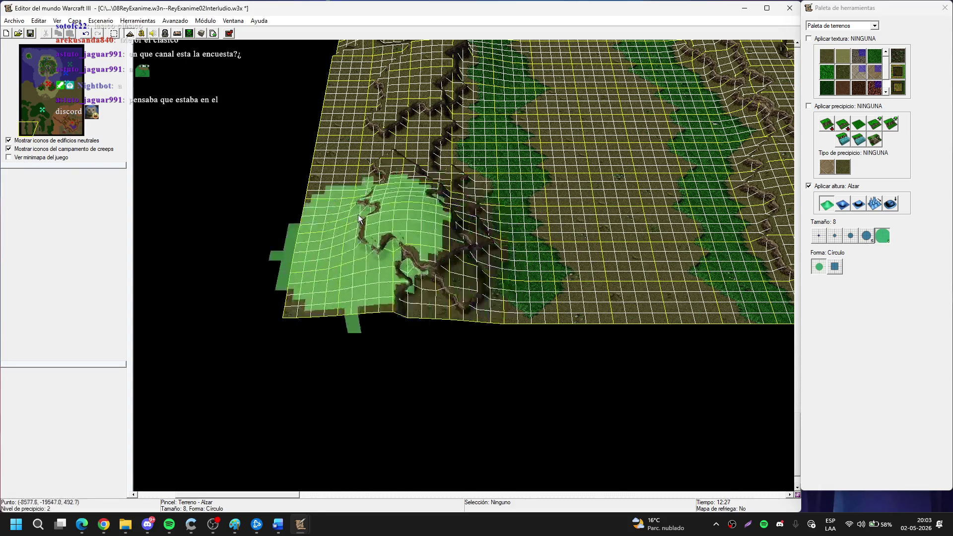
{"action": "mouse_move", "coordinate": [366, 180]}
{"action": "left_mouse_down"}
{"action": "mouse_move", "coordinate": [423, 240]}
{"action": "mouse_move", "coordinate": [379, 219]}
{"action": "mouse_move", "coordinate": [395, 197]}
{"action": "mouse_move", "coordinate": [386, 195]}
{"action": "left_mouse_up"}
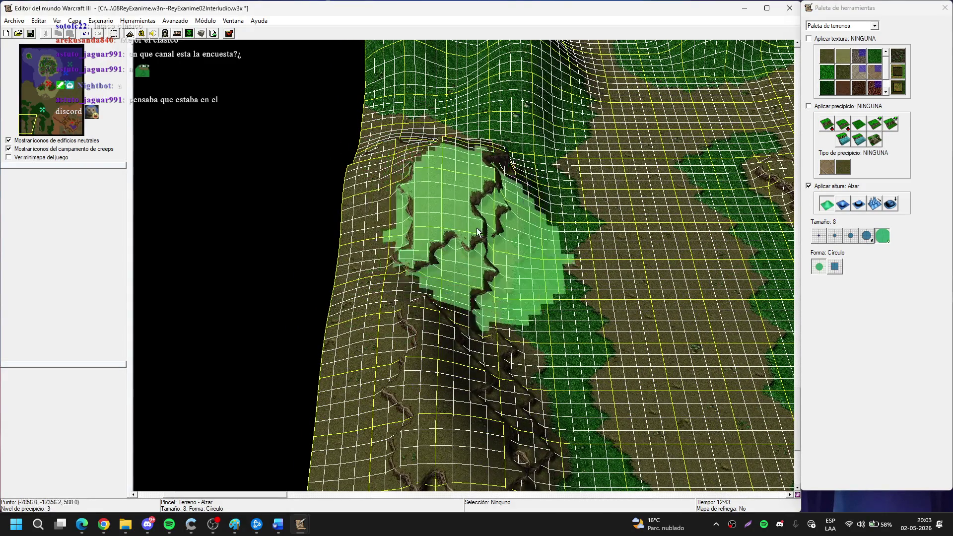
{"action": "key", "text": "Down"}
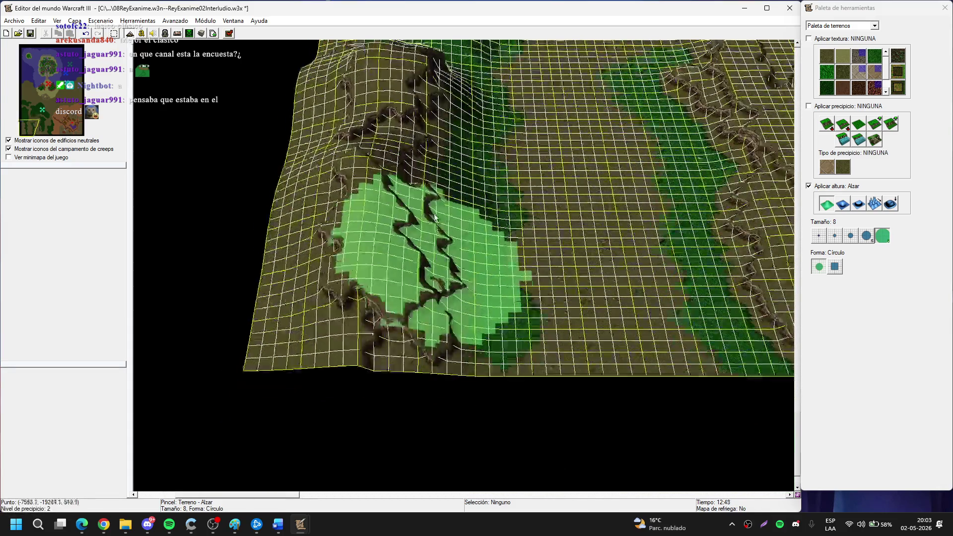
Minimize and restore the World Editor, then bring up and hide the music player.
{"action": "left_click", "coordinate": [744, 8]}
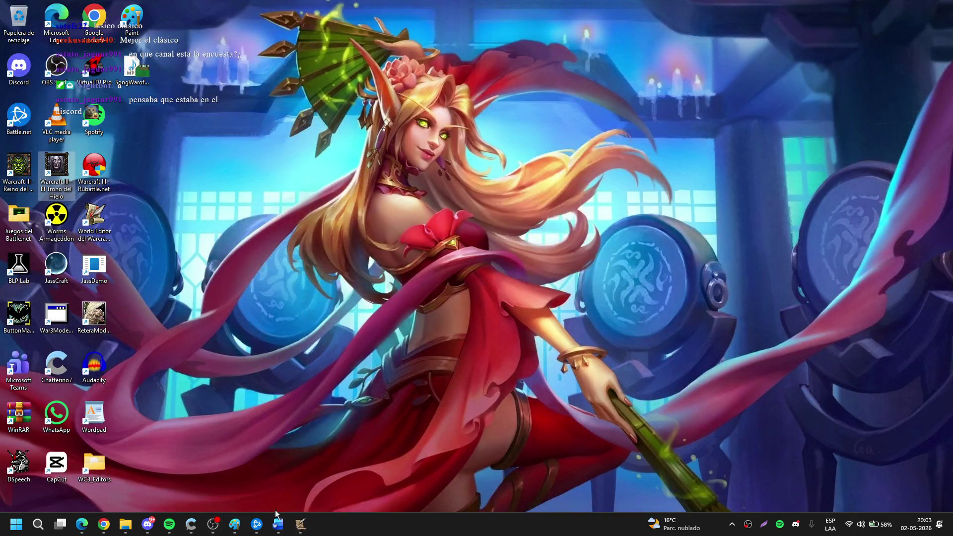
{"action": "left_click", "coordinate": [193, 494]}
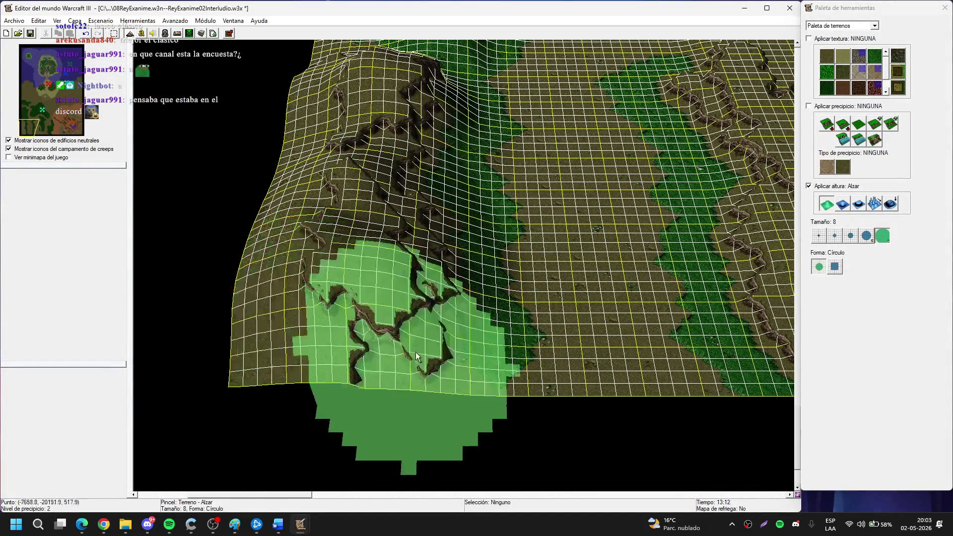
{"action": "key", "text": "Up"}
{"action": "key", "text": "Left"}
{"action": "key", "text": "Right"}
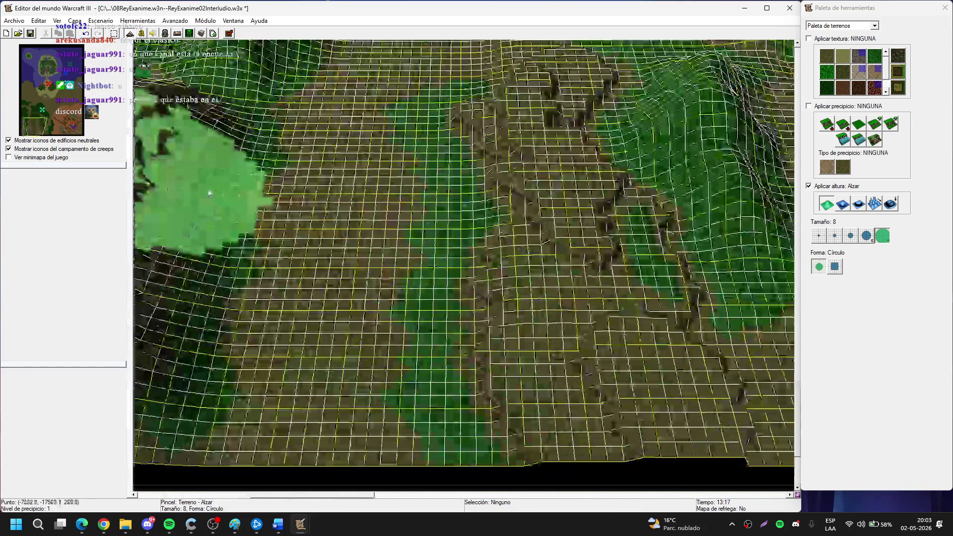
{"action": "key", "text": "Up"}
{"action": "key", "text": "Right"}
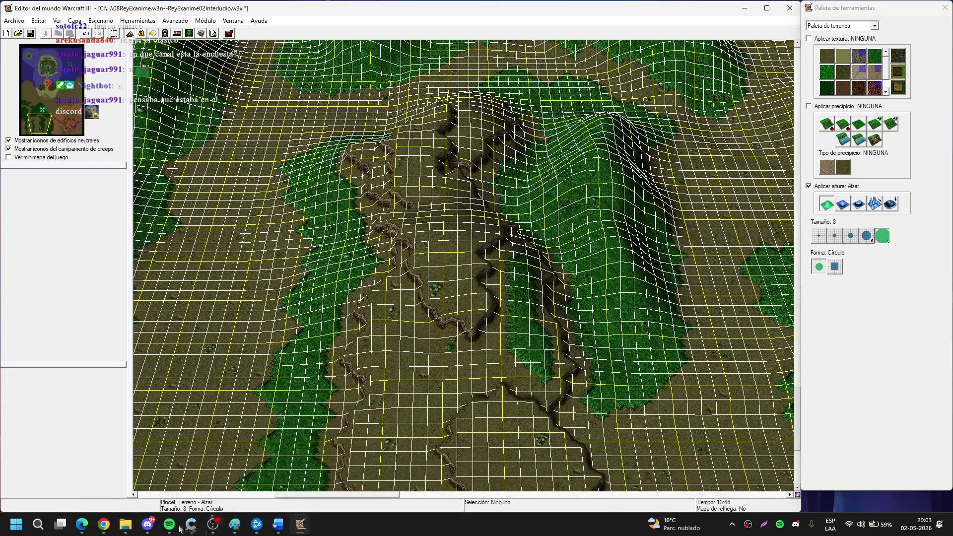
{"action": "key", "text": "alt+Tab"}
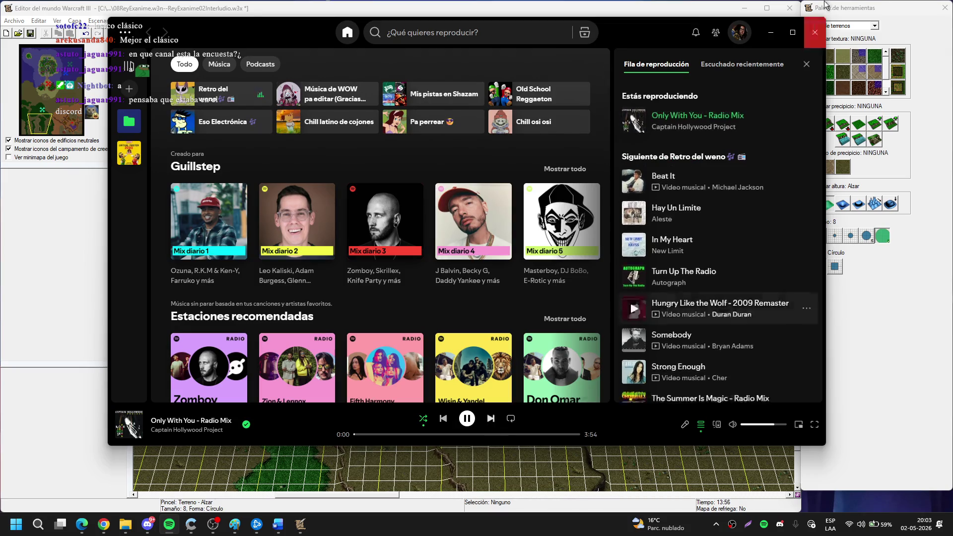
{"action": "left_click", "coordinate": [768, 35]}
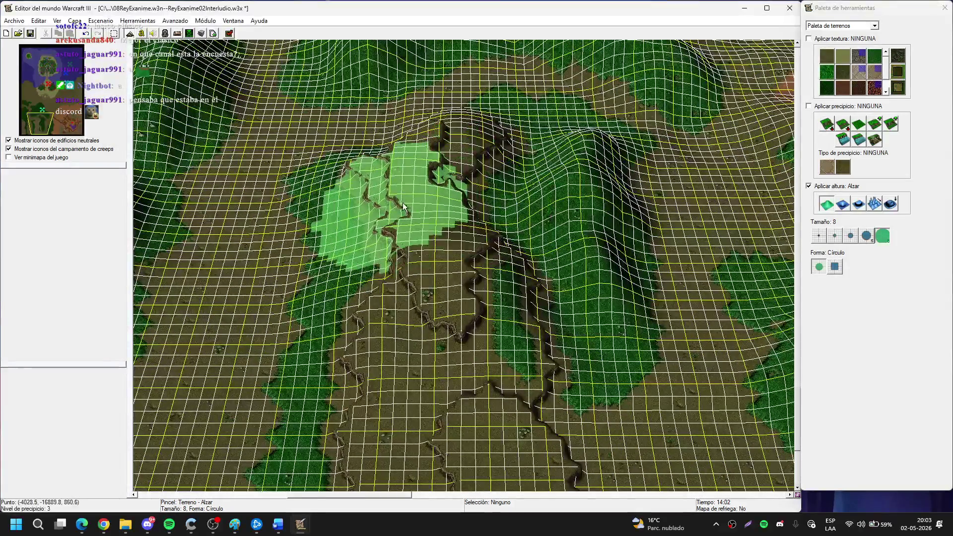
Pan across the valley terrain and shrink the raise brush to size 5.
{"action": "key", "text": "Down"}
{"action": "key", "text": "Down"}
{"action": "key", "text": "Down"}
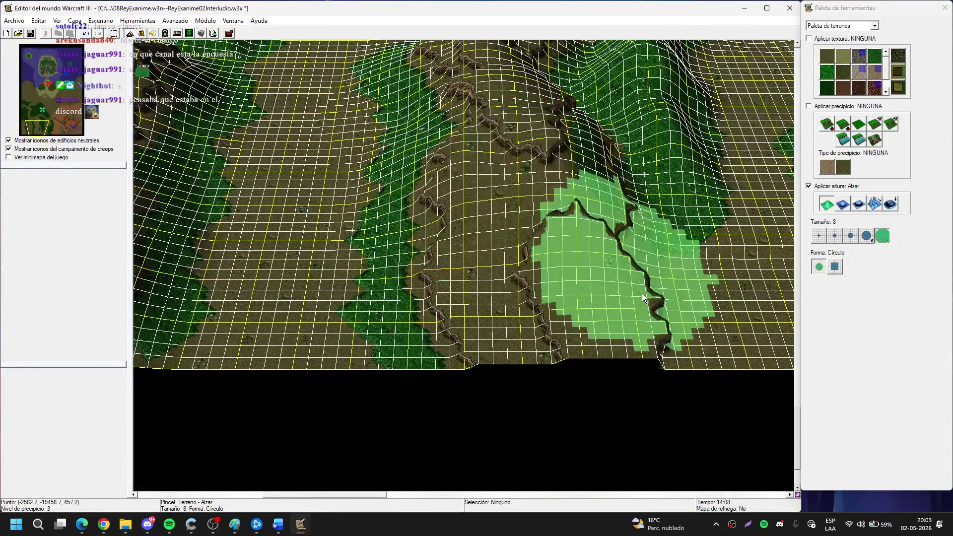
{"action": "key", "text": "Right"}
{"action": "key", "text": "Right"}
{"action": "key", "text": "Right"}
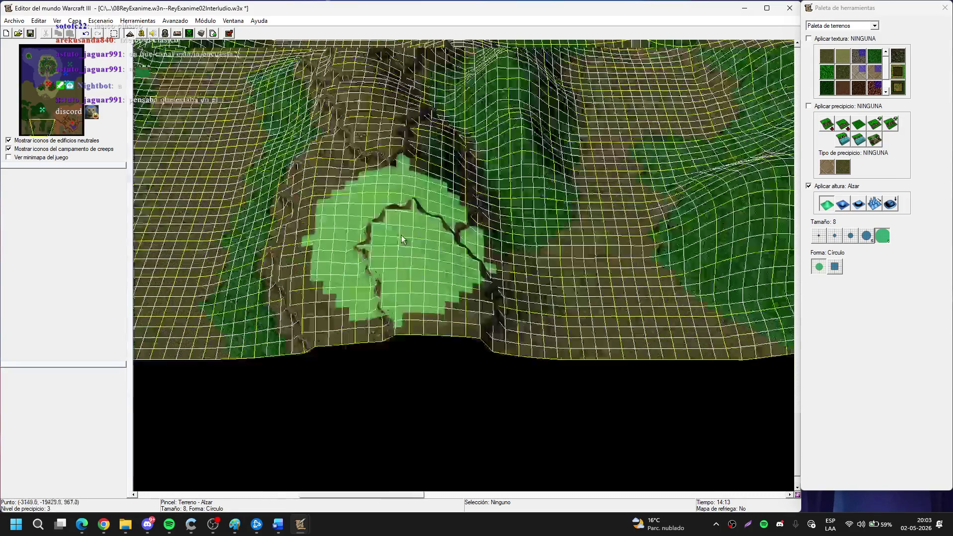
{"action": "key", "text": "Up"}
{"action": "key", "text": "Up"}
{"action": "key", "text": "Up"}
{"action": "key", "text": "Left"}
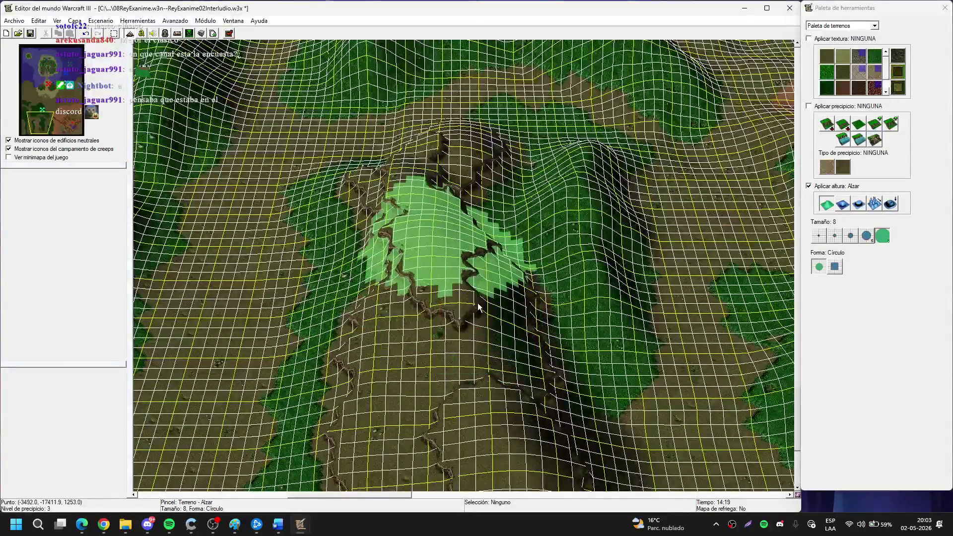
{"action": "key", "text": "Up"}
{"action": "key", "text": "Up"}
{"action": "key", "text": "Right"}
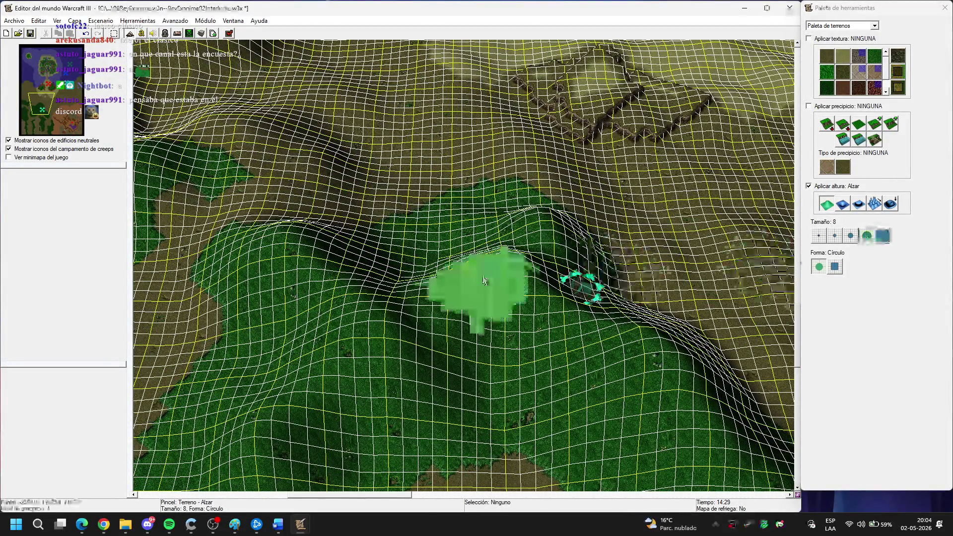
{"action": "key", "text": "minus"}
{"action": "key", "text": "Left"}
{"action": "key", "text": "Left"}
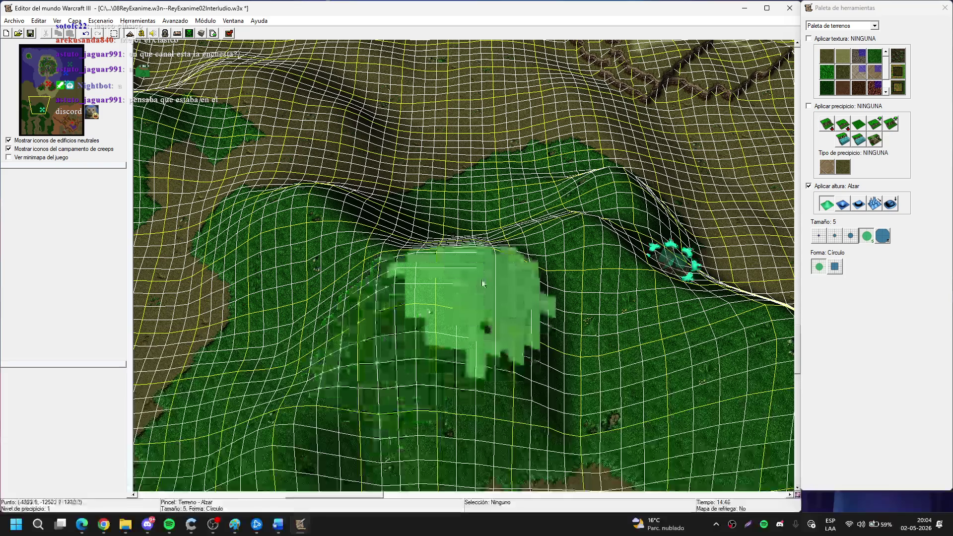
Raise the grassy ridge beside the valley's dirt path.
{"action": "key", "text": "Right"}
{"action": "key", "text": "Right"}
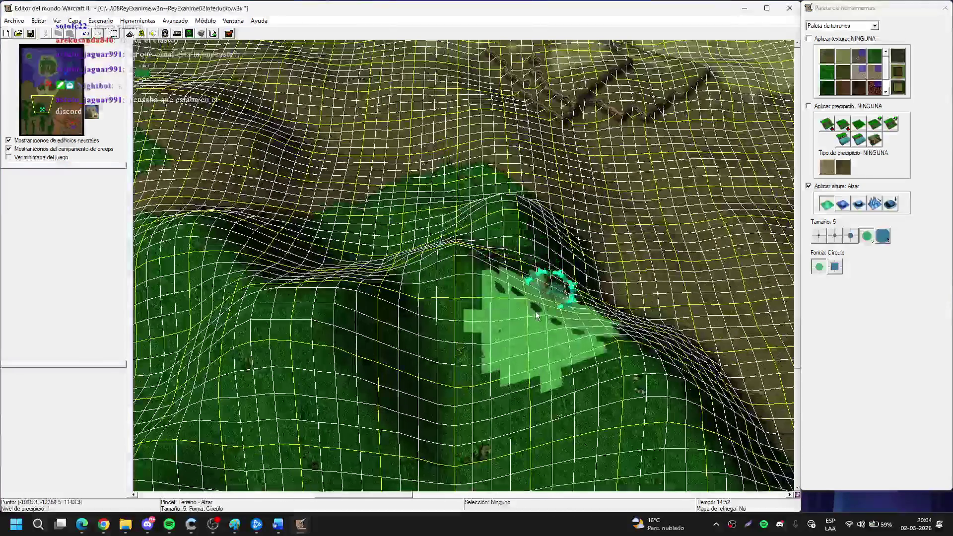
{"action": "key", "text": "Left"}
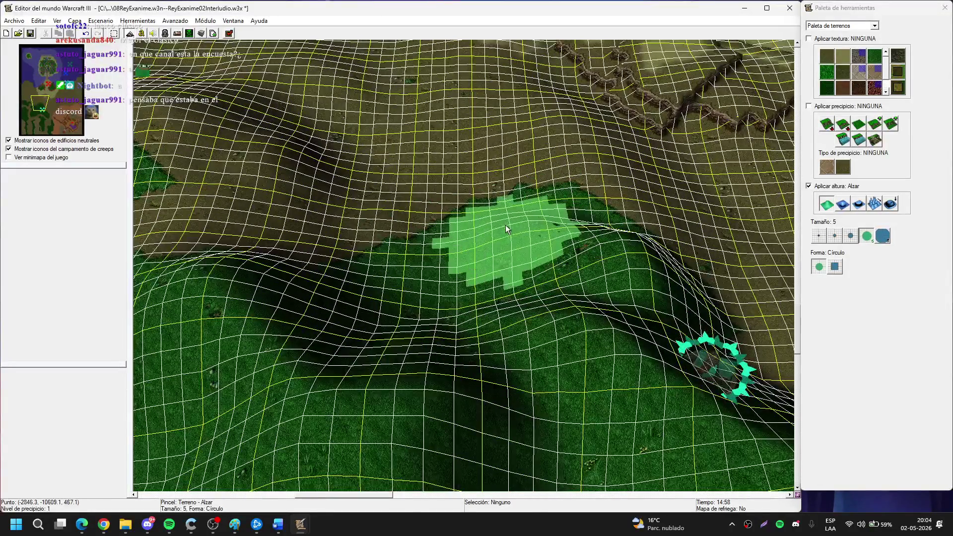
{"action": "key", "text": "Left"}
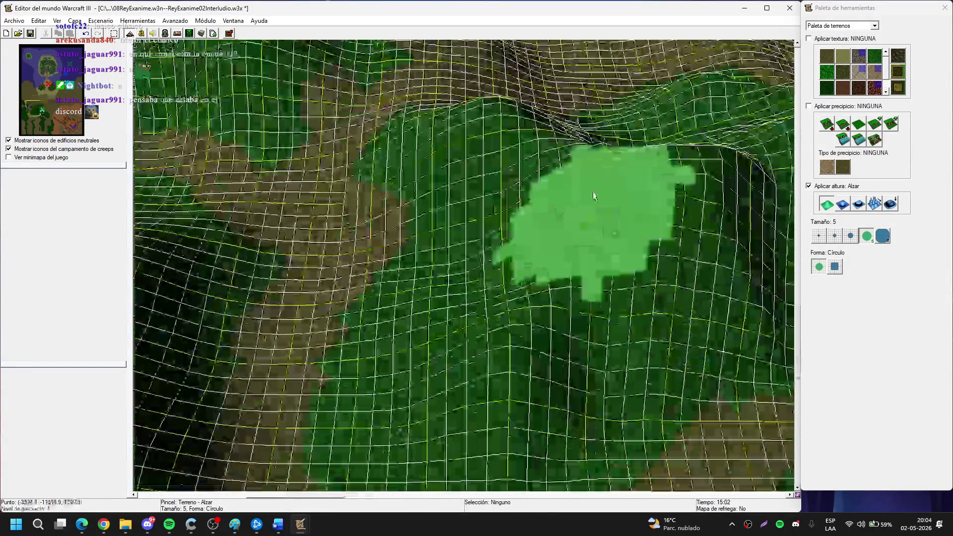
{"action": "key", "text": "Down"}
{"action": "key", "text": "Down"}
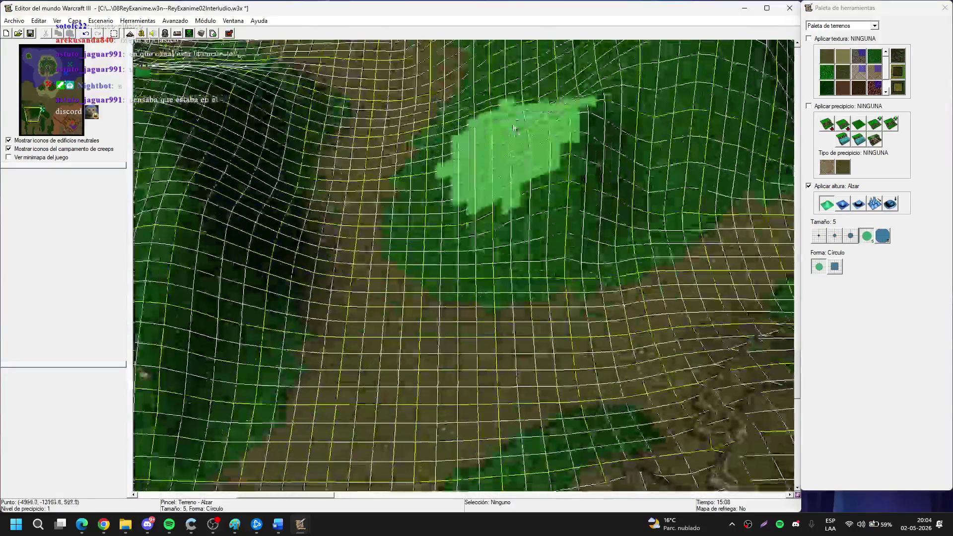
{"action": "key", "text": "Left"}
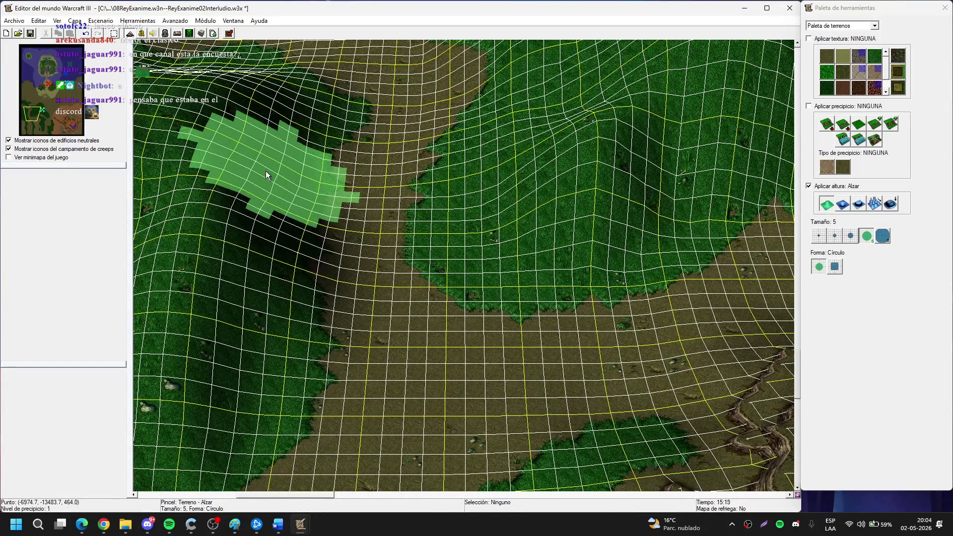
{"action": "key", "text": "Left"}
{"action": "mouse_move", "coordinate": [293, 263]}
{"action": "left_mouse_down"}
{"action": "mouse_move", "coordinate": [357, 323]}
{"action": "mouse_move", "coordinate": [303, 264]}
{"action": "left_mouse_up"}
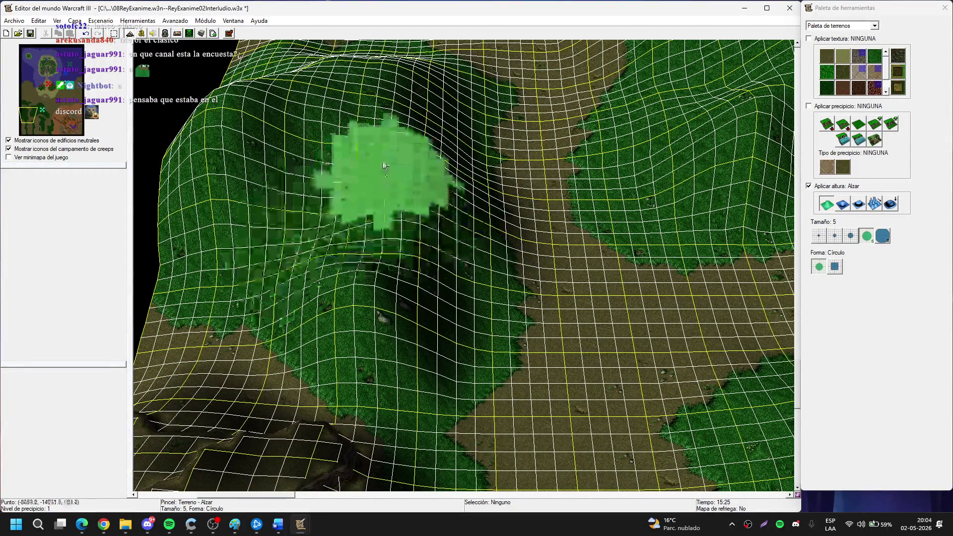
Raise the ground along the valley side with the size-8 brush, then set size 5.
{"action": "key", "text": "Right"}
{"action": "key", "text": "Down"}
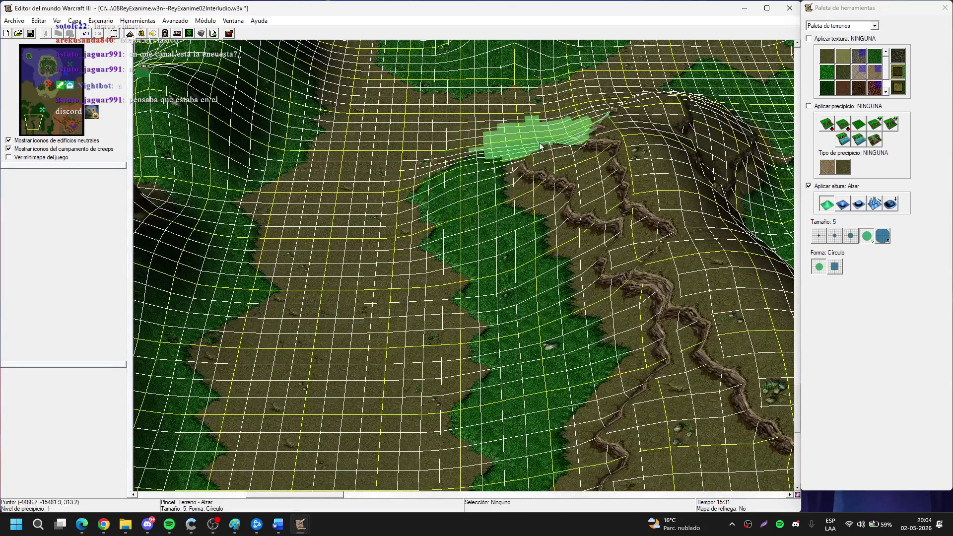
{"action": "key", "text": "Up"}
{"action": "key", "text": "Up"}
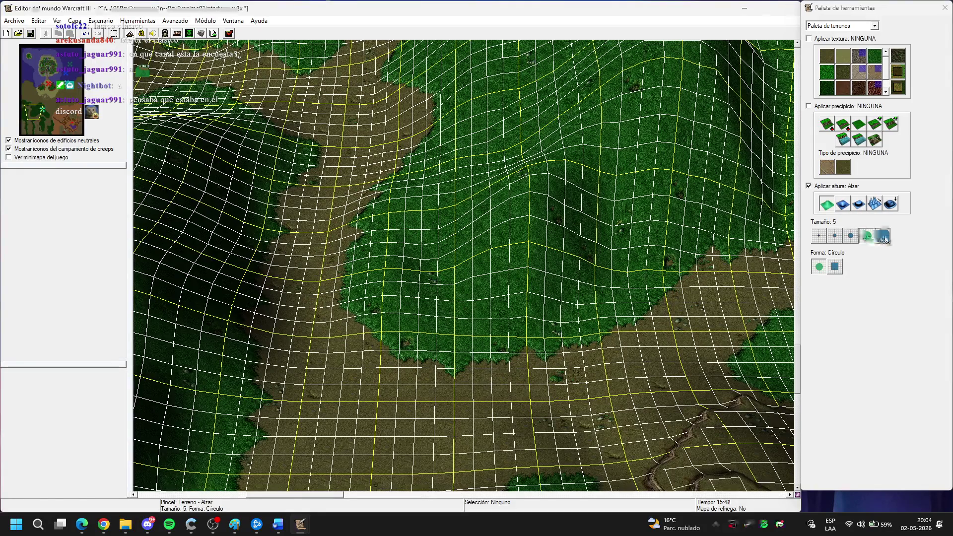
{"action": "left_click", "coordinate": [883, 236]}
{"action": "scroll", "coordinate": [511, 254], "scroll_direction": "up", "scroll_amount": 3}
{"action": "mouse_move", "coordinate": [512, 254]}
{"action": "left_mouse_down"}
{"action": "mouse_move", "coordinate": [511, 269]}
{"action": "mouse_move", "coordinate": [464, 310]}
{"action": "mouse_move", "coordinate": [419, 128]}
{"action": "mouse_move", "coordinate": [296, 172]}
{"action": "mouse_move", "coordinate": [511, 188]}
{"action": "mouse_move", "coordinate": [507, 226]}
{"action": "mouse_move", "coordinate": [447, 196]}
{"action": "mouse_move", "coordinate": [505, 405]}
{"action": "mouse_move", "coordinate": [465, 294]}
{"action": "mouse_move", "coordinate": [361, 210]}
{"action": "mouse_move", "coordinate": [449, 282]}
{"action": "mouse_move", "coordinate": [822, 203]}
{"action": "left_mouse_up"}
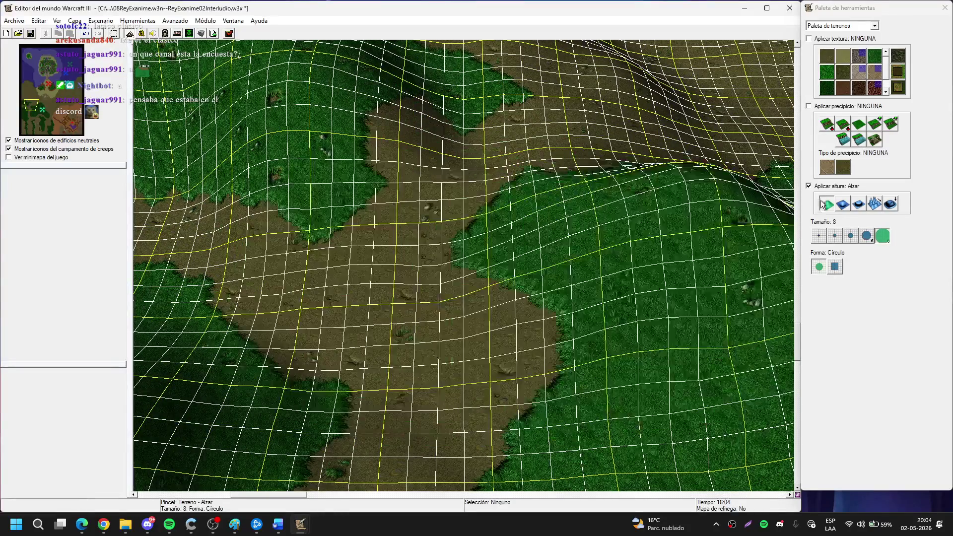
{"action": "left_click", "coordinate": [866, 238]}
Raise more of the valley sides, first at brush size 5, then size 8.
{"action": "mouse_move", "coordinate": [531, 243]}
{"action": "left_mouse_down"}
{"action": "mouse_move", "coordinate": [434, 249]}
{"action": "mouse_move", "coordinate": [532, 293]}
{"action": "mouse_move", "coordinate": [370, 243]}
{"action": "mouse_move", "coordinate": [300, 253]}
{"action": "mouse_move", "coordinate": [397, 245]}
{"action": "mouse_move", "coordinate": [508, 214]}
{"action": "mouse_move", "coordinate": [334, 198]}
{"action": "mouse_move", "coordinate": [521, 245]}
{"action": "mouse_move", "coordinate": [438, 390]}
{"action": "mouse_move", "coordinate": [540, 189]}
{"action": "mouse_move", "coordinate": [286, 171]}
{"action": "mouse_move", "coordinate": [458, 190]}
{"action": "mouse_move", "coordinate": [493, 308]}
{"action": "mouse_move", "coordinate": [438, 183]}
{"action": "mouse_move", "coordinate": [522, 228]}
{"action": "mouse_move", "coordinate": [527, 198]}
{"action": "mouse_move", "coordinate": [400, 277]}
{"action": "mouse_move", "coordinate": [419, 249]}
{"action": "mouse_move", "coordinate": [377, 219]}
{"action": "mouse_move", "coordinate": [350, 107]}
{"action": "mouse_move", "coordinate": [263, 199]}
{"action": "mouse_move", "coordinate": [462, 198]}
{"action": "mouse_move", "coordinate": [527, 248]}
{"action": "mouse_move", "coordinate": [356, 339]}
{"action": "mouse_move", "coordinate": [492, 258]}
{"action": "mouse_move", "coordinate": [438, 300]}
{"action": "mouse_move", "coordinate": [510, 285]}
{"action": "mouse_move", "coordinate": [366, 169]}
{"action": "mouse_move", "coordinate": [355, 328]}
{"action": "mouse_move", "coordinate": [431, 239]}
{"action": "mouse_move", "coordinate": [515, 290]}
{"action": "mouse_move", "coordinate": [478, 212]}
{"action": "mouse_move", "coordinate": [393, 326]}
{"action": "mouse_move", "coordinate": [432, 159]}
{"action": "mouse_move", "coordinate": [727, 158]}
{"action": "mouse_move", "coordinate": [471, 248]}
{"action": "mouse_move", "coordinate": [457, 318]}
{"action": "mouse_move", "coordinate": [423, 170]}
{"action": "mouse_move", "coordinate": [483, 277]}
{"action": "mouse_move", "coordinate": [451, 262]}
{"action": "mouse_move", "coordinate": [500, 292]}
{"action": "mouse_move", "coordinate": [484, 177]}
{"action": "mouse_move", "coordinate": [443, 229]}
{"action": "mouse_move", "coordinate": [515, 340]}
{"action": "mouse_move", "coordinate": [476, 279]}
{"action": "mouse_move", "coordinate": [495, 357]}
{"action": "mouse_move", "coordinate": [579, 319]}
{"action": "mouse_move", "coordinate": [368, 326]}
{"action": "mouse_move", "coordinate": [337, 347]}
{"action": "mouse_move", "coordinate": [375, 153]}
{"action": "mouse_move", "coordinate": [362, 121]}
{"action": "mouse_move", "coordinate": [402, 316]}
{"action": "mouse_move", "coordinate": [419, 133]}
{"action": "mouse_move", "coordinate": [460, 317]}
{"action": "mouse_move", "coordinate": [457, 272]}
{"action": "mouse_move", "coordinate": [403, 139]}
{"action": "mouse_move", "coordinate": [395, 215]}
{"action": "mouse_move", "coordinate": [464, 264]}
{"action": "mouse_move", "coordinate": [351, 164]}
{"action": "left_mouse_up"}
{"action": "left_click", "coordinate": [882, 237]}
{"action": "mouse_move", "coordinate": [453, 141]}
{"action": "left_mouse_down"}
{"action": "mouse_move", "coordinate": [455, 253]}
{"action": "mouse_move", "coordinate": [432, 161]}
{"action": "mouse_move", "coordinate": [367, 331]}
{"action": "mouse_move", "coordinate": [634, 338]}
{"action": "mouse_move", "coordinate": [602, 156]}
{"action": "mouse_move", "coordinate": [533, 145]}
{"action": "mouse_move", "coordinate": [506, 200]}
{"action": "mouse_move", "coordinate": [505, 272]}
{"action": "mouse_move", "coordinate": [331, 174]}
{"action": "left_mouse_up"}
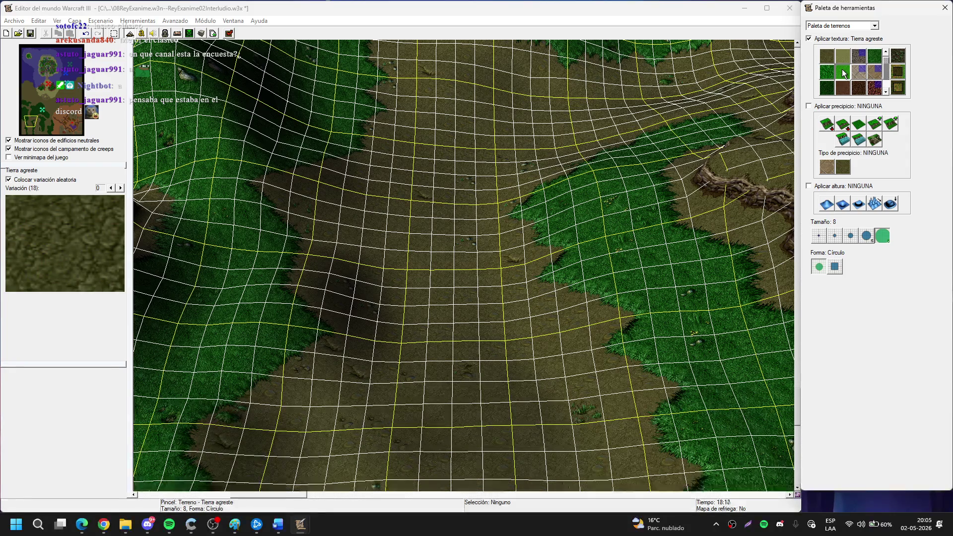
Lower the southern valley floor into water.
{"action": "scroll", "coordinate": [526, 219], "scroll_direction": "down", "scroll_amount": 3}
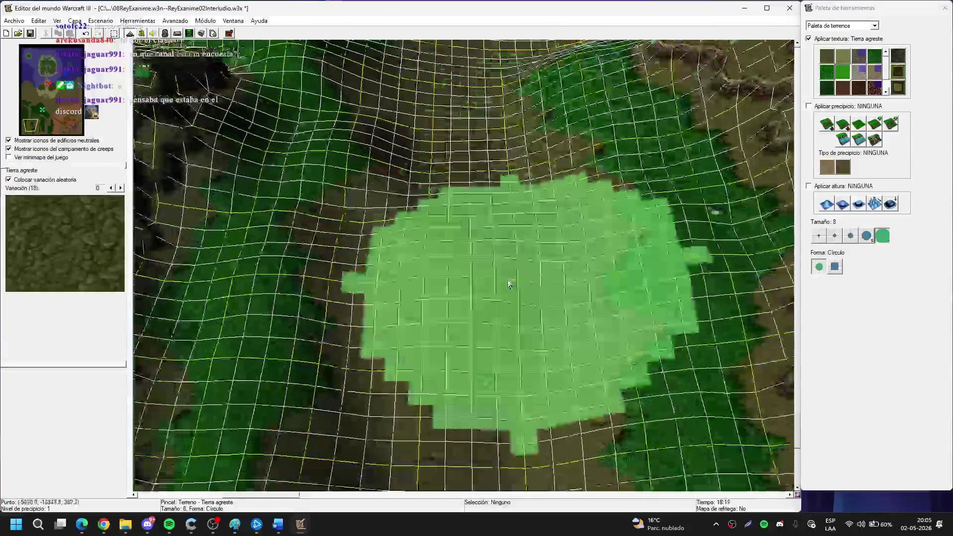
{"action": "key", "text": "a"}
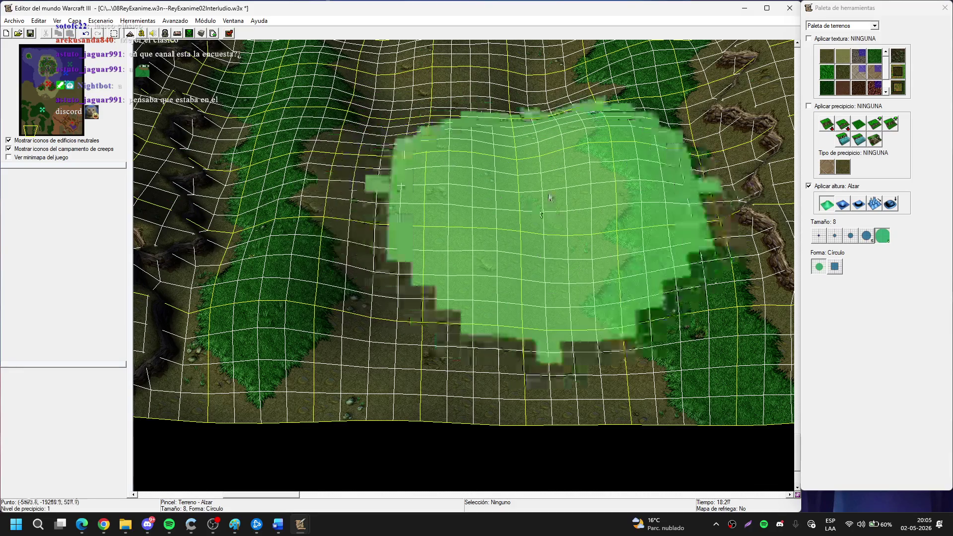
{"action": "left_click", "coordinate": [844, 205]}
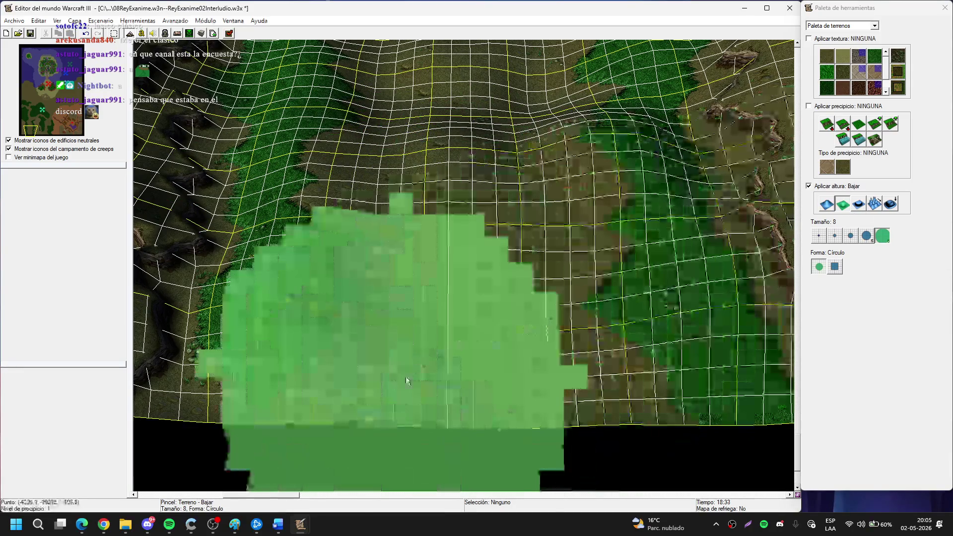
{"action": "mouse_move", "coordinate": [489, 363]}
{"action": "left_mouse_down"}
{"action": "mouse_move", "coordinate": [421, 373]}
{"action": "mouse_move", "coordinate": [639, 279]}
{"action": "mouse_move", "coordinate": [604, 290]}
{"action": "left_mouse_up"}
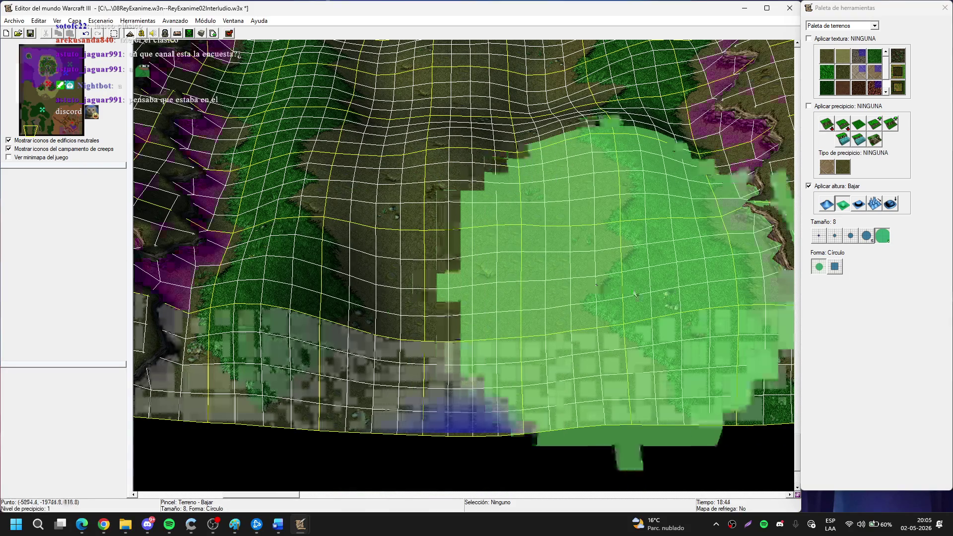
Set the terrain brush to size 5 and pan toward the dark cliff.
{"action": "left_click", "coordinate": [837, 235]}
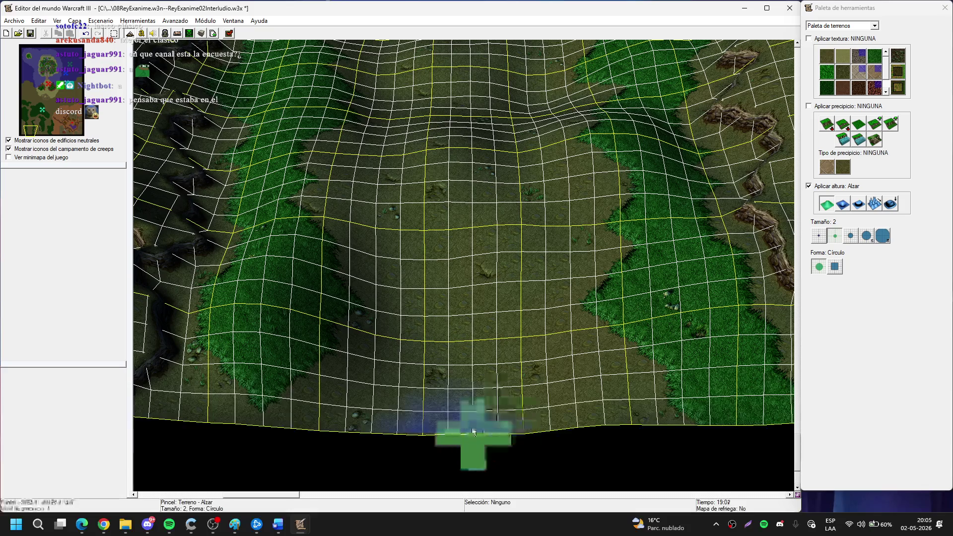
{"action": "scroll", "coordinate": [587, 261], "scroll_direction": "up", "scroll_amount": 3}
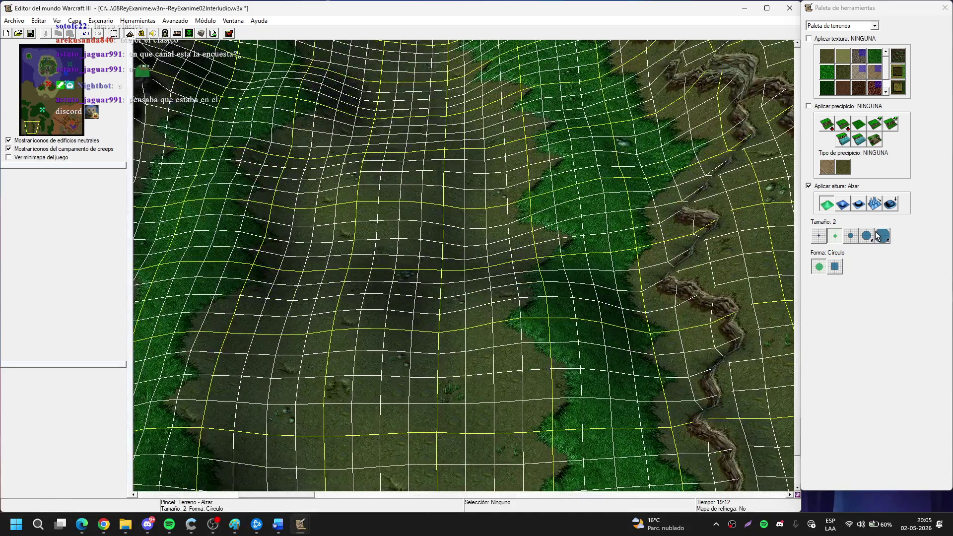
{"action": "left_click", "coordinate": [860, 237]}
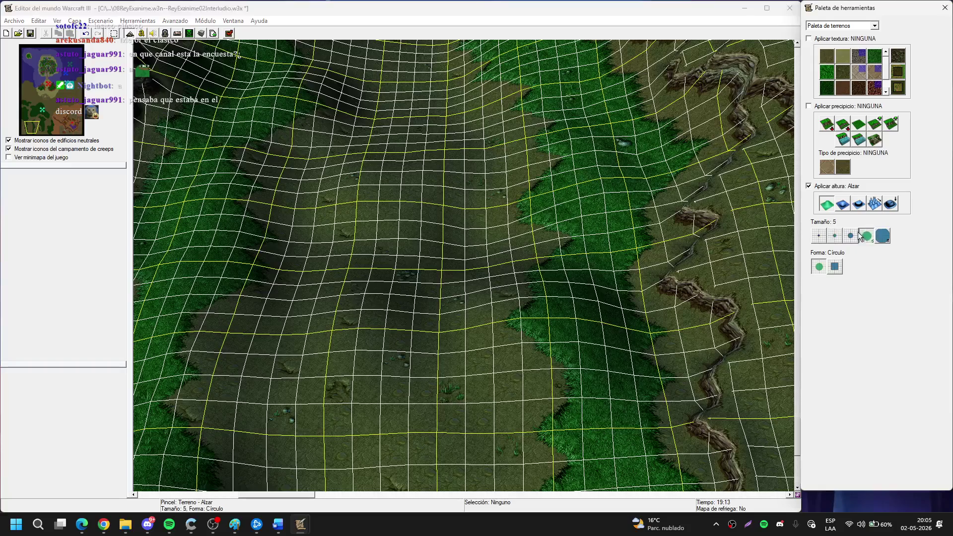
{"action": "key", "text": "Right"}
{"action": "key", "text": "Right"}
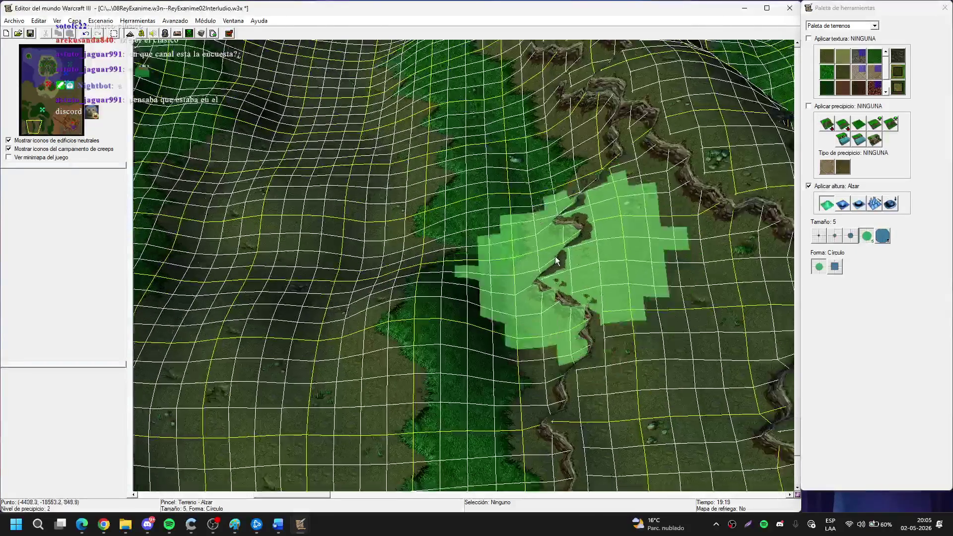
{"action": "key", "text": "Left"}
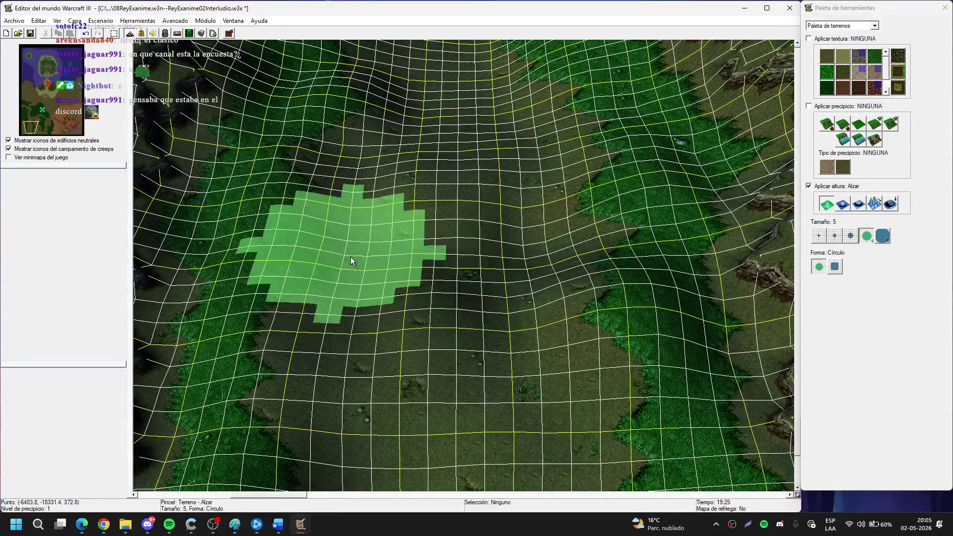
{"action": "key", "text": "Left"}
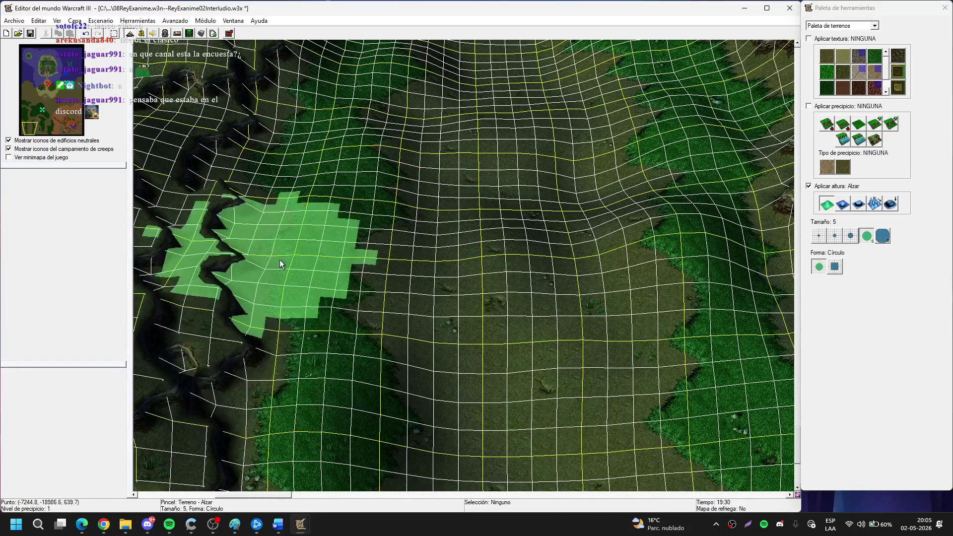
{"action": "scroll", "coordinate": [279, 261], "scroll_direction": "up", "scroll_amount": 2}
Pan south across the valley and switch to the doodad palette.
{"action": "key", "text": "Right"}
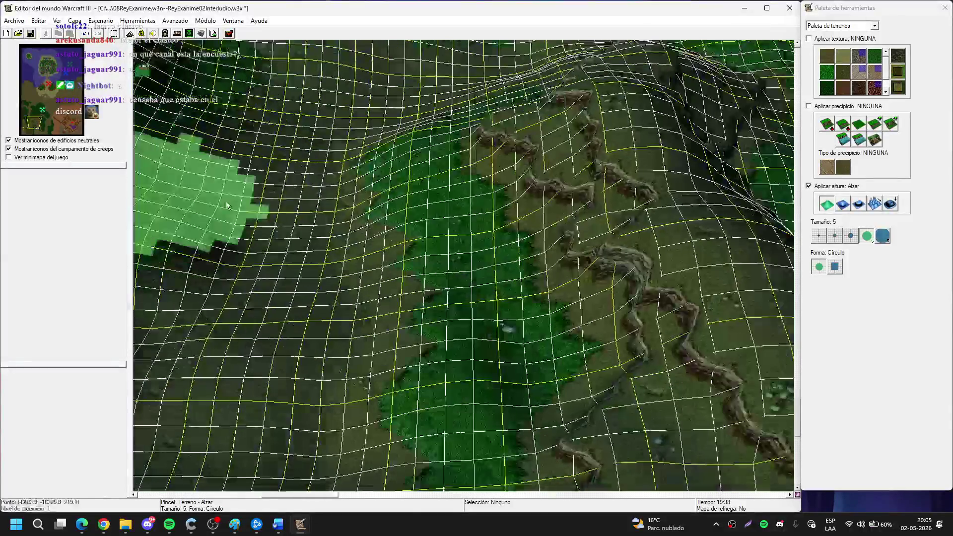
{"action": "key", "text": "Left"}
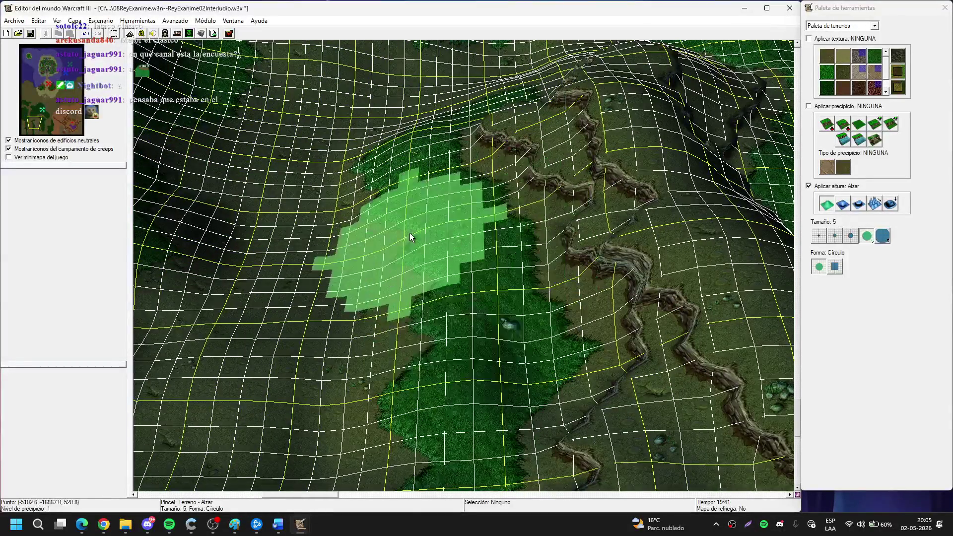
{"action": "key", "text": "Down"}
{"action": "key", "text": "Right"}
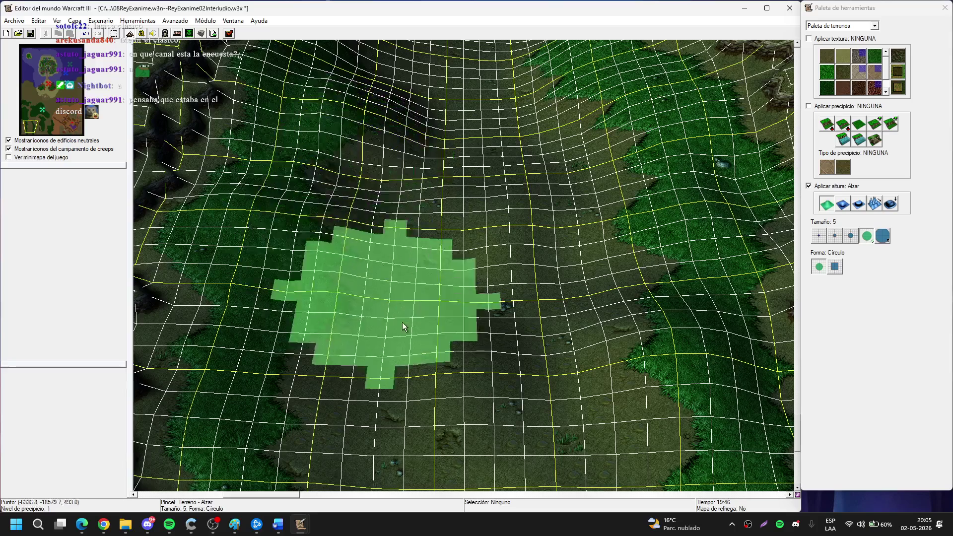
{"action": "key", "text": "Up"}
{"action": "key", "text": "Up"}
{"action": "key", "text": "Right"}
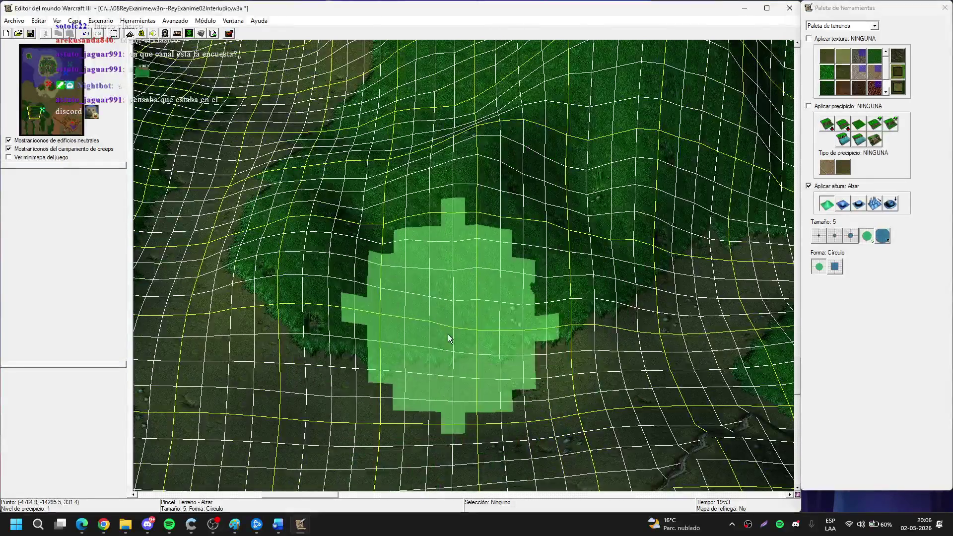
{"action": "key", "text": "Down"}
{"action": "key", "text": "d"}
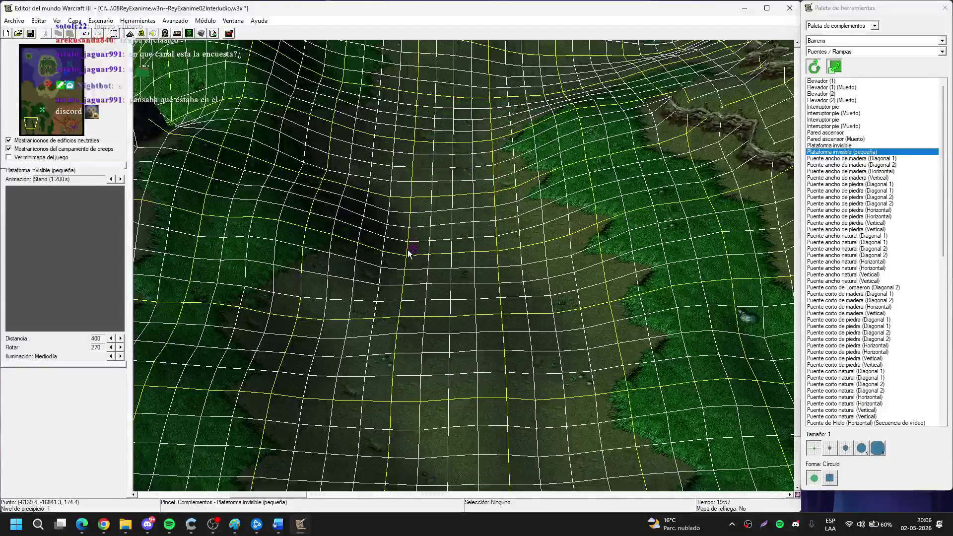
{"action": "left_click", "coordinate": [847, 51]}
Select the Lordaeron verano Pared de árboles verano doodad at brush size 2.
{"action": "left_click", "coordinate": [860, 110]}
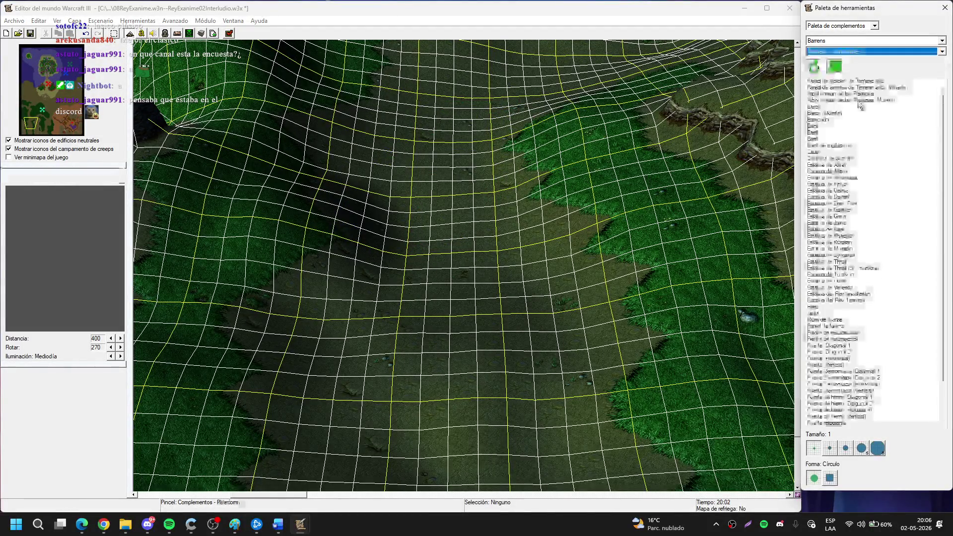
{"action": "left_click", "coordinate": [832, 42]}
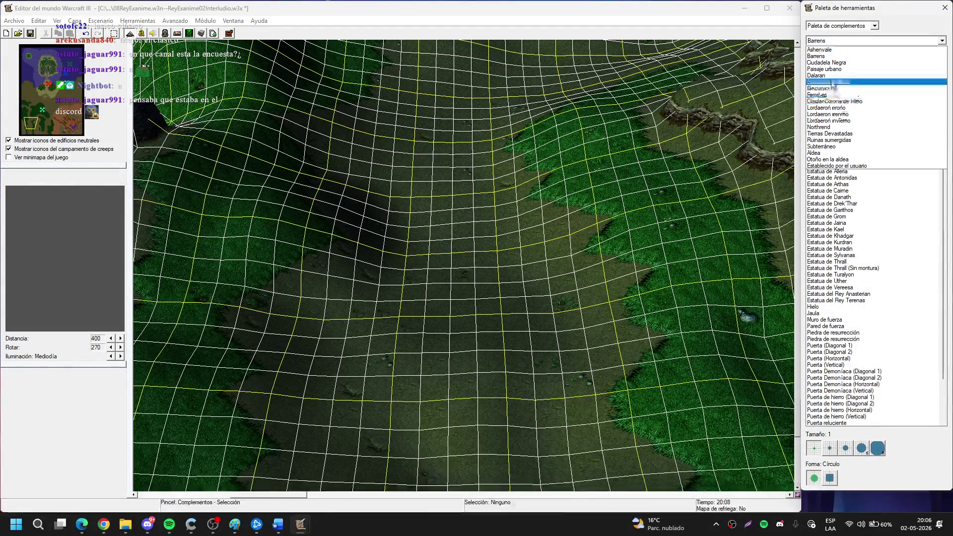
{"action": "left_click", "coordinate": [841, 115]}
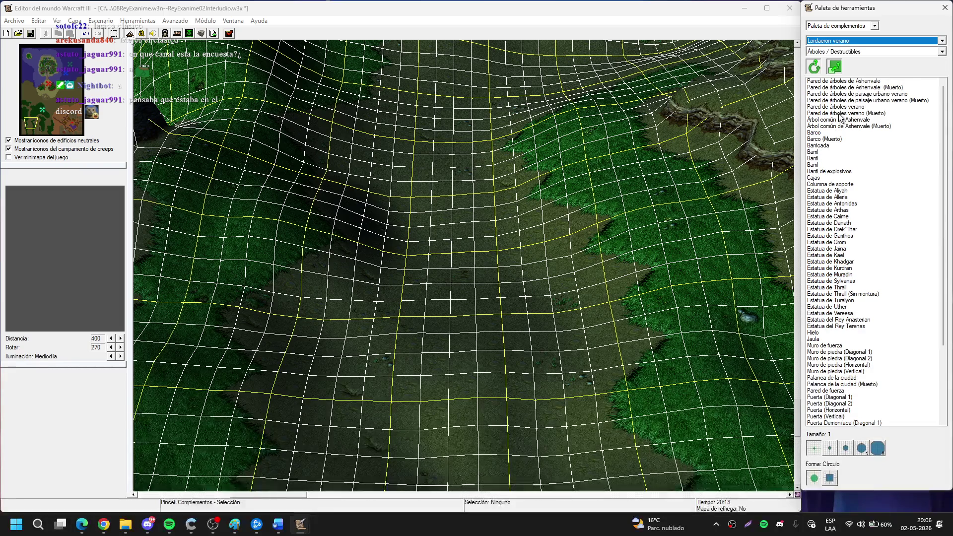
{"action": "left_click", "coordinate": [839, 108]}
{"action": "left_click", "coordinate": [829, 449]}
Paint bands of summer tree walls down the valley edge and slope.
{"action": "scroll", "coordinate": [506, 315], "scroll_direction": "down", "scroll_amount": 3}
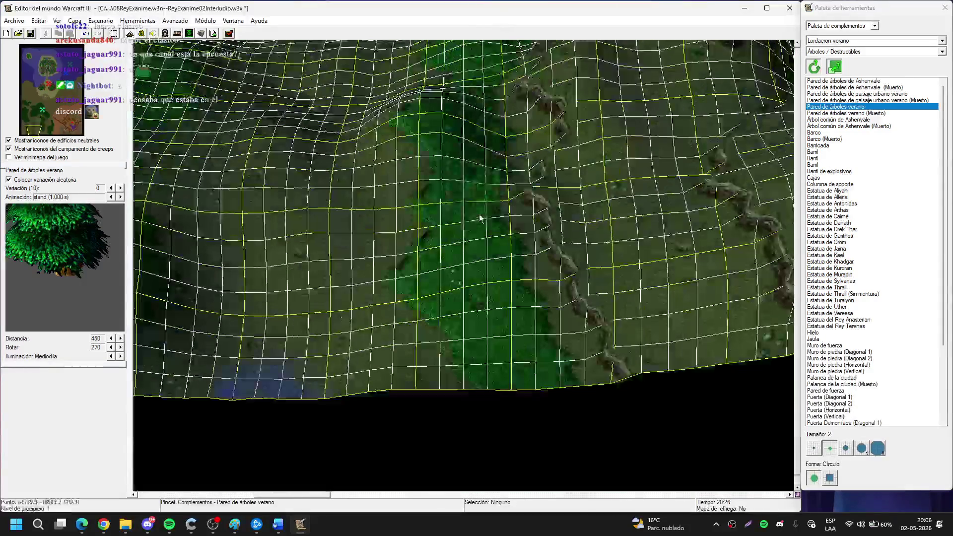
{"action": "mouse_move", "coordinate": [480, 219]}
{"action": "left_mouse_down"}
{"action": "mouse_move", "coordinate": [485, 371]}
{"action": "mouse_move", "coordinate": [494, 341]}
{"action": "mouse_move", "coordinate": [501, 346]}
{"action": "left_mouse_up"}
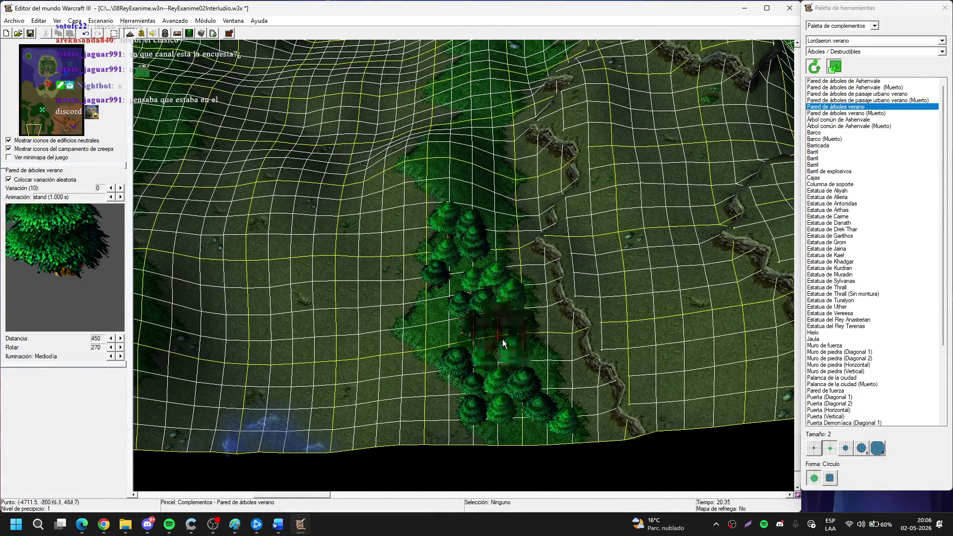
{"action": "scroll", "coordinate": [462, 335], "scroll_direction": "up", "scroll_amount": 3}
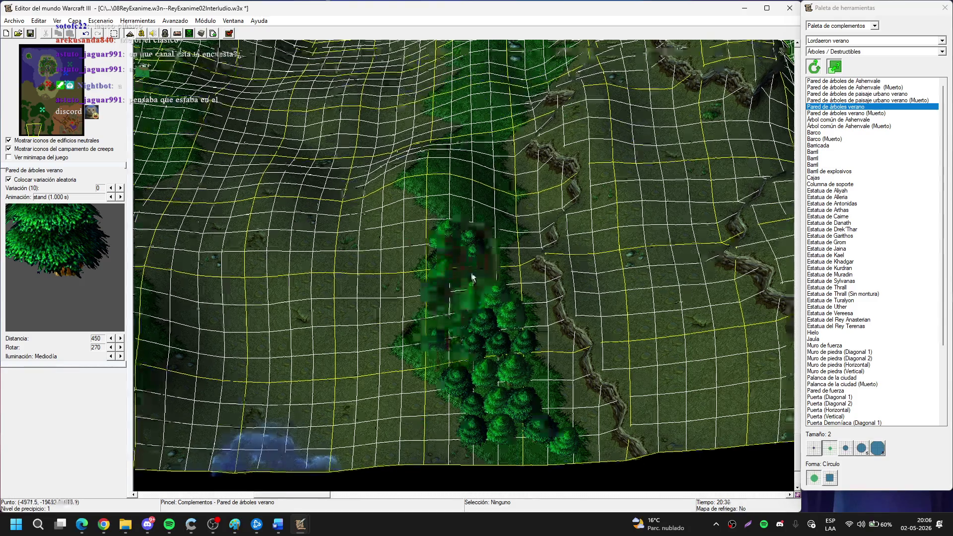
{"action": "scroll", "coordinate": [475, 257], "scroll_direction": "down", "scroll_amount": 3}
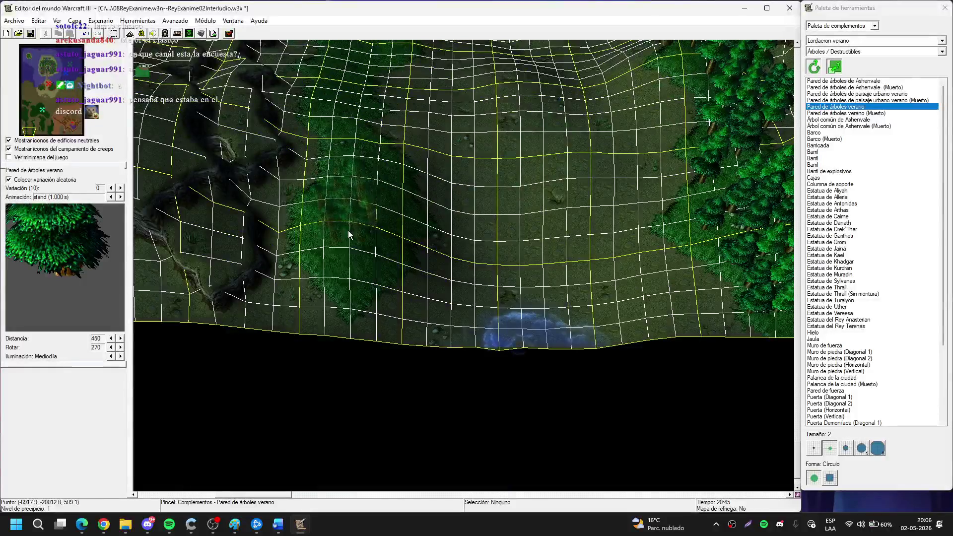
{"action": "mouse_move", "coordinate": [347, 175]}
{"action": "left_mouse_down"}
{"action": "mouse_move", "coordinate": [347, 260]}
{"action": "mouse_move", "coordinate": [379, 181]}
{"action": "left_mouse_up"}
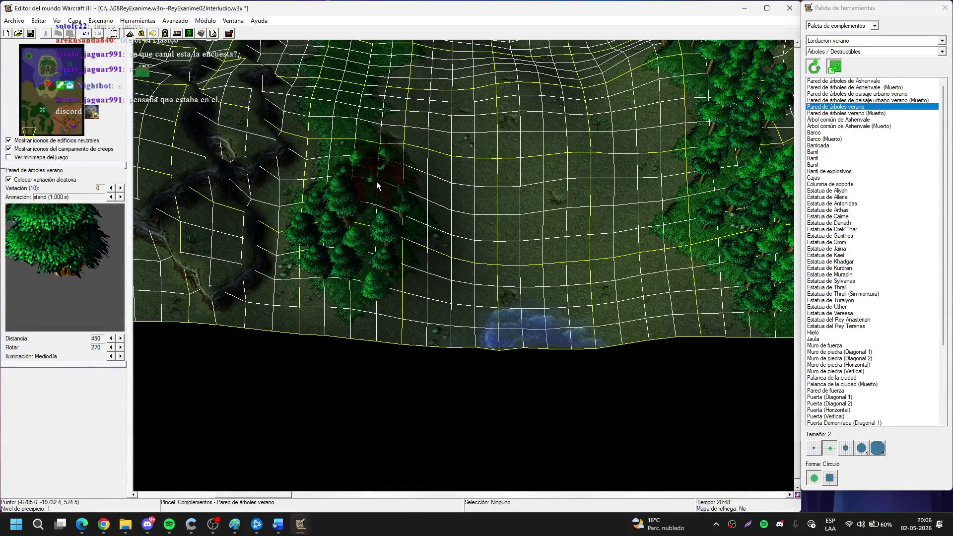
{"action": "scroll", "coordinate": [390, 294], "scroll_direction": "up", "scroll_amount": 2}
{"action": "left_click_drag", "start_coordinate": [390, 294], "coordinate": [368, 195]}
{"action": "key", "text": "Up"}
{"action": "mouse_move", "coordinate": [377, 297]}
{"action": "left_mouse_down"}
{"action": "mouse_move", "coordinate": [318, 300]}
{"action": "mouse_move", "coordinate": [343, 331]}
{"action": "mouse_move", "coordinate": [424, 366]}
{"action": "left_mouse_up"}
{"action": "mouse_move", "coordinate": [364, 251]}
{"action": "left_mouse_down"}
{"action": "mouse_move", "coordinate": [373, 181]}
{"action": "mouse_move", "coordinate": [392, 285]}
{"action": "left_mouse_up"}
Paint tree-wall bands beside and along the cliffs.
{"action": "key", "text": "Up"}
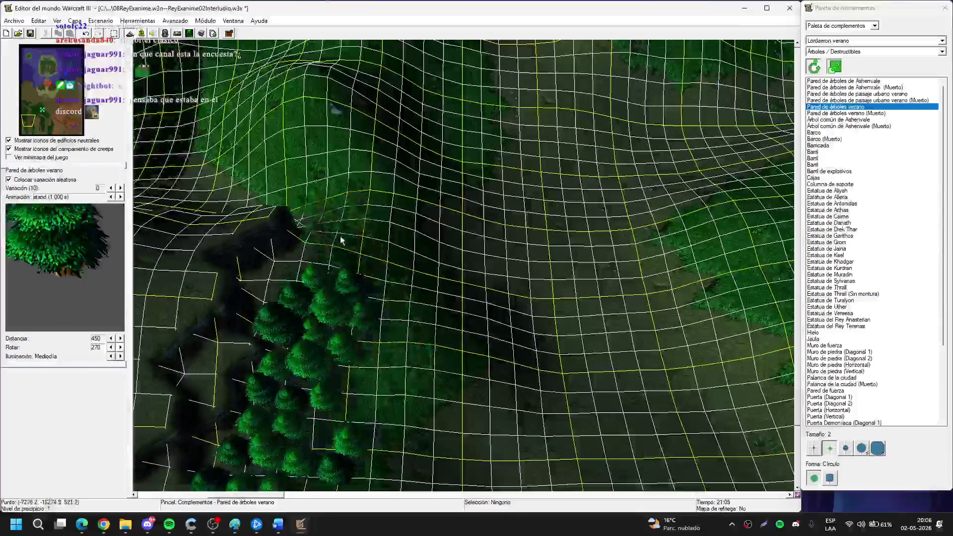
{"action": "key", "text": "Down"}
{"action": "key", "text": "Right"}
{"action": "key", "text": "Down"}
{"action": "key", "text": "Up"}
{"action": "key", "text": "Up"}
{"action": "key", "text": "Right"}
{"action": "mouse_move", "coordinate": [402, 187]}
{"action": "left_mouse_down"}
{"action": "mouse_move", "coordinate": [522, 209]}
{"action": "mouse_move", "coordinate": [538, 275]}
{"action": "left_mouse_up"}
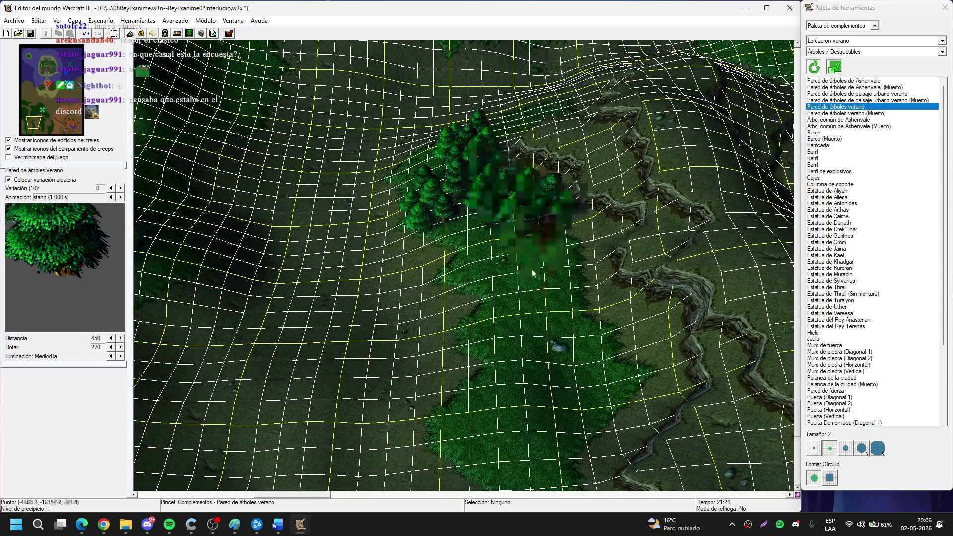
{"action": "key", "text": "Down"}
{"action": "mouse_move", "coordinate": [502, 230]}
{"action": "left_mouse_down"}
{"action": "mouse_move", "coordinate": [511, 355]}
{"action": "mouse_move", "coordinate": [486, 298]}
{"action": "left_mouse_up"}
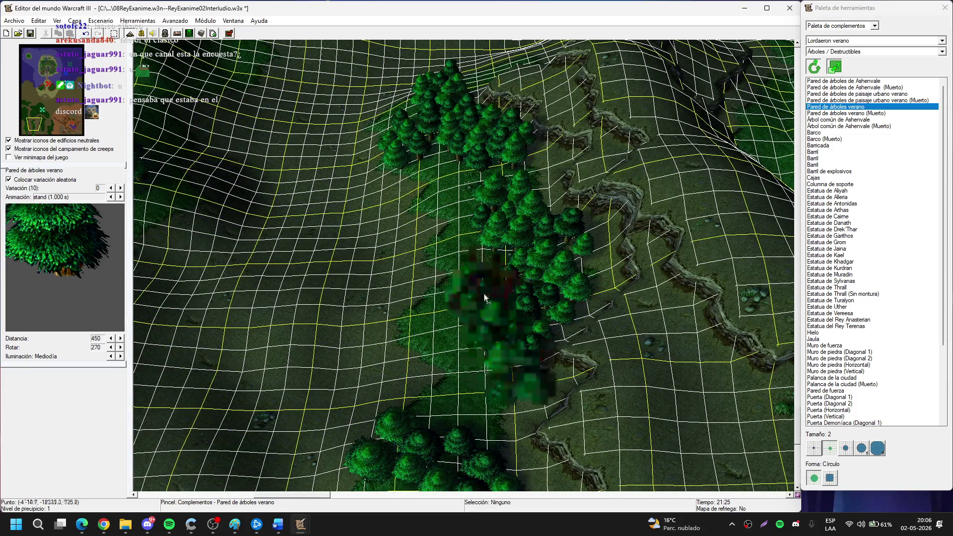
Place large tree-wall clusters on the northern grassy plateau.
{"action": "key", "text": "Up"}
{"action": "key", "text": "Up"}
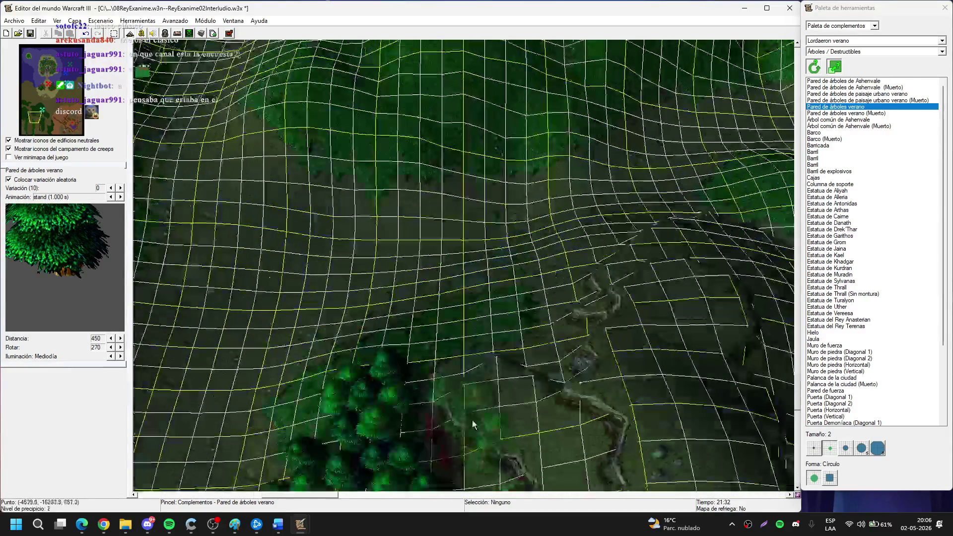
{"action": "key", "text": "Up"}
{"action": "key", "text": "Up"}
{"action": "key", "text": "Up"}
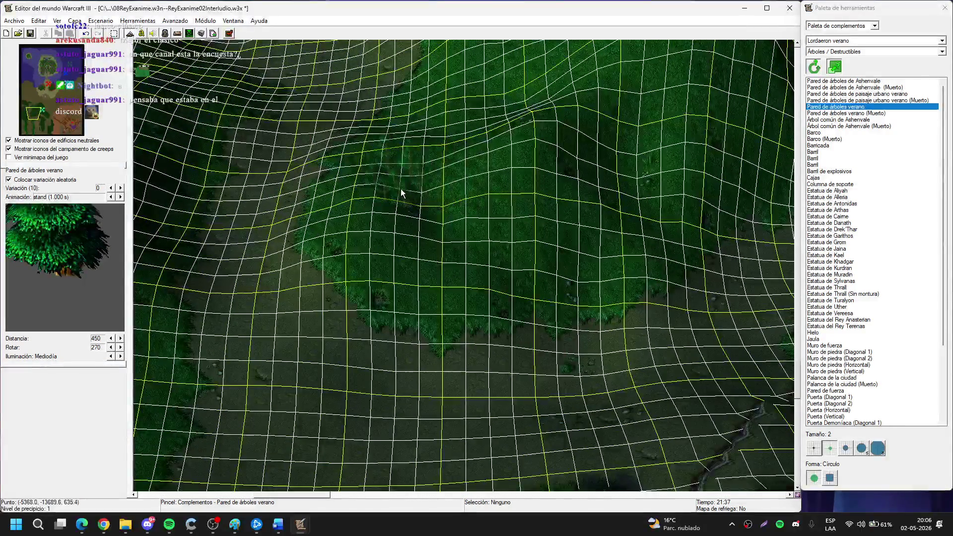
{"action": "key", "text": "Up"}
{"action": "left_click", "coordinate": [382, 261]}
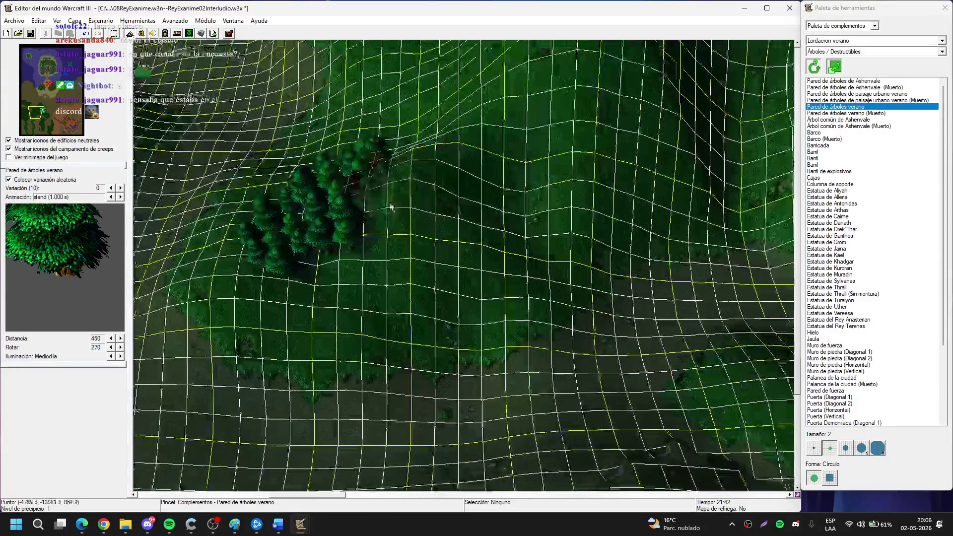
{"action": "mouse_move", "coordinate": [389, 206]}
{"action": "left_mouse_down"}
{"action": "mouse_move", "coordinate": [437, 164]}
{"action": "mouse_move", "coordinate": [464, 181]}
{"action": "left_mouse_up"}
Extend tree walls along the forest's edges, upward and down-left.
{"action": "key", "text": "Up"}
{"action": "mouse_move", "coordinate": [416, 257]}
{"action": "left_mouse_down"}
{"action": "mouse_move", "coordinate": [481, 207]}
{"action": "mouse_move", "coordinate": [436, 234]}
{"action": "left_mouse_up"}
{"action": "key", "text": "Right"}
{"action": "mouse_move", "coordinate": [450, 305]}
{"action": "left_mouse_down"}
{"action": "mouse_move", "coordinate": [417, 278]}
{"action": "mouse_move", "coordinate": [347, 313]}
{"action": "left_mouse_up"}
{"action": "key", "text": "Up"}
{"action": "key", "text": "Left"}
{"action": "key", "text": "Right"}
{"action": "key", "text": "Up"}
{"action": "mouse_move", "coordinate": [384, 281]}
{"action": "left_mouse_down"}
{"action": "mouse_move", "coordinate": [285, 264]}
{"action": "mouse_move", "coordinate": [427, 253]}
{"action": "left_mouse_up"}
{"action": "key", "text": "Right"}
{"action": "mouse_move", "coordinate": [207, 241]}
{"action": "left_mouse_down"}
{"action": "mouse_move", "coordinate": [367, 258]}
{"action": "mouse_move", "coordinate": [302, 236]}
{"action": "left_mouse_up"}
{"action": "key", "text": "Up"}
{"action": "mouse_move", "coordinate": [432, 302]}
{"action": "left_mouse_down"}
{"action": "mouse_move", "coordinate": [489, 191]}
{"action": "mouse_move", "coordinate": [478, 227]}
{"action": "left_mouse_up"}
{"action": "key", "text": "Up"}
{"action": "key", "text": "Left"}
{"action": "left_click_drag", "start_coordinate": [447, 273], "coordinate": [391, 365]}
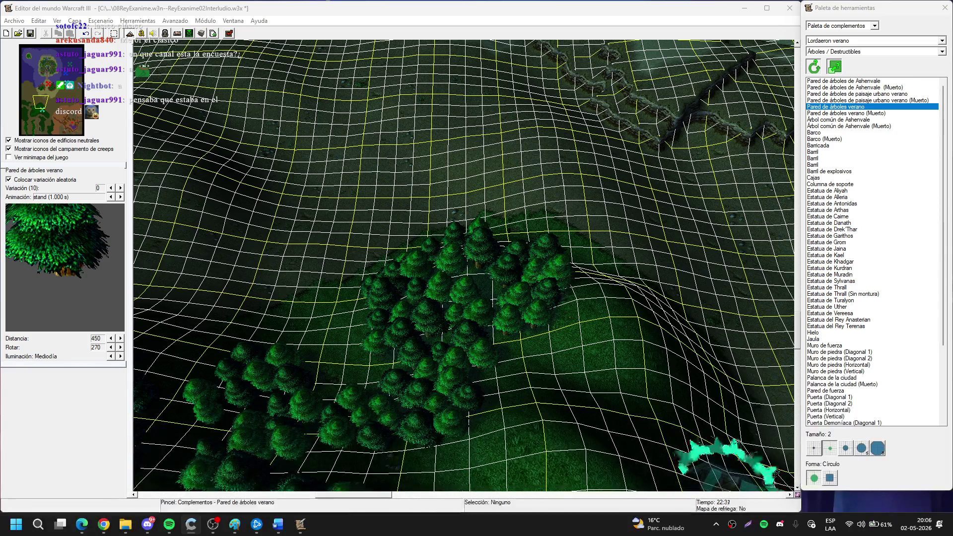
Place several tree clusters in a band beside the forest.
{"action": "key", "text": "Down"}
{"action": "key", "text": "Right"}
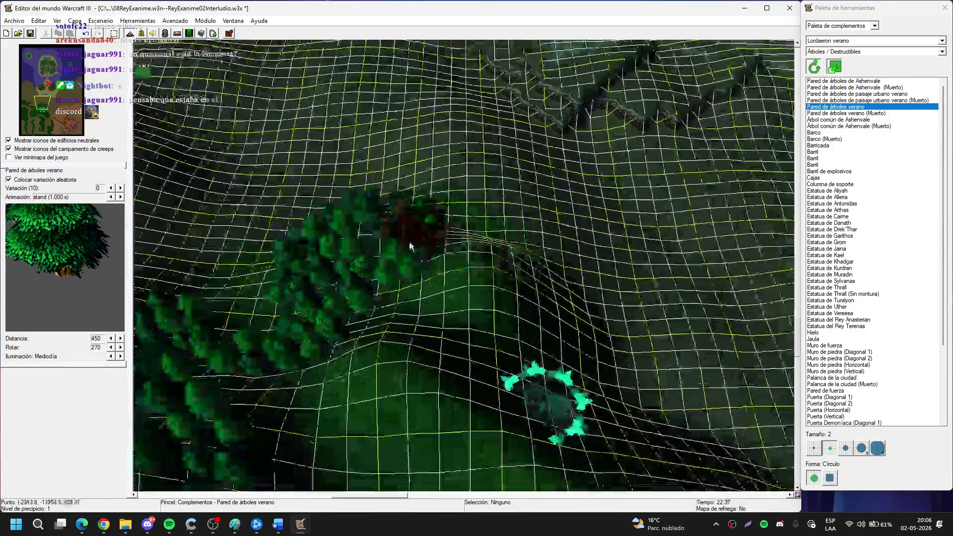
{"action": "key", "text": "Down"}
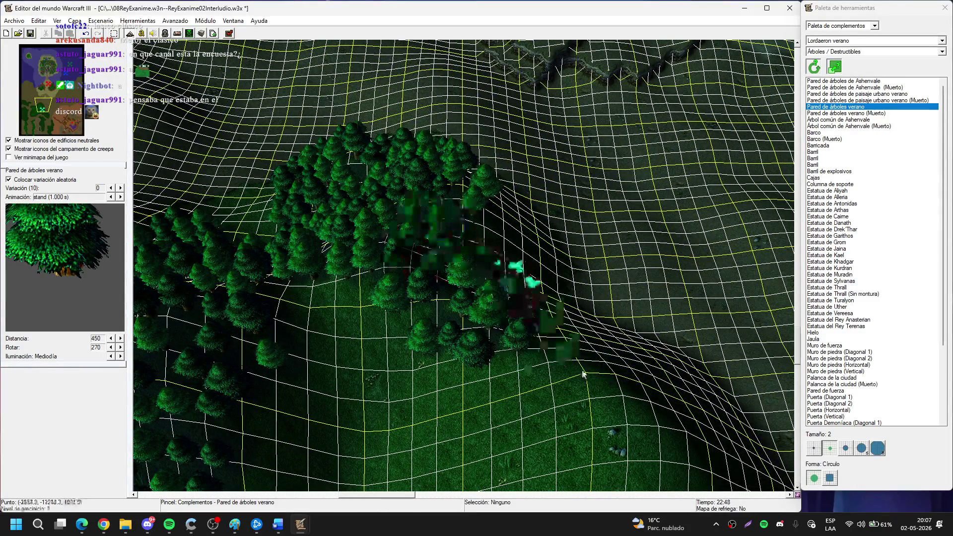
{"action": "key", "text": "Down"}
{"action": "key", "text": "Right"}
{"action": "left_click", "coordinate": [497, 303]}
{"action": "key", "text": "Down"}
{"action": "left_click", "coordinate": [512, 318]}
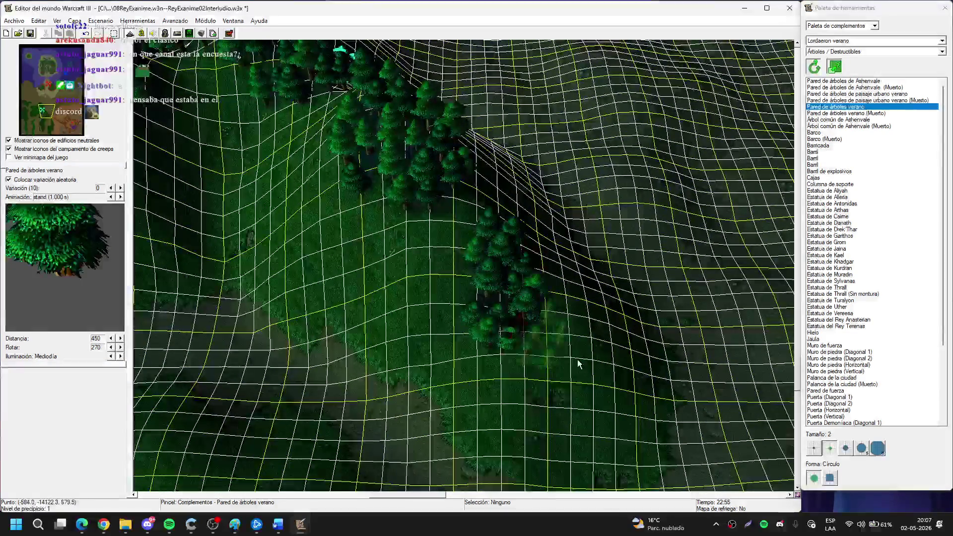
{"action": "key", "text": "Down"}
{"action": "left_click", "coordinate": [486, 298]}
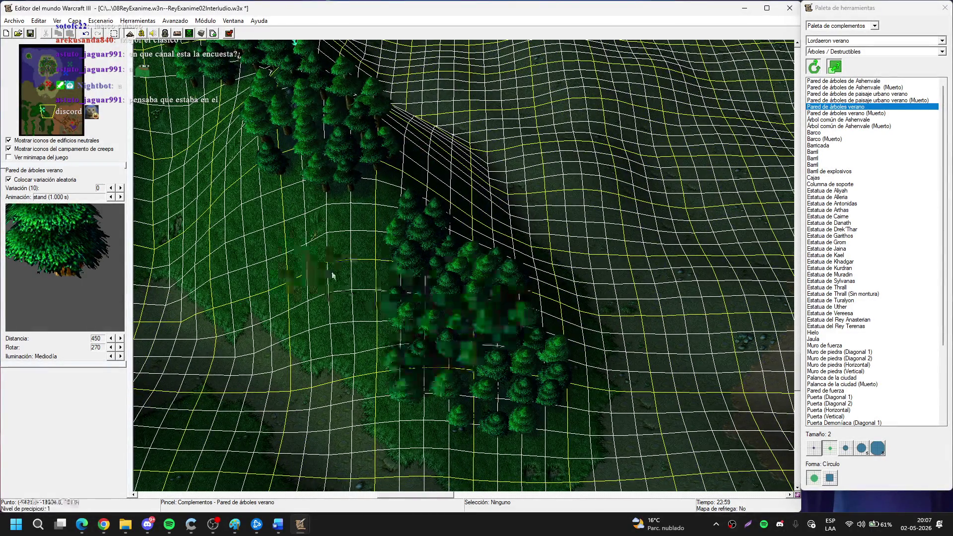
{"action": "key", "text": "Down"}
{"action": "key", "text": "Down"}
{"action": "left_click", "coordinate": [487, 218]}
Paint large tree-wall clusters across the open treeless area and slopes.
{"action": "key", "text": "Right"}
{"action": "key", "text": "Left"}
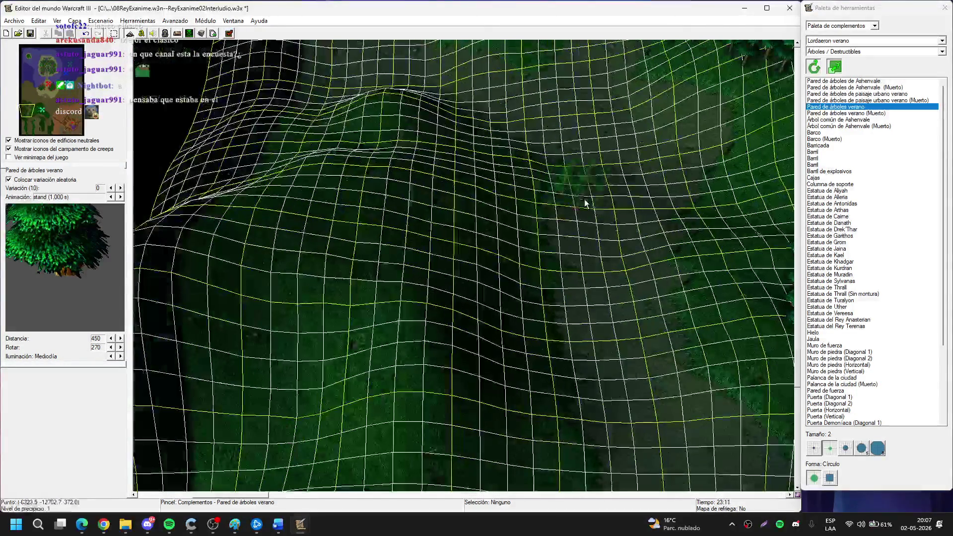
{"action": "key", "text": "Down"}
{"action": "mouse_move", "coordinate": [290, 292]}
{"action": "left_mouse_down"}
{"action": "mouse_move", "coordinate": [398, 375]}
{"action": "mouse_move", "coordinate": [364, 245]}
{"action": "mouse_move", "coordinate": [425, 185]}
{"action": "mouse_move", "coordinate": [438, 329]}
{"action": "mouse_move", "coordinate": [414, 120]}
{"action": "mouse_move", "coordinate": [195, 228]}
{"action": "mouse_move", "coordinate": [308, 266]}
{"action": "mouse_move", "coordinate": [411, 159]}
{"action": "left_mouse_up"}
{"action": "key", "text": "Down"}
{"action": "key", "text": "Up"}
{"action": "key", "text": "Up"}
{"action": "key", "text": "Down"}
{"action": "mouse_move", "coordinate": [528, 345]}
{"action": "left_mouse_down"}
{"action": "mouse_move", "coordinate": [425, 159]}
{"action": "mouse_move", "coordinate": [349, 245]}
{"action": "mouse_move", "coordinate": [493, 233]}
{"action": "left_mouse_up"}
{"action": "key", "text": "Up"}
{"action": "mouse_move", "coordinate": [287, 153]}
{"action": "left_mouse_down"}
{"action": "mouse_move", "coordinate": [442, 299]}
{"action": "mouse_move", "coordinate": [490, 286]}
{"action": "mouse_move", "coordinate": [372, 198]}
{"action": "left_mouse_up"}
Add tree walls along the forest, hide the grid, and return to texture painting.
{"action": "key", "text": "Up"}
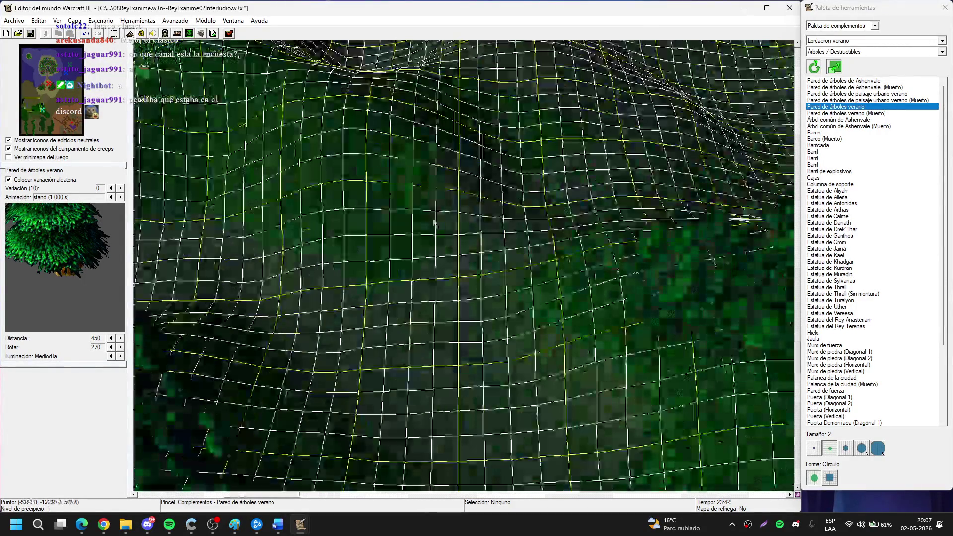
{"action": "mouse_move", "coordinate": [432, 302]}
{"action": "left_mouse_down"}
{"action": "mouse_move", "coordinate": [402, 198]}
{"action": "mouse_move", "coordinate": [485, 213]}
{"action": "mouse_move", "coordinate": [624, 272]}
{"action": "mouse_move", "coordinate": [506, 270]}
{"action": "mouse_move", "coordinate": [504, 353]}
{"action": "mouse_move", "coordinate": [426, 250]}
{"action": "mouse_move", "coordinate": [474, 341]}
{"action": "mouse_move", "coordinate": [423, 276]}
{"action": "mouse_move", "coordinate": [534, 398]}
{"action": "left_mouse_up"}
{"action": "key", "text": "Up"}
{"action": "key", "text": "Left"}
{"action": "key", "text": "Up"}
{"action": "key", "text": "Down"}
{"action": "mouse_move", "coordinate": [375, 226]}
{"action": "left_mouse_down"}
{"action": "mouse_move", "coordinate": [368, 248]}
{"action": "mouse_move", "coordinate": [307, 192]}
{"action": "mouse_move", "coordinate": [382, 197]}
{"action": "left_mouse_up"}
{"action": "key", "text": "Down"}
{"action": "key", "text": "Down"}
{"action": "key", "text": "Down"}
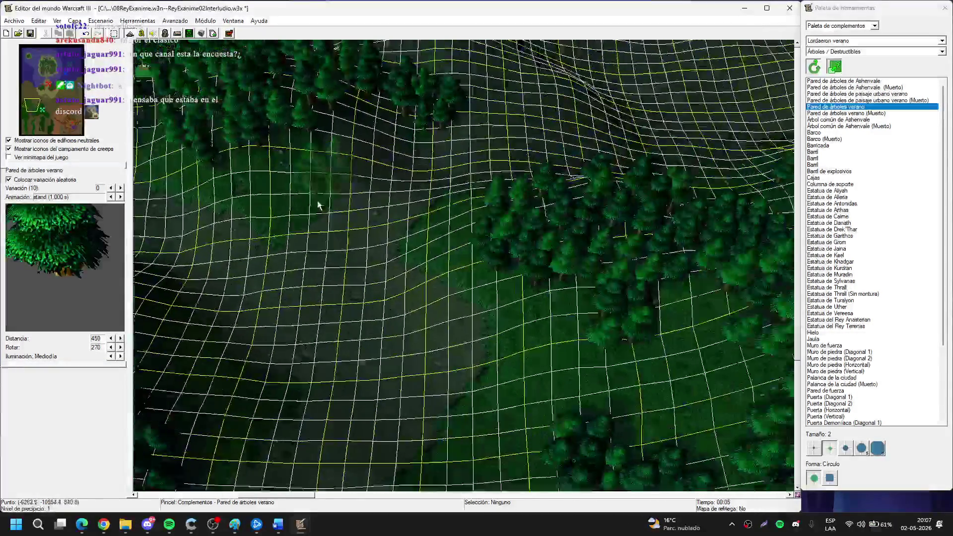
{"action": "key", "text": "g"}
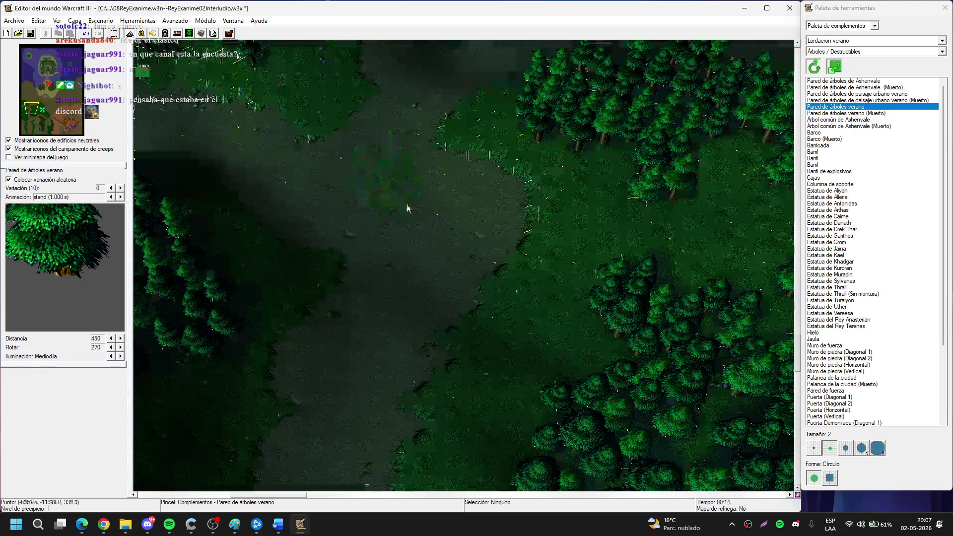
{"action": "key", "text": "t"}
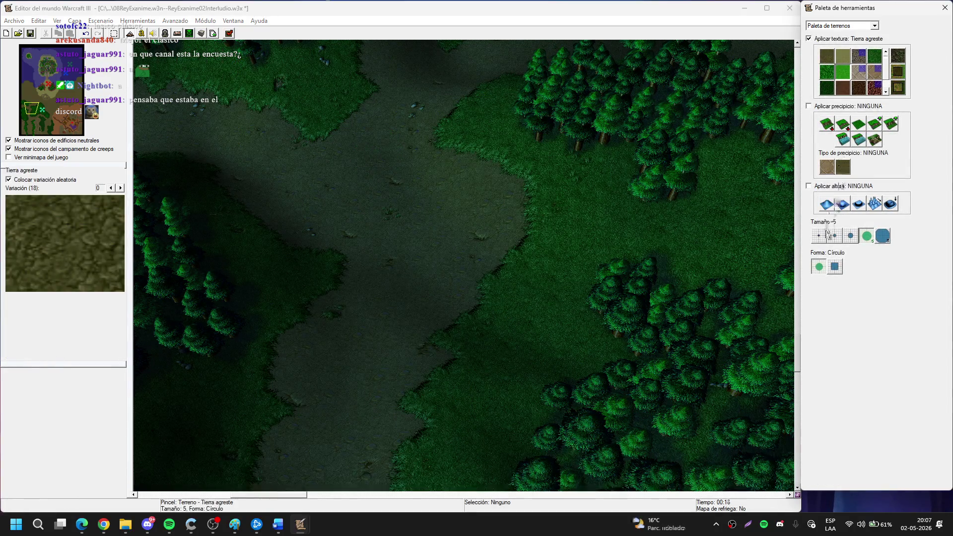
Set the texture brush to size 2 and survey the forest edge and path.
{"action": "left_click", "coordinate": [836, 237]}
{"action": "key", "text": "Up"}
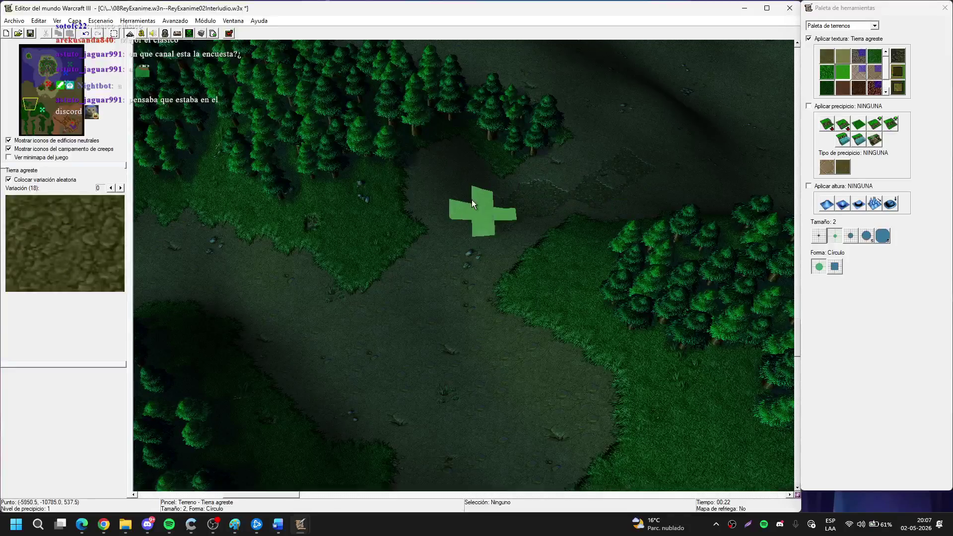
{"action": "key", "text": "Down"}
{"action": "key", "text": "Down"}
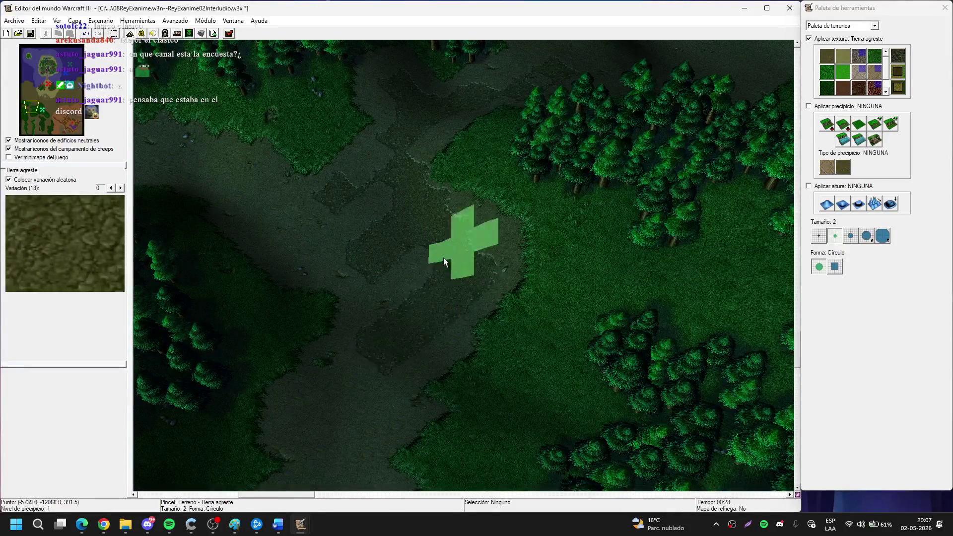
{"action": "key", "text": "Down"}
{"action": "key", "text": "Up"}
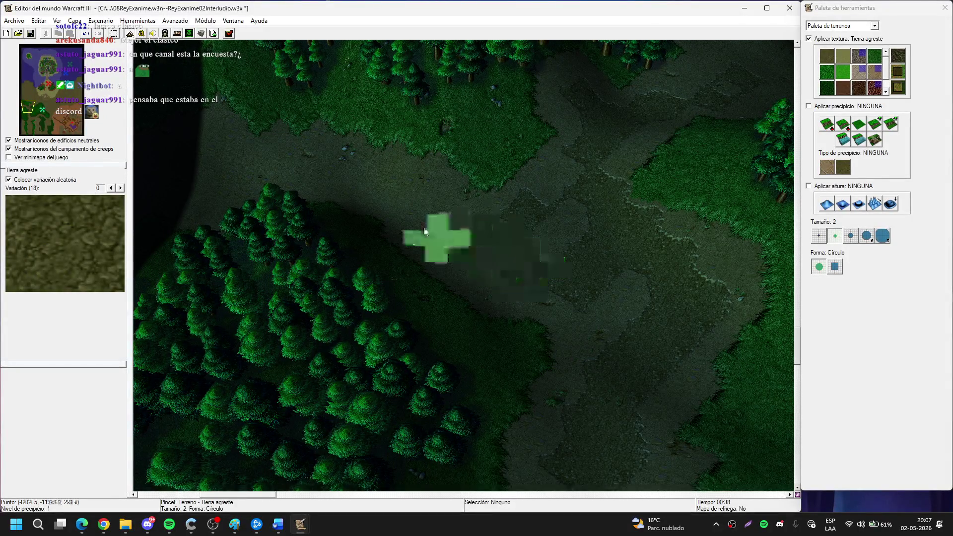
{"action": "key", "text": "Up"}
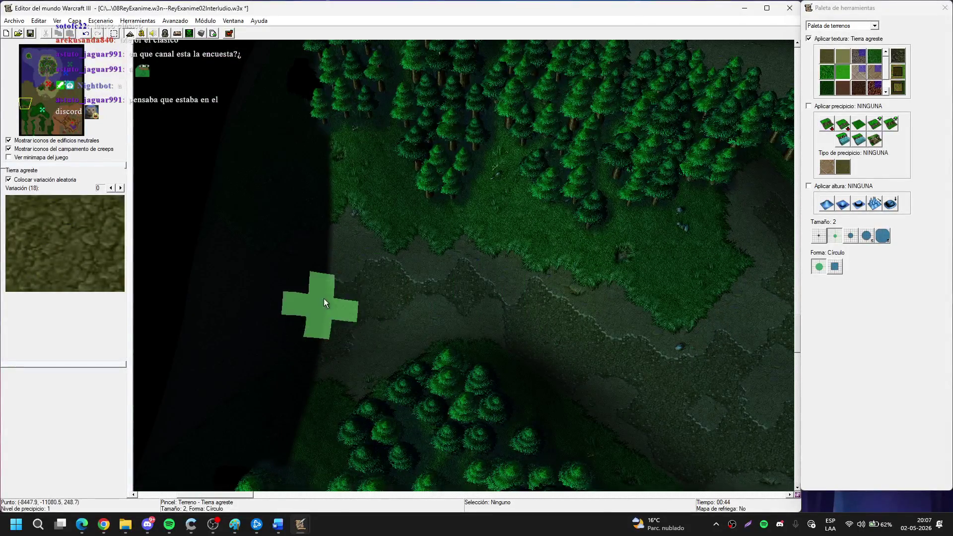
{"action": "key", "text": "Left"}
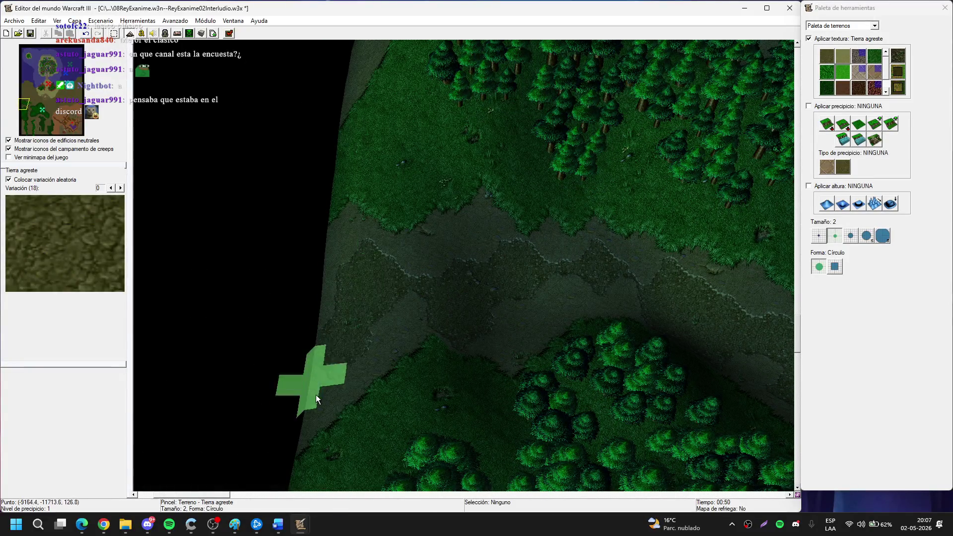
{"action": "key", "text": "Right"}
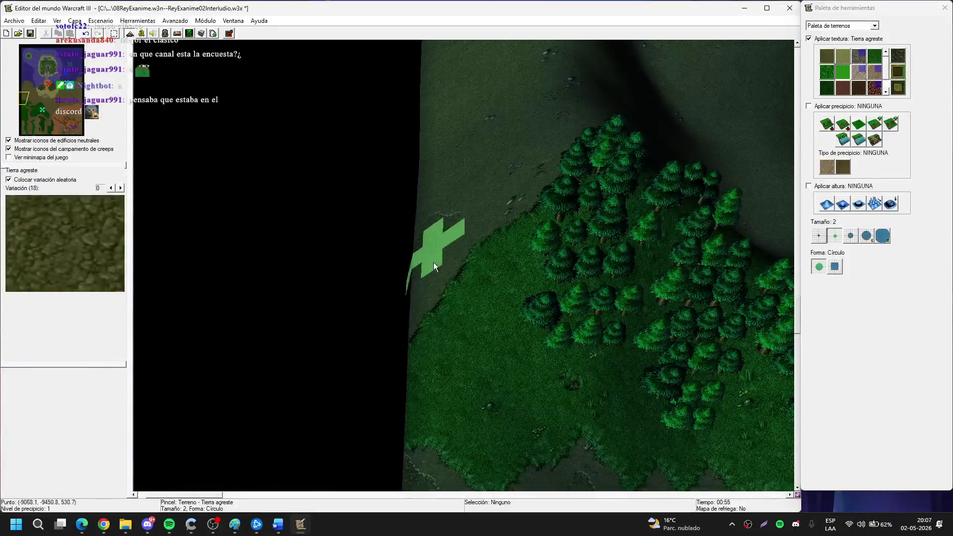
{"action": "key", "text": "Right"}
{"action": "key", "text": "Down"}
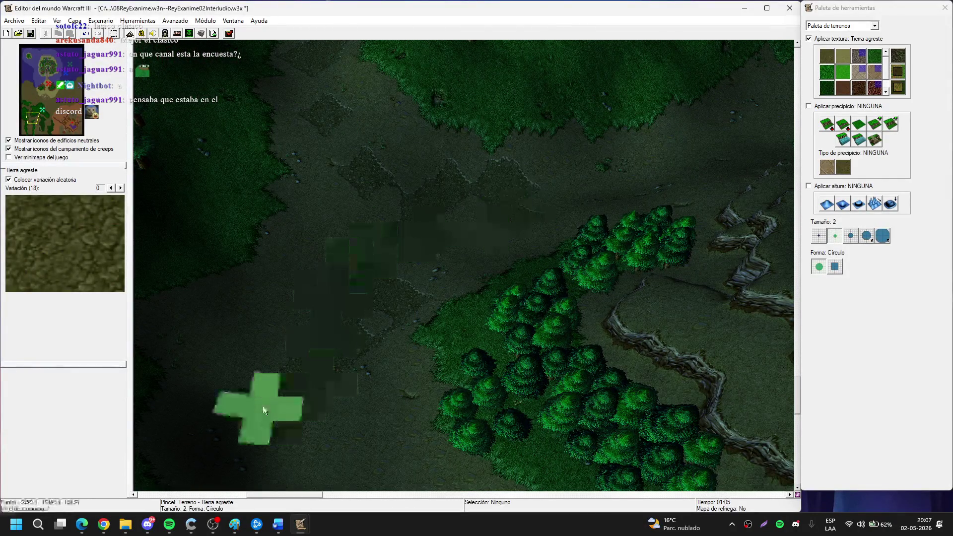
{"action": "key", "text": "Left"}
{"action": "key", "text": "Down"}
{"action": "key", "text": "Down"}
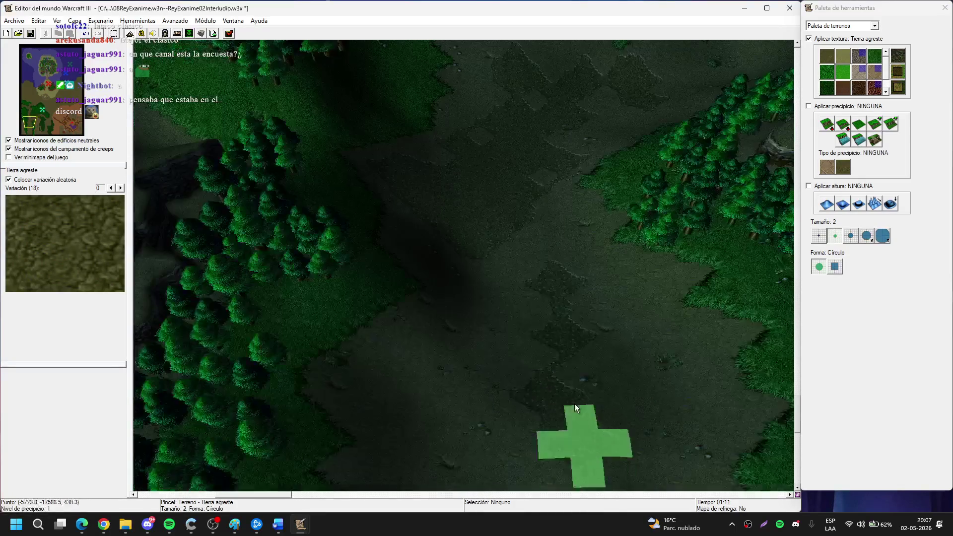
{"action": "key", "text": "Right"}
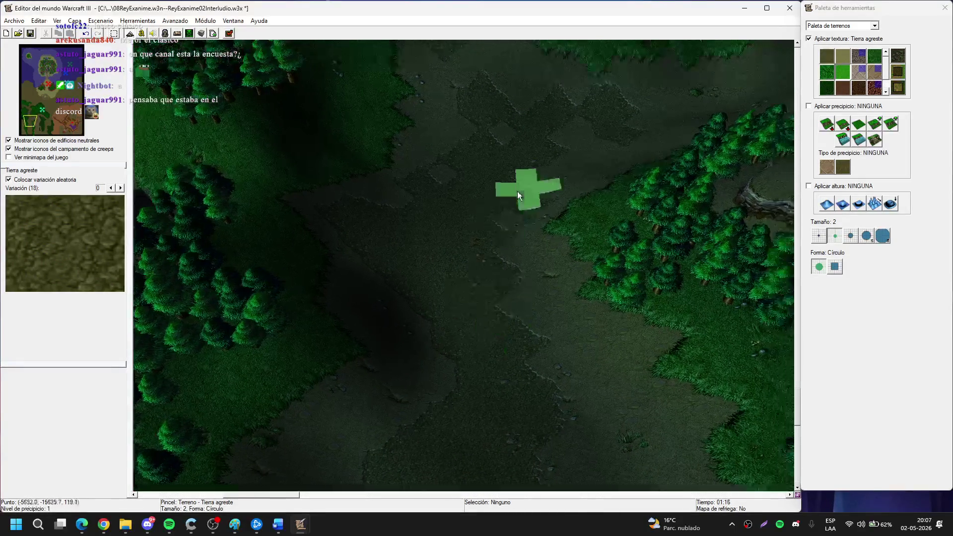
{"action": "key", "text": "Up"}
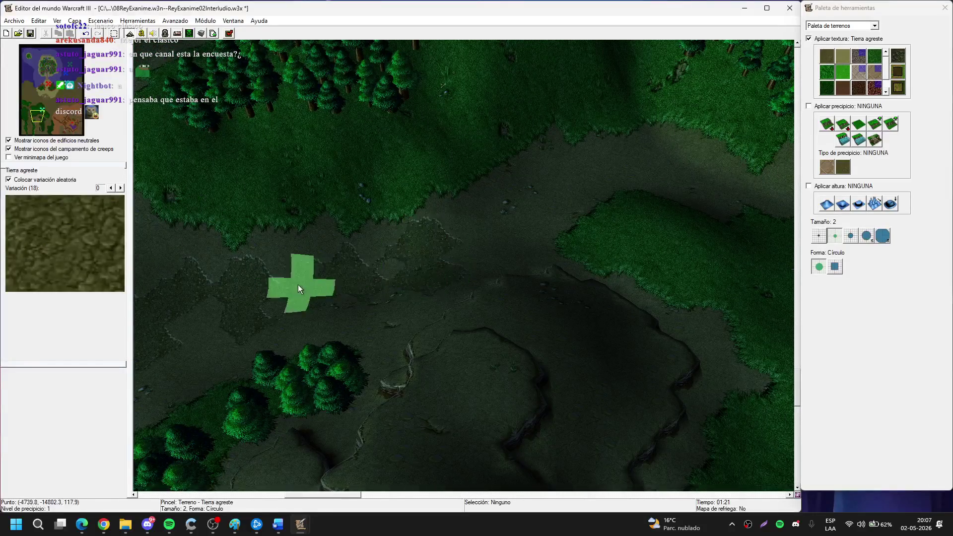
{"action": "scroll", "coordinate": [455, 257], "scroll_direction": "up", "scroll_amount": 5}
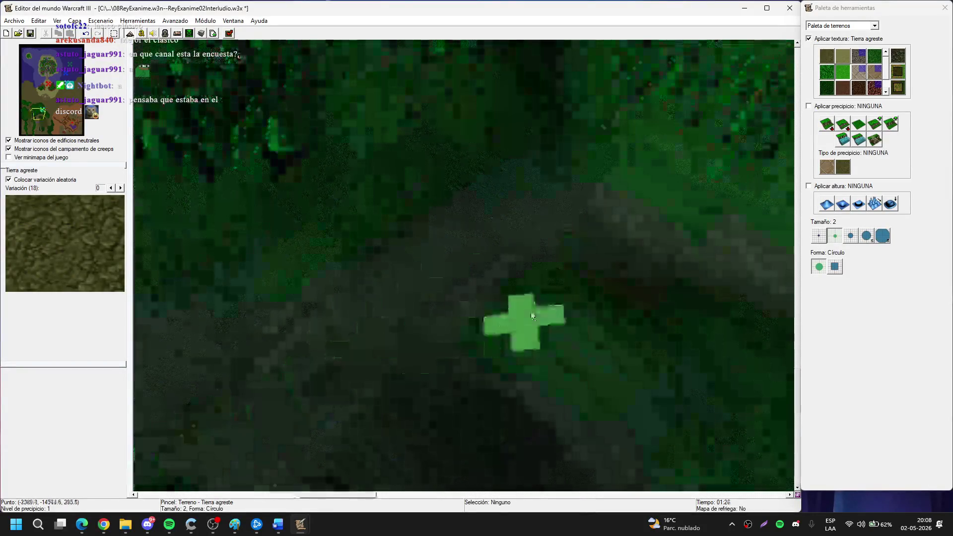
Paint small Tierra agreste patches along the path's grassy edge at brush size 1.
{"action": "left_click", "coordinate": [819, 236]}
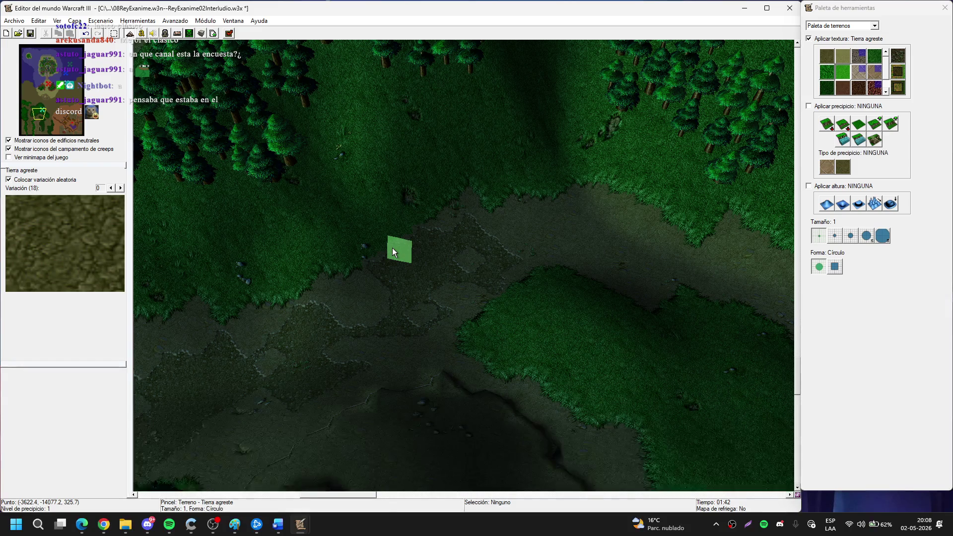
{"action": "left_click_drag", "start_coordinate": [385, 242], "coordinate": [513, 326]}
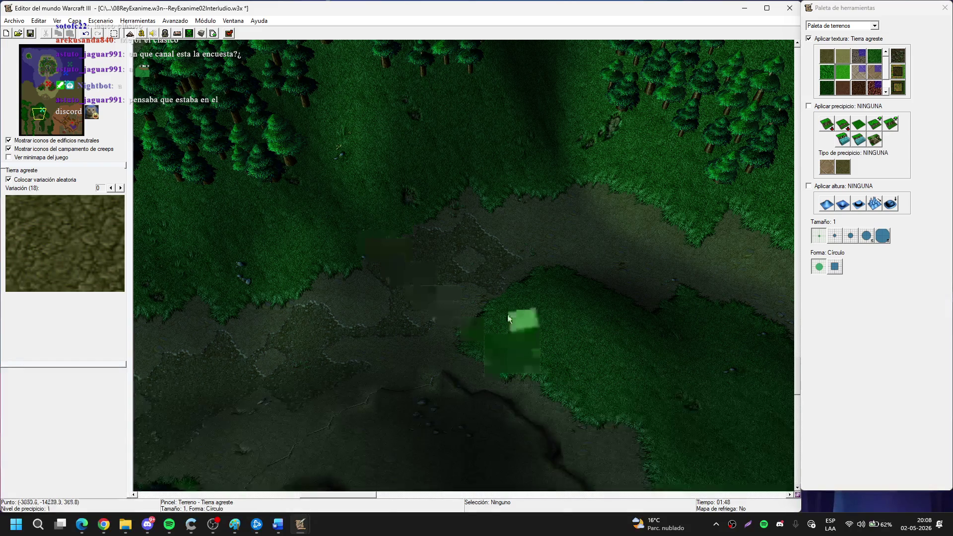
{"action": "mouse_move", "coordinate": [481, 243]}
{"action": "left_mouse_down"}
{"action": "mouse_move", "coordinate": [493, 247]}
{"action": "mouse_move", "coordinate": [482, 229]}
{"action": "left_mouse_up"}
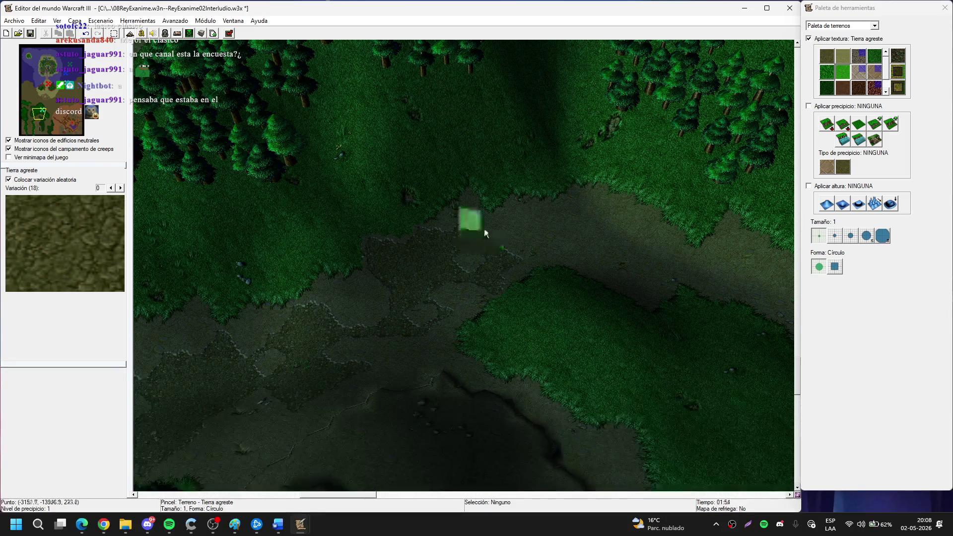
{"action": "left_click", "coordinate": [101, 22]}
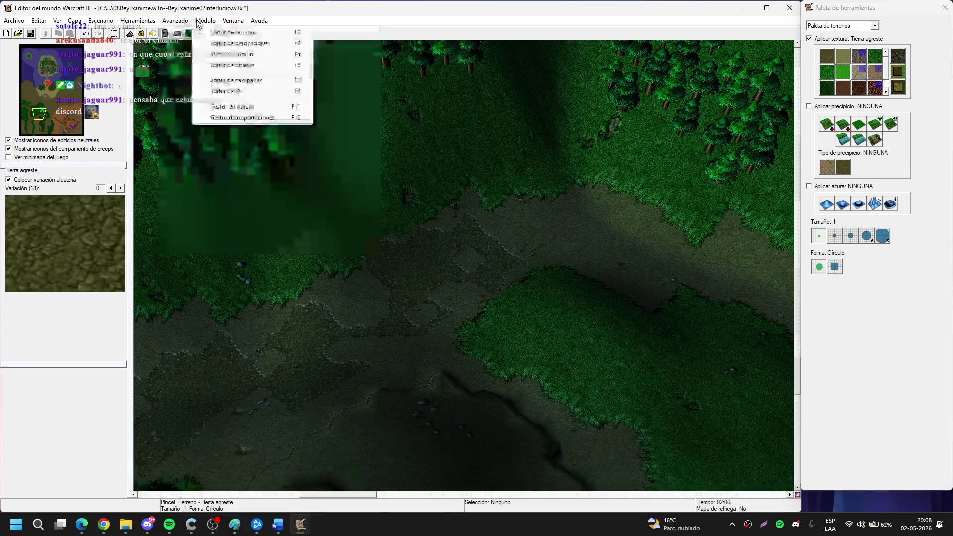
Reselect the Tierra agreste texture via Modificar conjunto gráfico and pan toward the southern edge.
{"action": "left_click", "coordinate": [191, 33]}
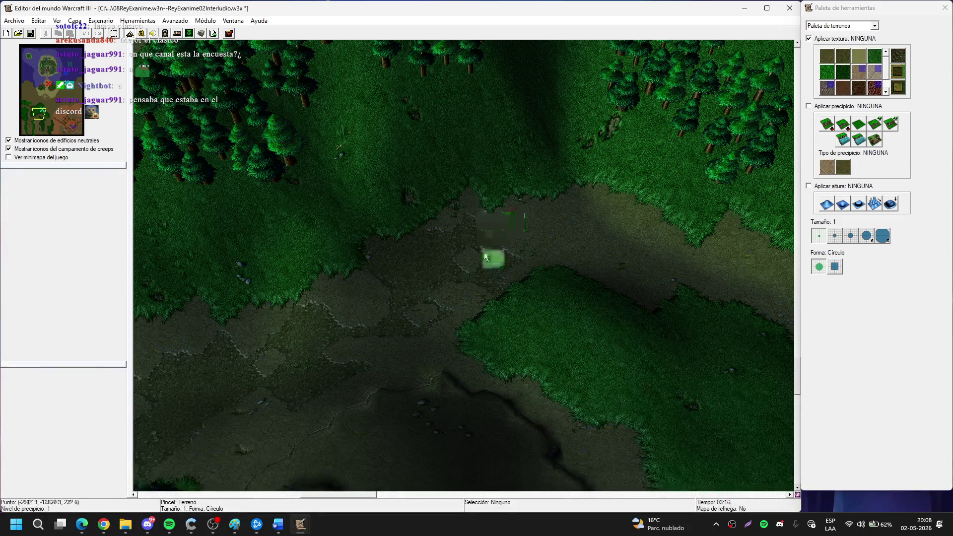
{"action": "key", "text": "Up"}
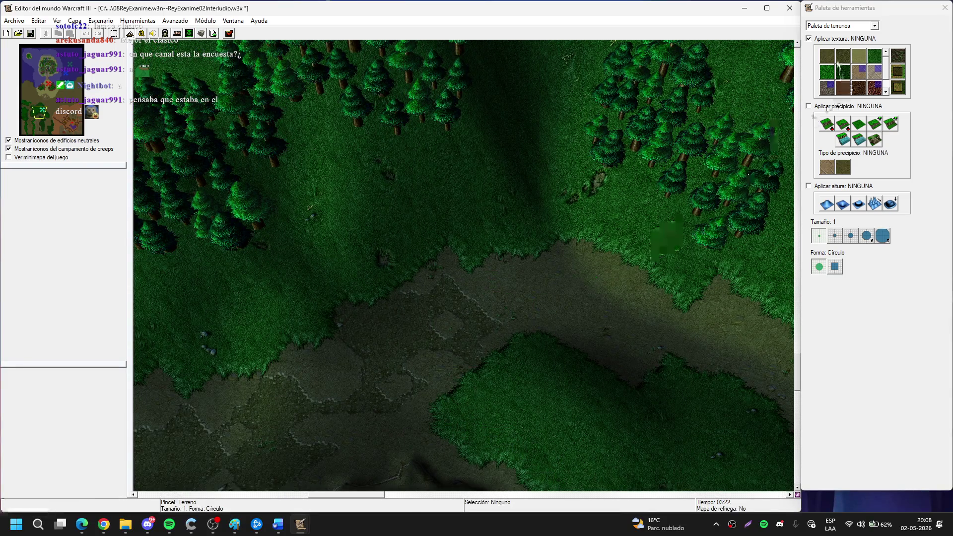
{"action": "left_click", "coordinate": [840, 59]}
{"action": "key", "text": "Down"}
{"action": "key", "text": "Right"}
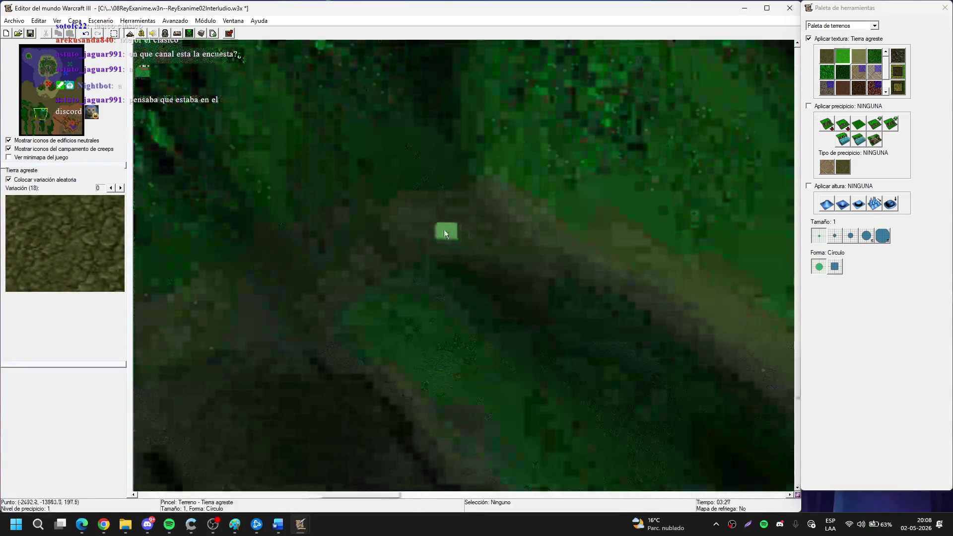
{"action": "key", "text": "Right"}
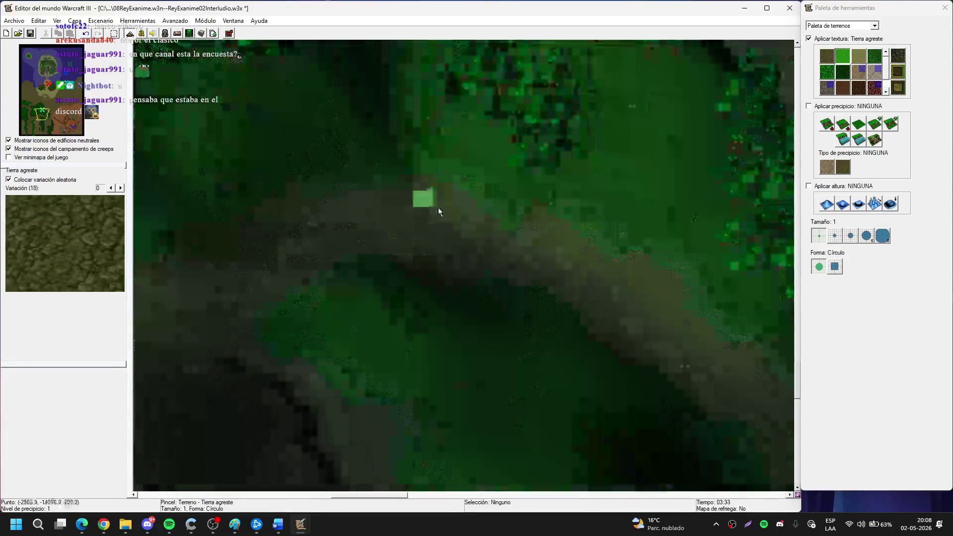
{"action": "key", "text": "Down"}
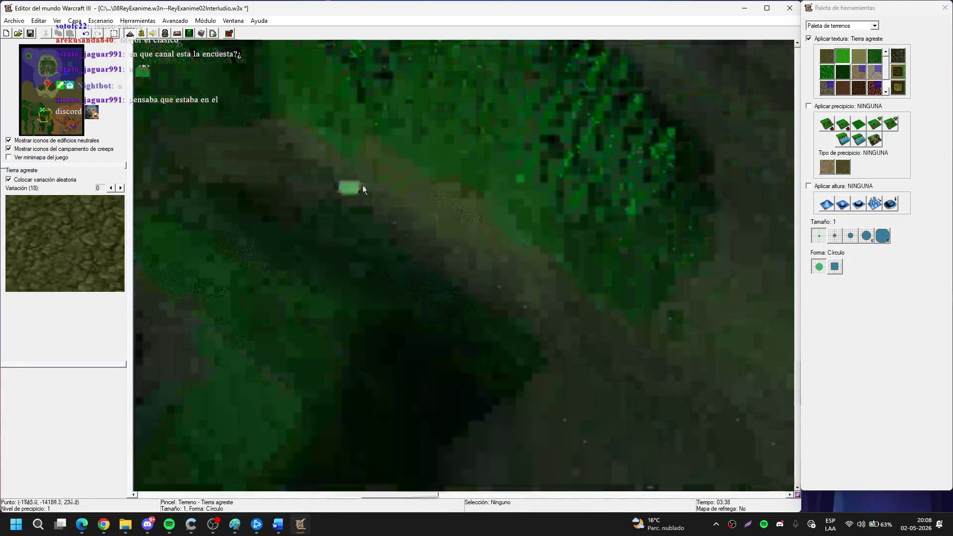
{"action": "key", "text": "Right"}
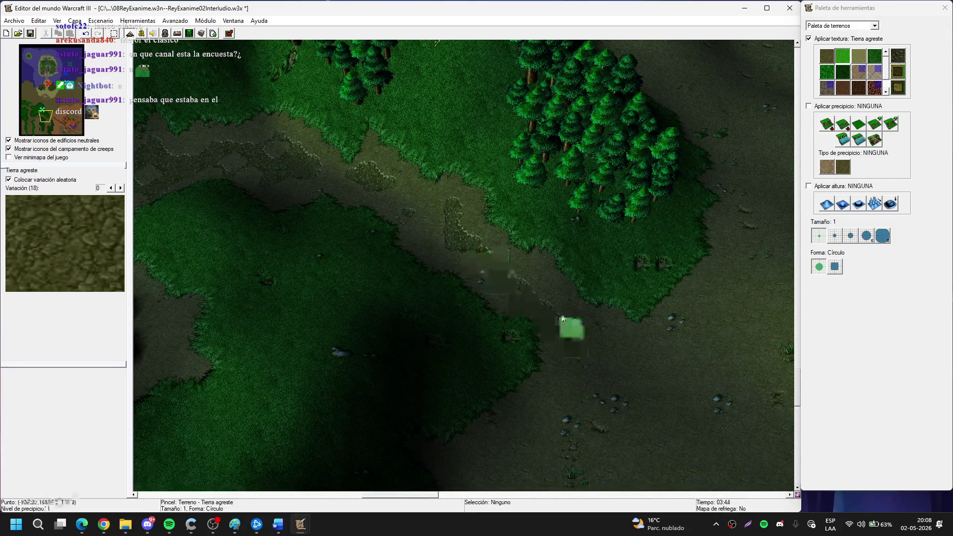
{"action": "key", "text": "Down"}
{"action": "key", "text": "Left"}
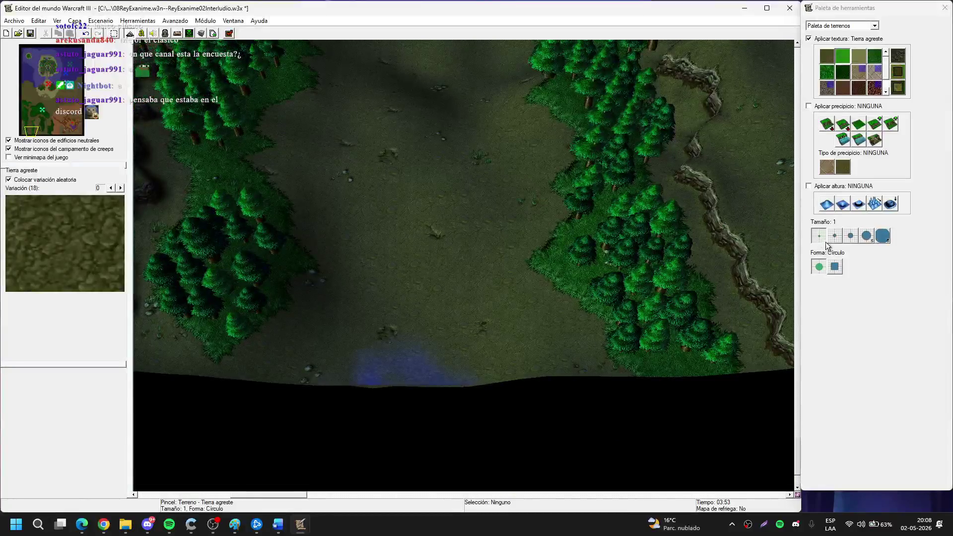
Paint rough dirt at brush size 2 beside the eastern trees, then bring up the Orc unit palette.
{"action": "left_click", "coordinate": [835, 236]}
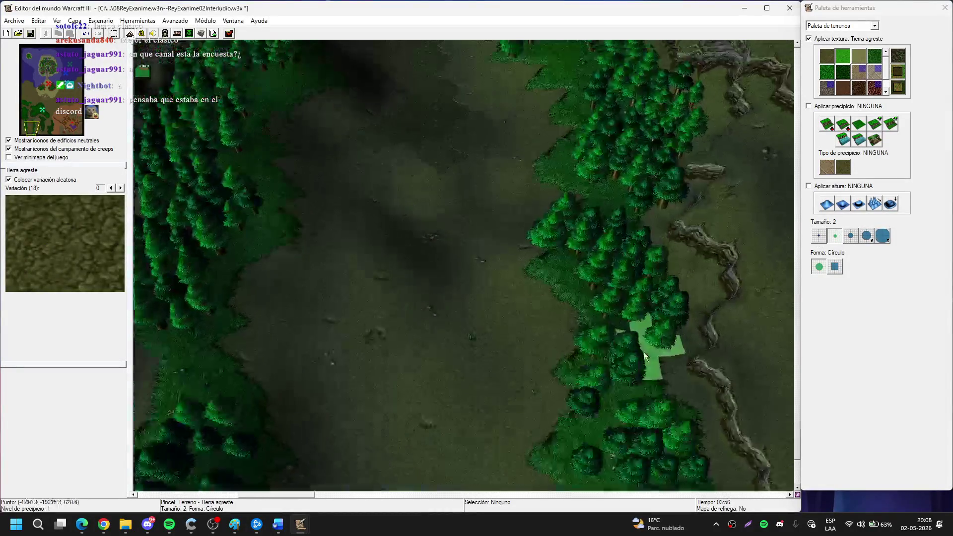
{"action": "mouse_move", "coordinate": [398, 253]}
{"action": "left_mouse_down"}
{"action": "mouse_move", "coordinate": [385, 256]}
{"action": "mouse_move", "coordinate": [443, 328]}
{"action": "left_mouse_up"}
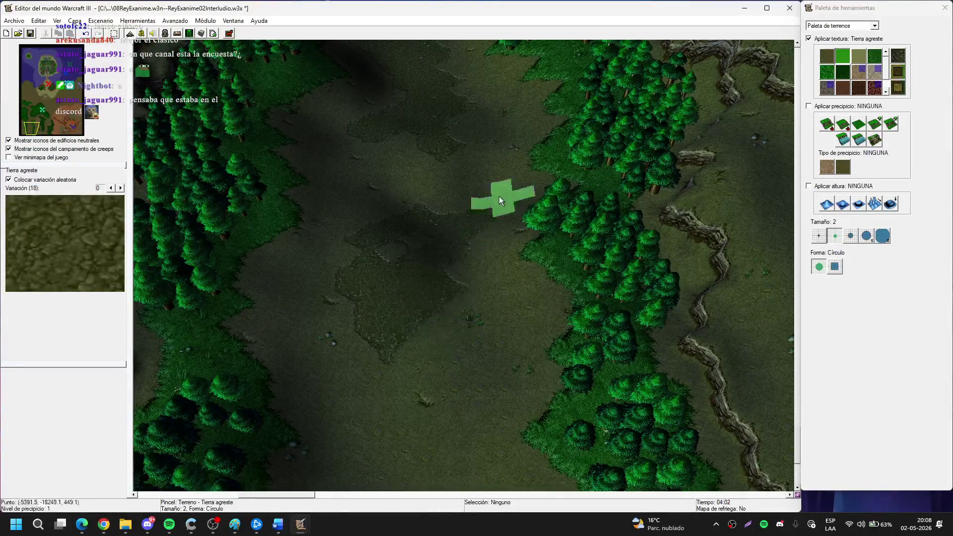
{"action": "key", "text": "Down"}
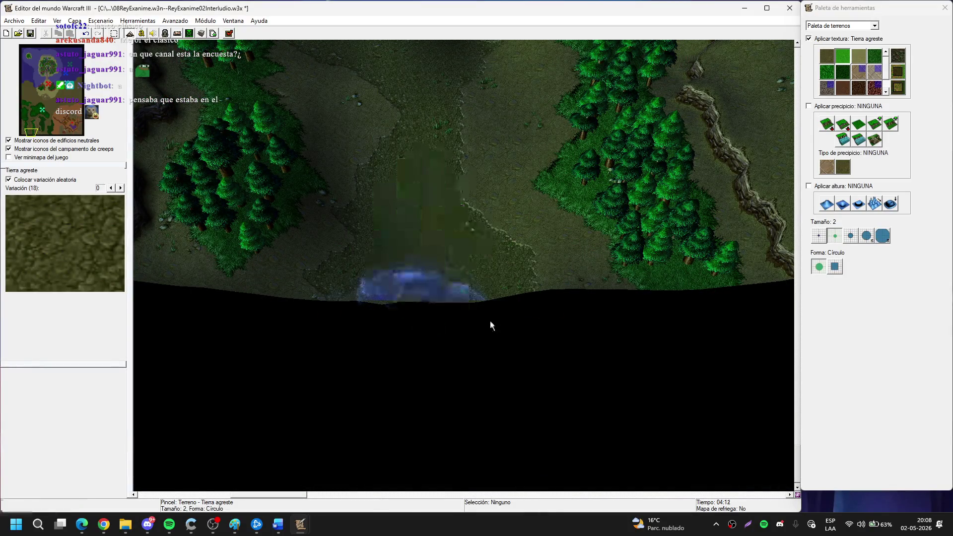
{"action": "key", "text": "Up"}
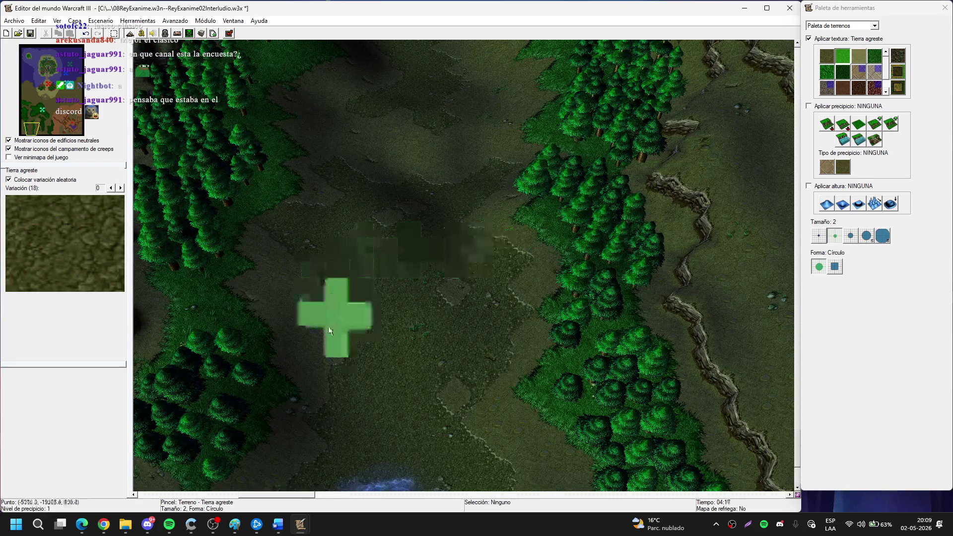
{"action": "key", "text": "Up"}
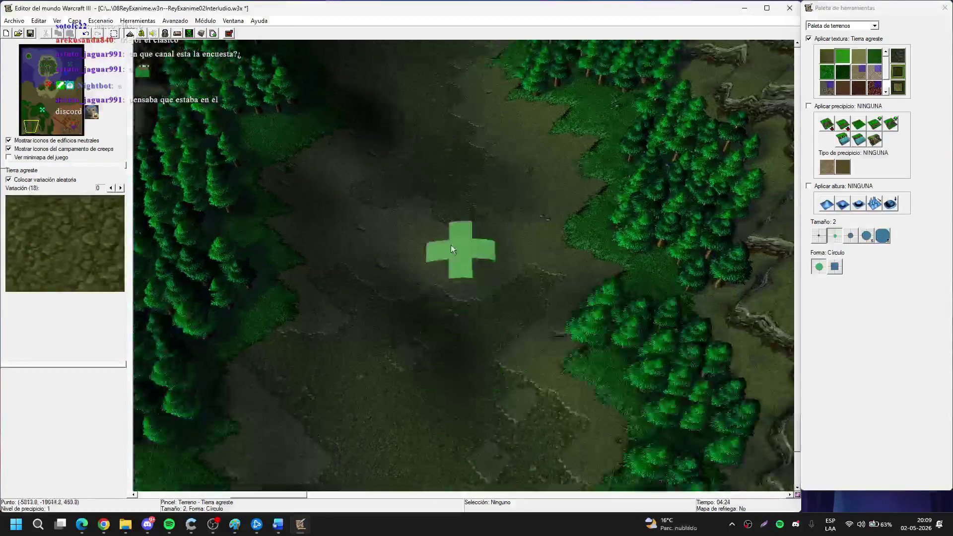
{"action": "key", "text": "Up"}
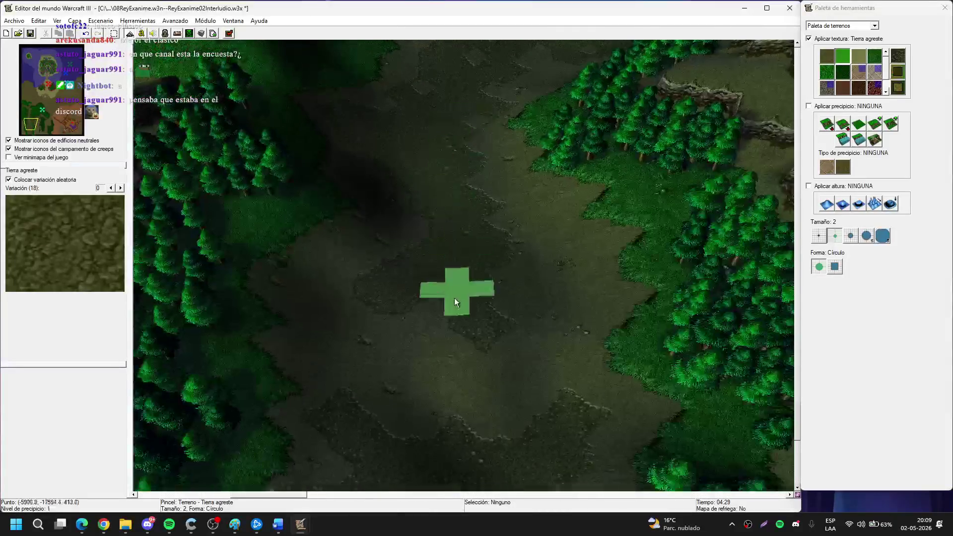
{"action": "key", "text": "Up"}
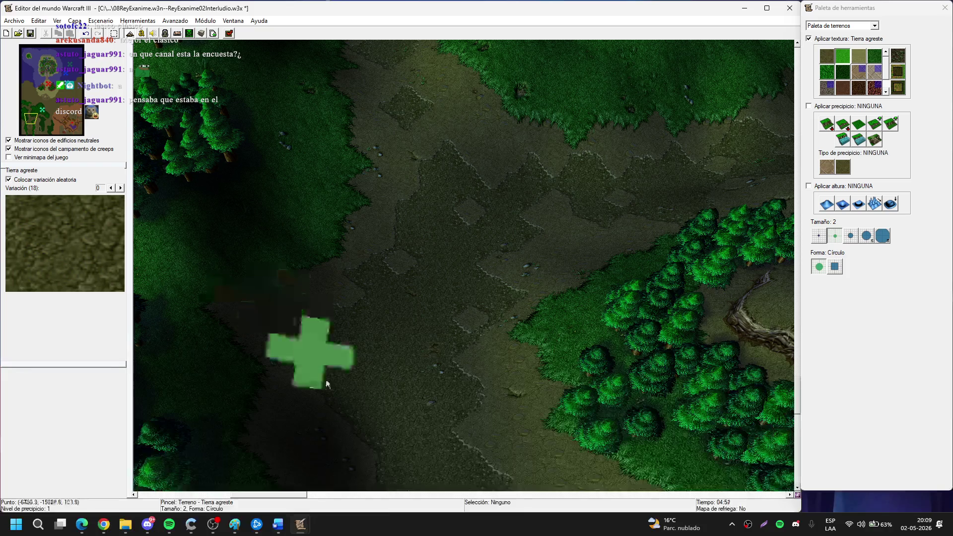
{"action": "key", "text": "u"}
{"action": "key", "text": "Down"}
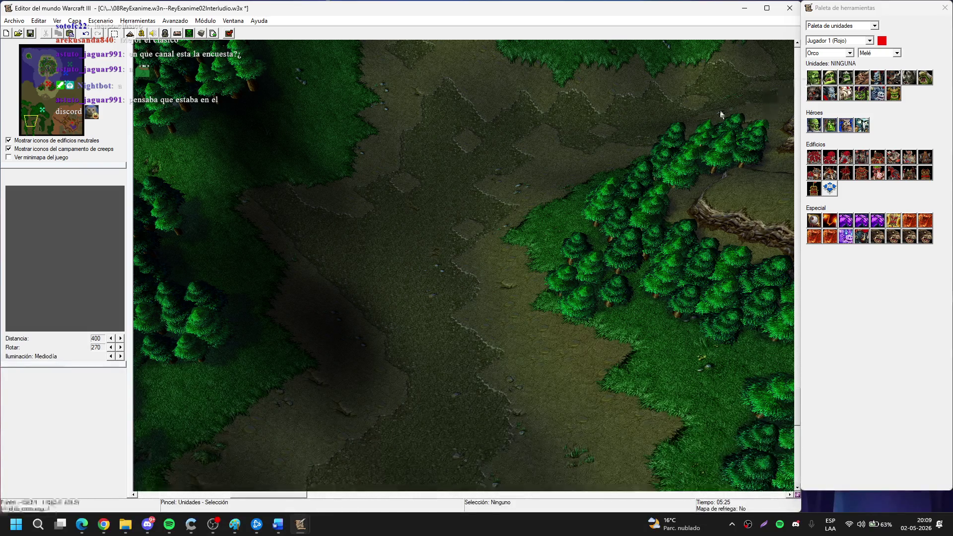
Tilt the camera into perspective and switch the Orc unit set from Melé to Campaña.
{"action": "scroll", "coordinate": [546, 74], "scroll_direction": "up", "scroll_amount": 6}
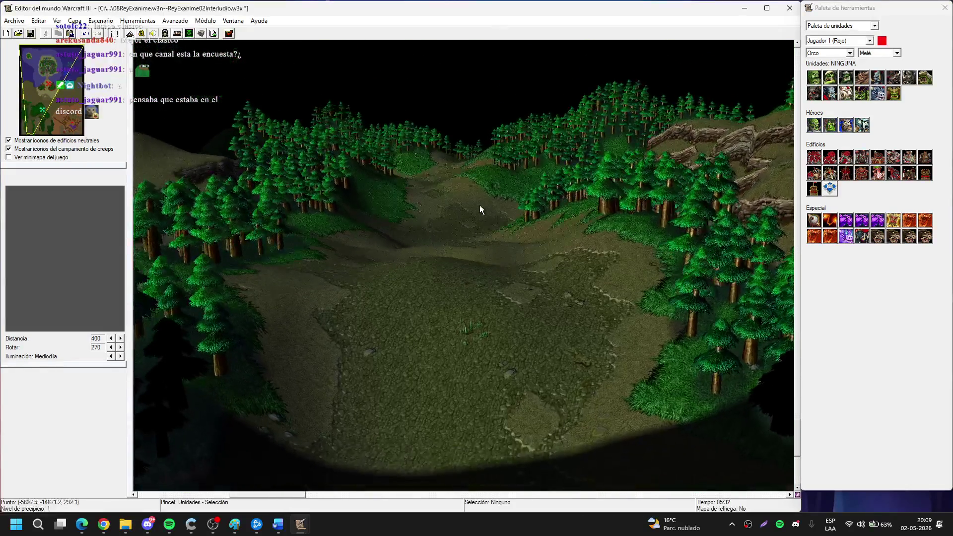
{"action": "scroll", "coordinate": [467, 204], "scroll_direction": "up", "scroll_amount": 3}
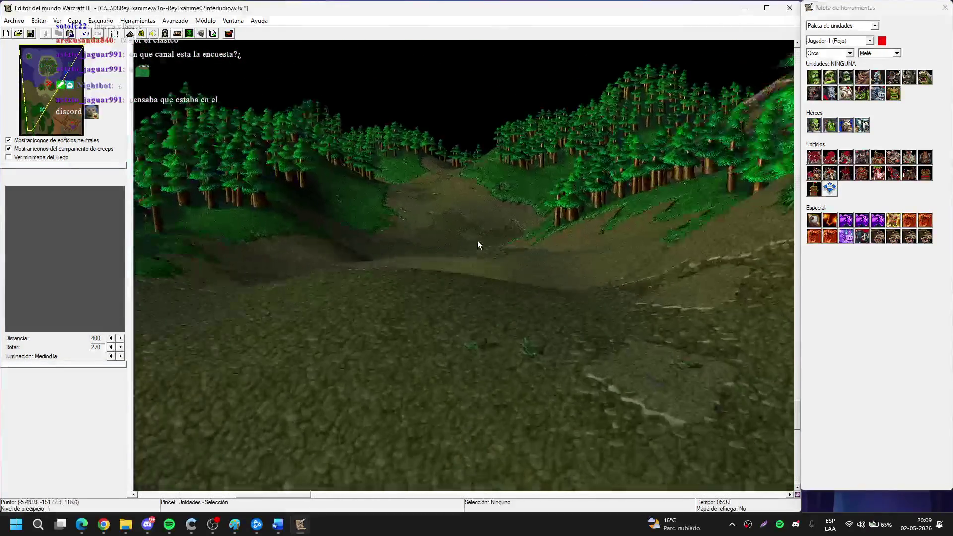
{"action": "scroll", "coordinate": [477, 240], "scroll_direction": "down", "scroll_amount": 5}
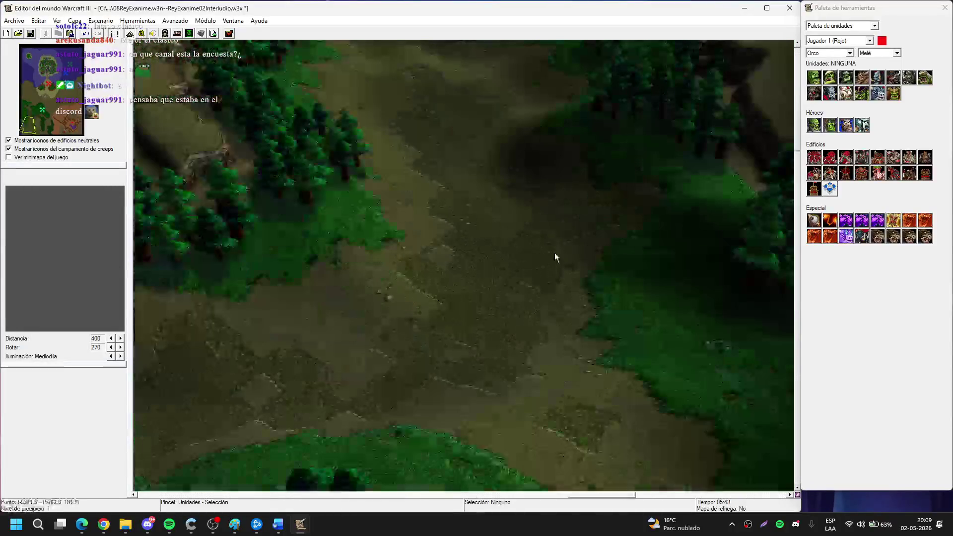
{"action": "scroll", "coordinate": [551, 297], "scroll_direction": "up", "scroll_amount": 5}
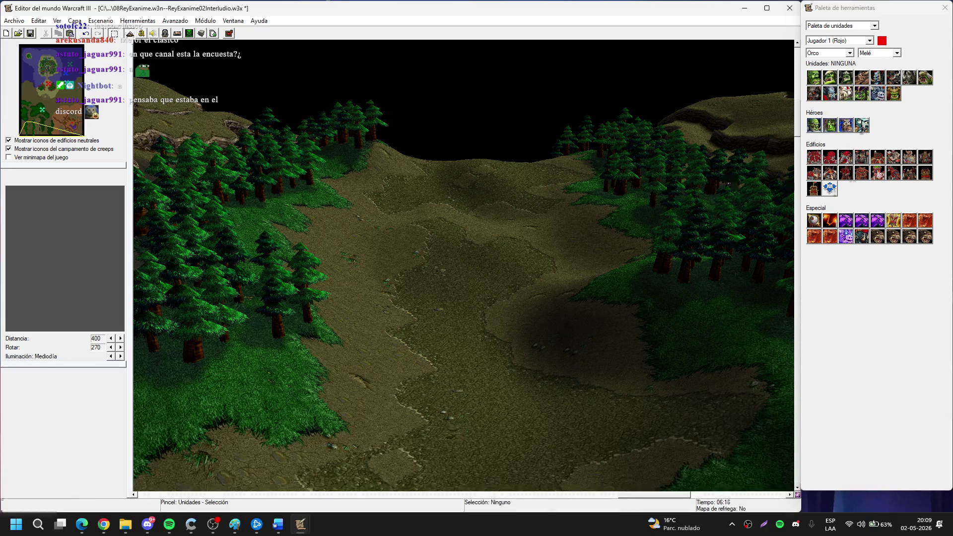
{"action": "left_click", "coordinate": [879, 52]}
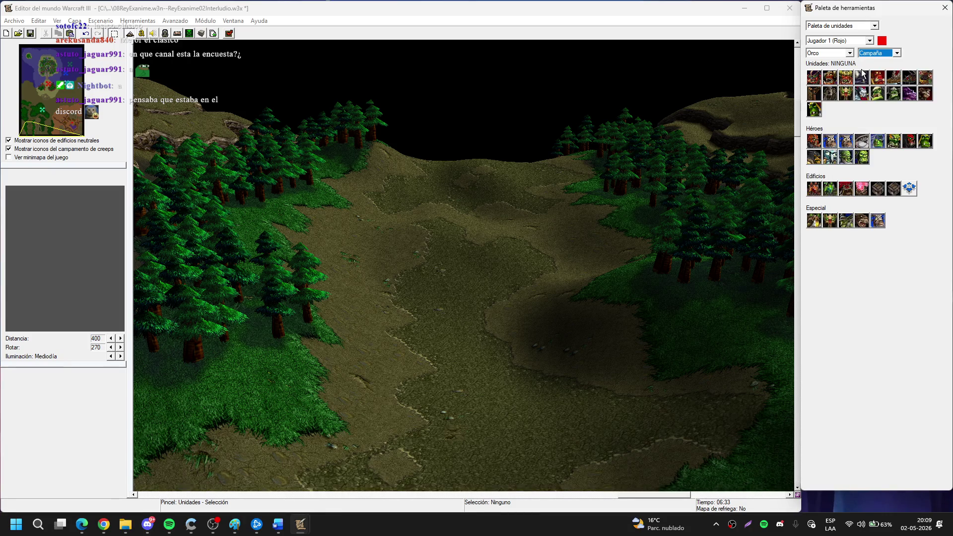
Place the Thrall hero on the valley floor and deselect him.
{"action": "scroll", "coordinate": [645, 219], "scroll_direction": "up", "scroll_amount": 5}
{"action": "left_click", "coordinate": [861, 157]}
{"action": "left_click", "coordinate": [435, 309]}
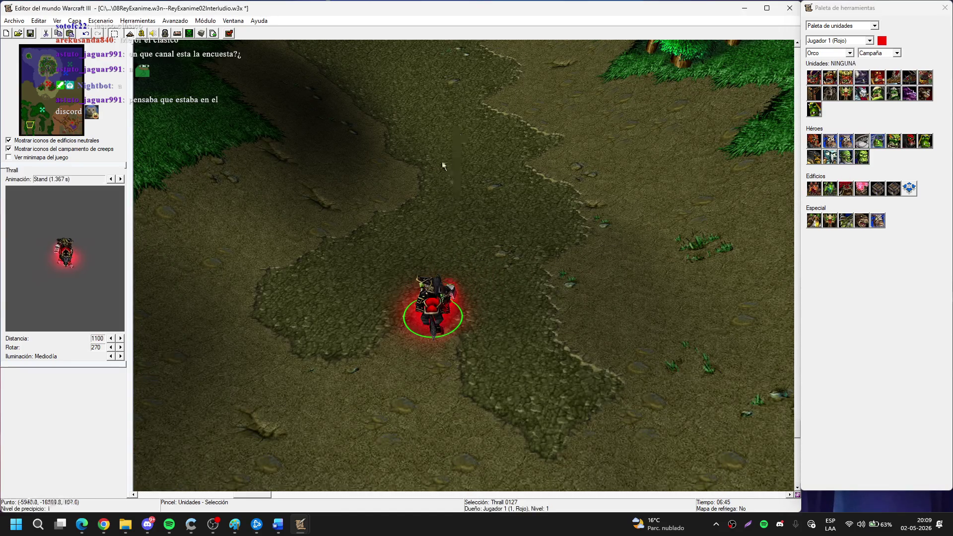
{"action": "scroll", "coordinate": [486, 219], "scroll_direction": "down", "scroll_amount": 2}
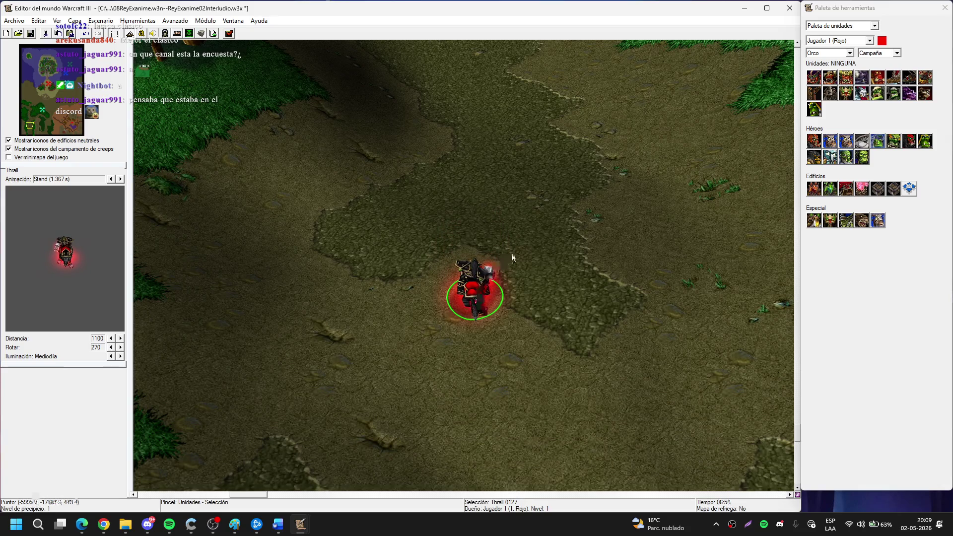
{"action": "scroll", "coordinate": [526, 215], "scroll_direction": "down", "scroll_amount": 3}
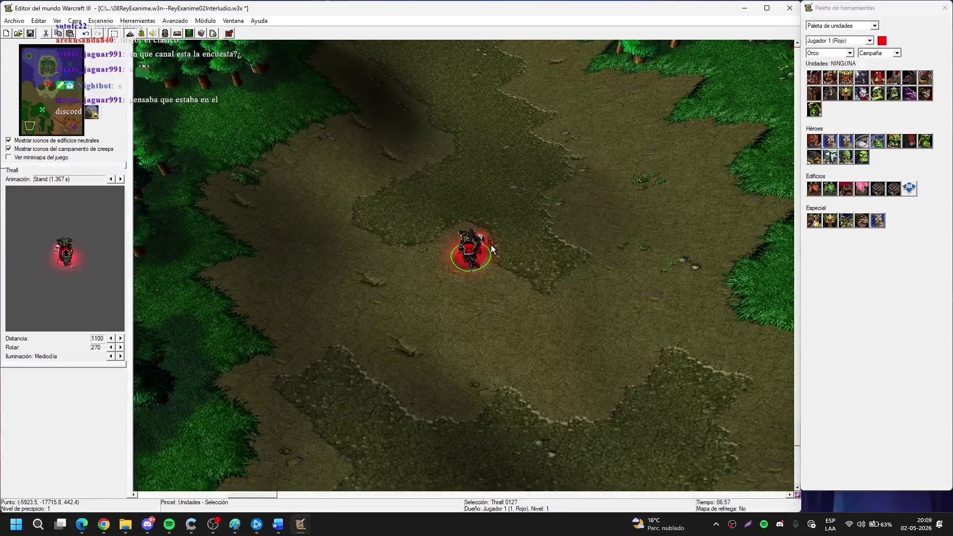
{"action": "scroll", "coordinate": [511, 248], "scroll_direction": "up", "scroll_amount": 3}
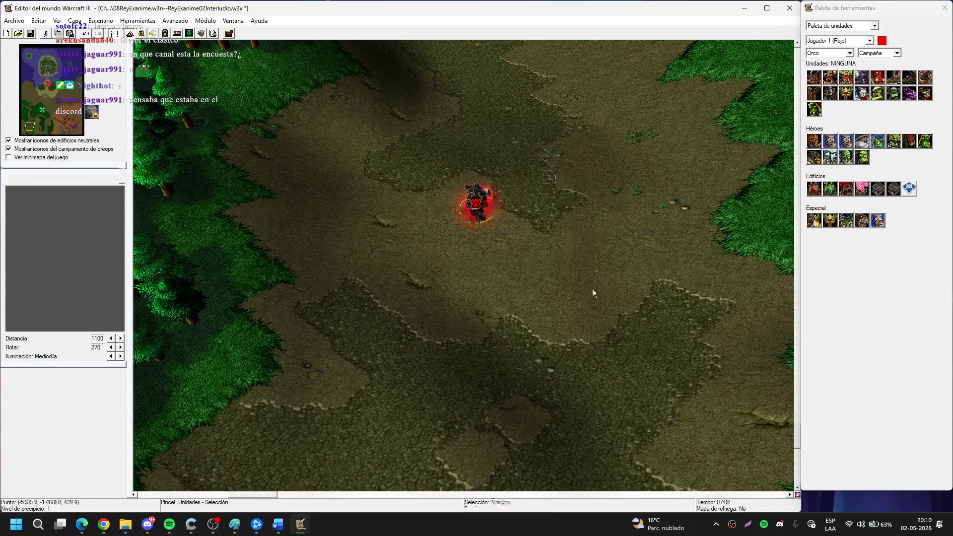
{"action": "key", "text": "Up"}
{"action": "key", "text": "Up"}
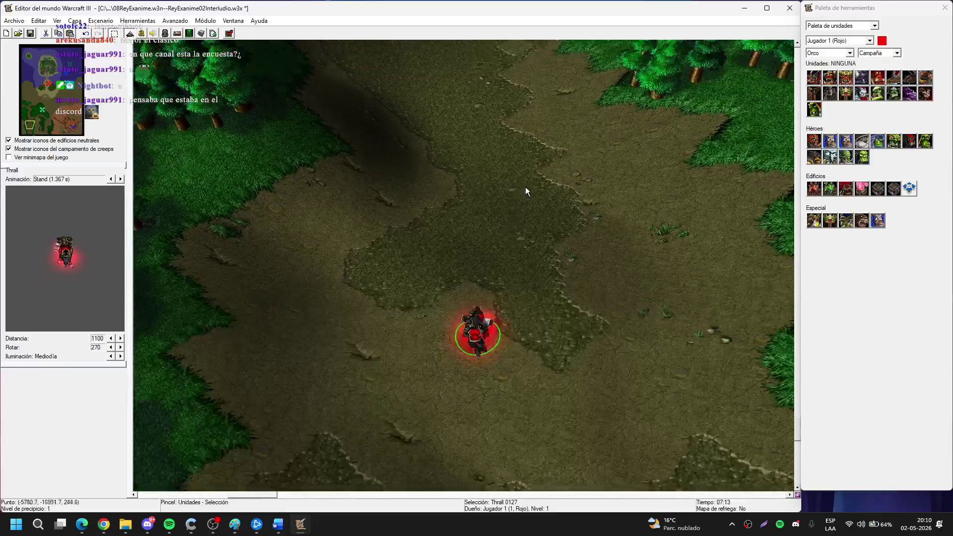
{"action": "left_click", "coordinate": [525, 188]}
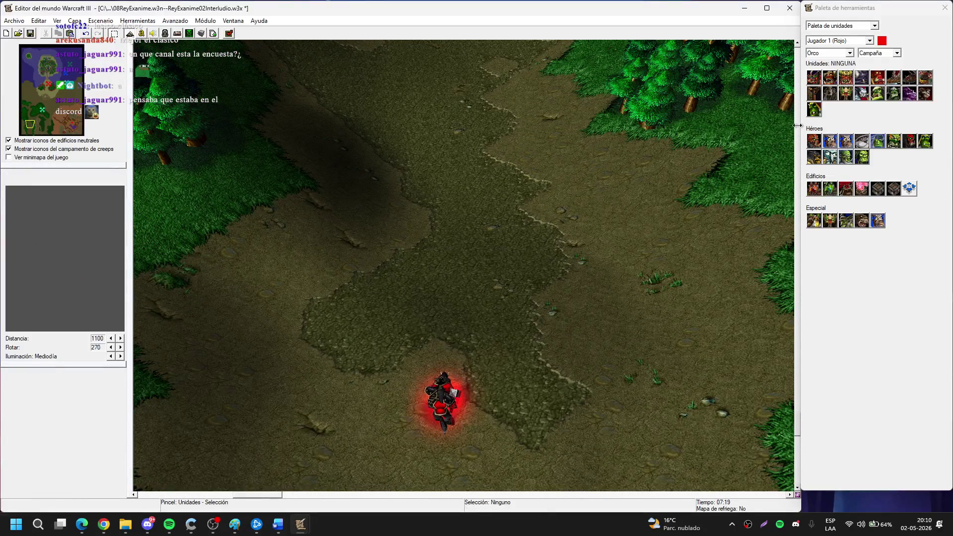
Place Grom Hellscream on the path north of Thrall and recentre the view with the grid shown.
{"action": "left_click", "coordinate": [890, 143]}
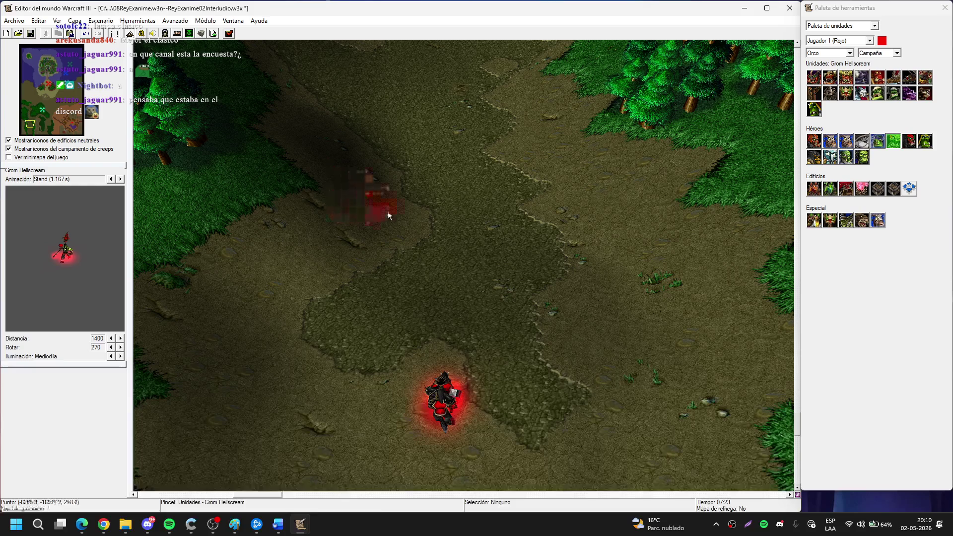
{"action": "left_click", "coordinate": [394, 212]}
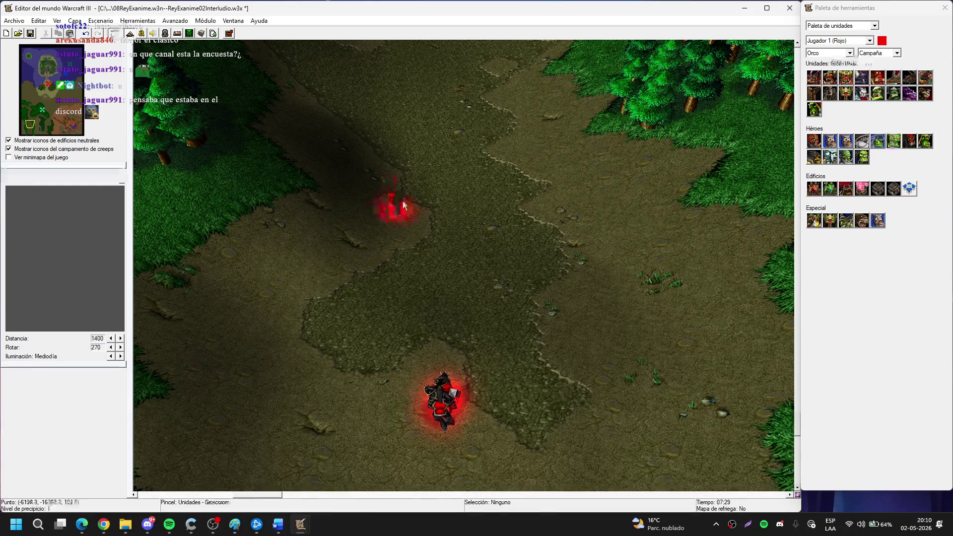
{"action": "left_click", "coordinate": [531, 239]}
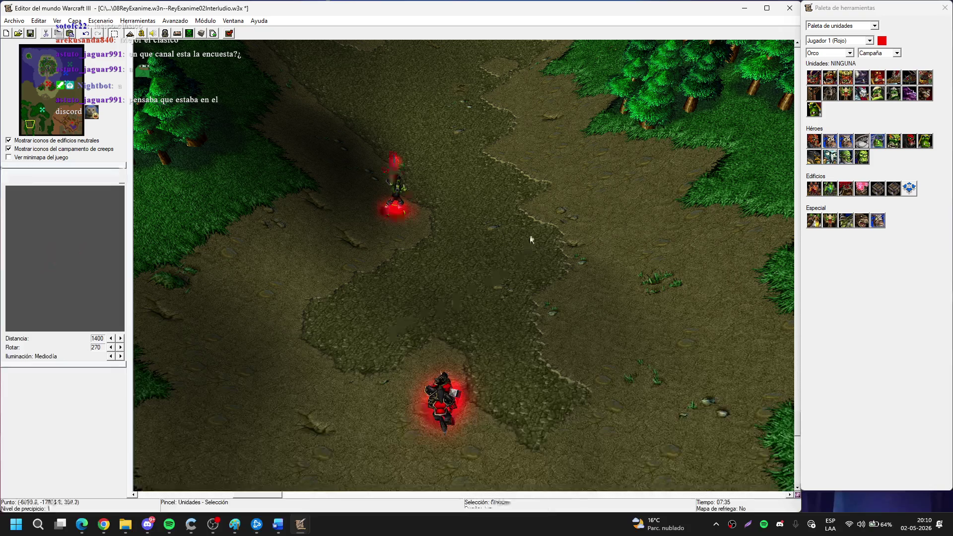
{"action": "left_click", "coordinate": [449, 403]}
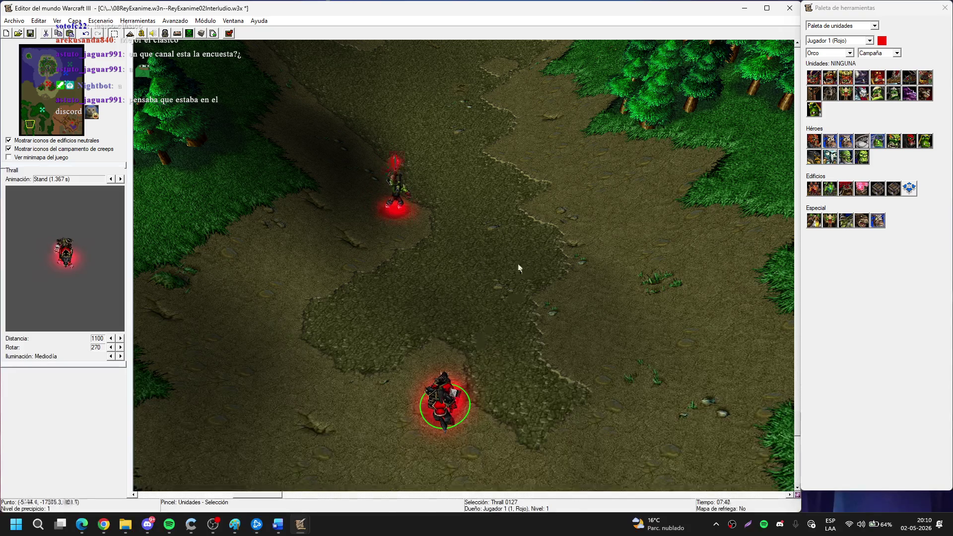
{"action": "left_click", "coordinate": [518, 268]}
{"action": "scroll", "coordinate": [483, 272], "scroll_direction": "up", "scroll_amount": 3}
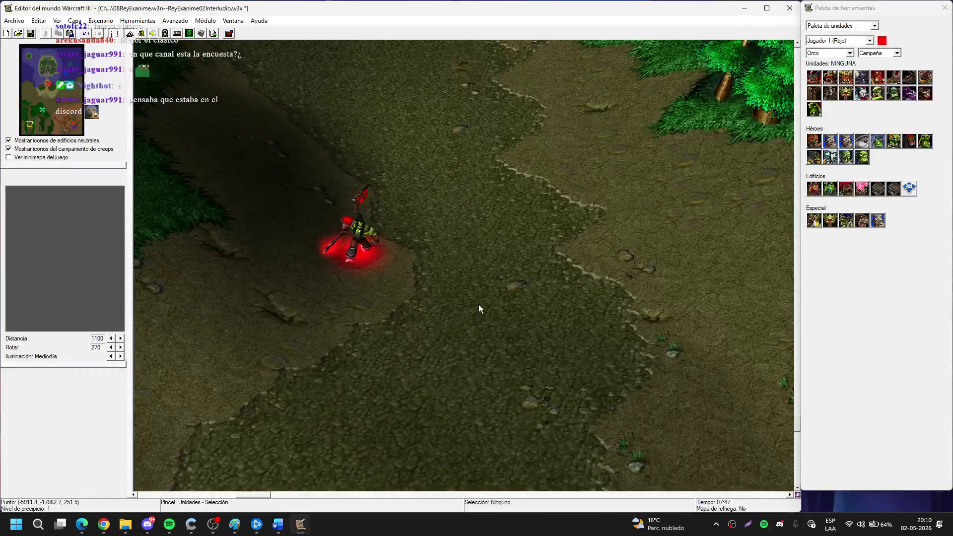
{"action": "scroll", "coordinate": [586, 219], "scroll_direction": "up", "scroll_amount": 2}
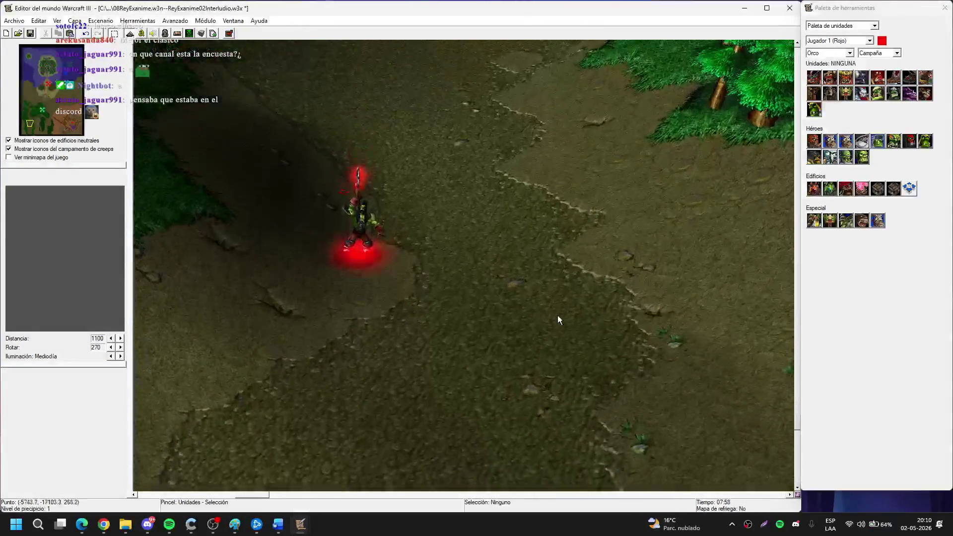
{"action": "mouse_move", "coordinate": [366, 241]}
{"action": "left_mouse_down"}
{"action": "mouse_move", "coordinate": [499, 111]}
{"action": "mouse_move", "coordinate": [457, 43]}
{"action": "left_mouse_up"}
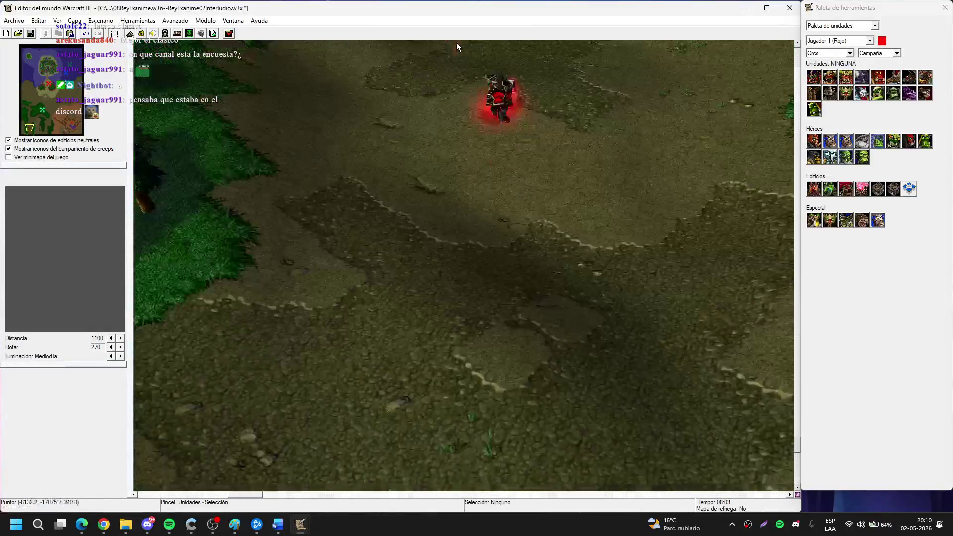
{"action": "key", "text": "g"}
{"action": "mouse_move", "coordinate": [520, 203]}
{"action": "left_mouse_down"}
{"action": "mouse_move", "coordinate": [506, 264]}
{"action": "mouse_move", "coordinate": [529, 327]}
{"action": "mouse_move", "coordinate": [455, 226]}
{"action": "mouse_move", "coordinate": [469, 252]}
{"action": "left_mouse_up"}
Switch to the Terrain Palette with a size-3 brush.
{"action": "key", "text": "g"}
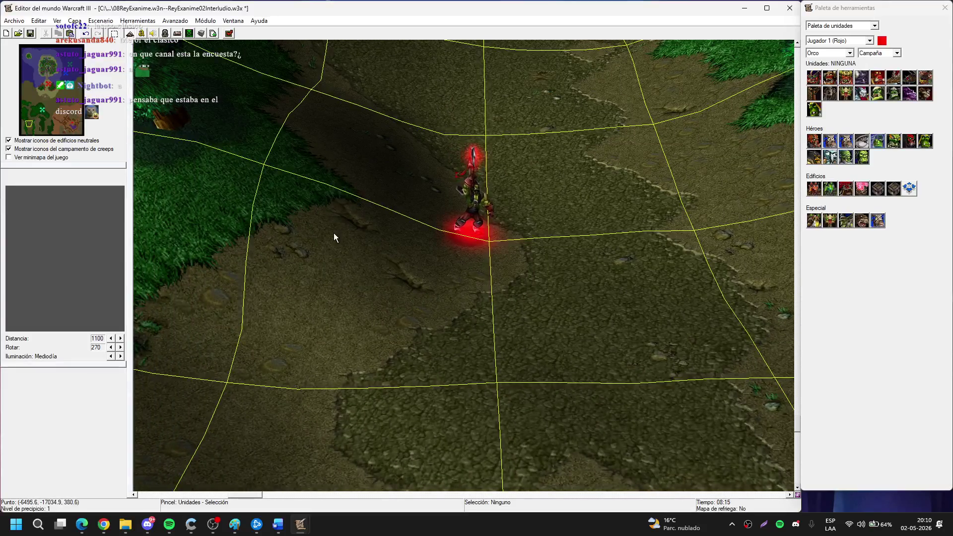
{"action": "key", "text": "t"}
{"action": "left_click", "coordinate": [851, 236]}
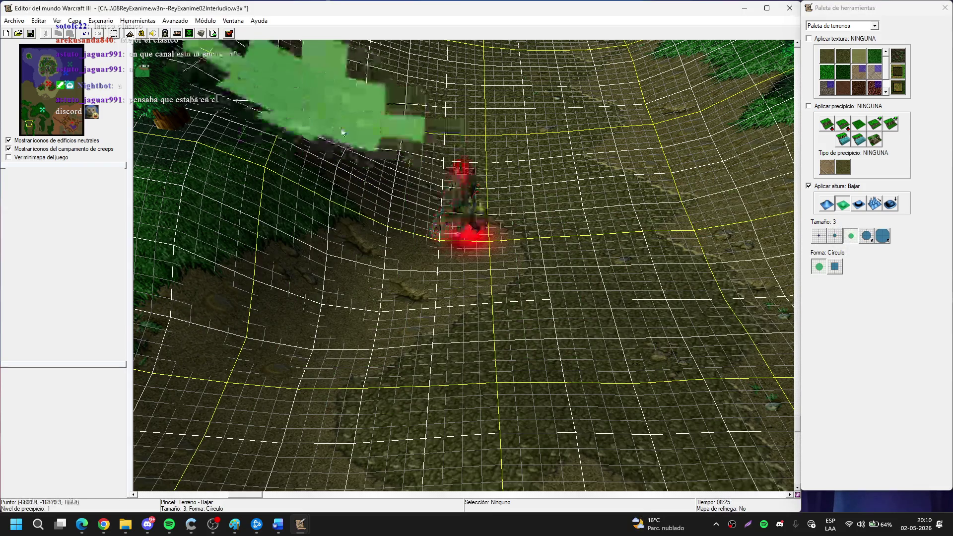
{"action": "scroll", "coordinate": [341, 125], "scroll_direction": "up", "scroll_amount": 5}
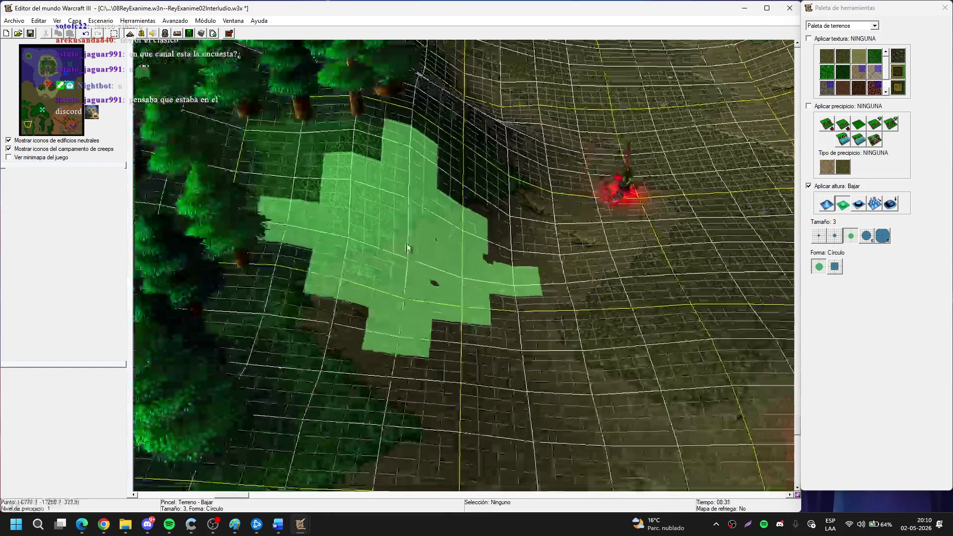
{"action": "scroll", "coordinate": [392, 241], "scroll_direction": "down", "scroll_amount": 5}
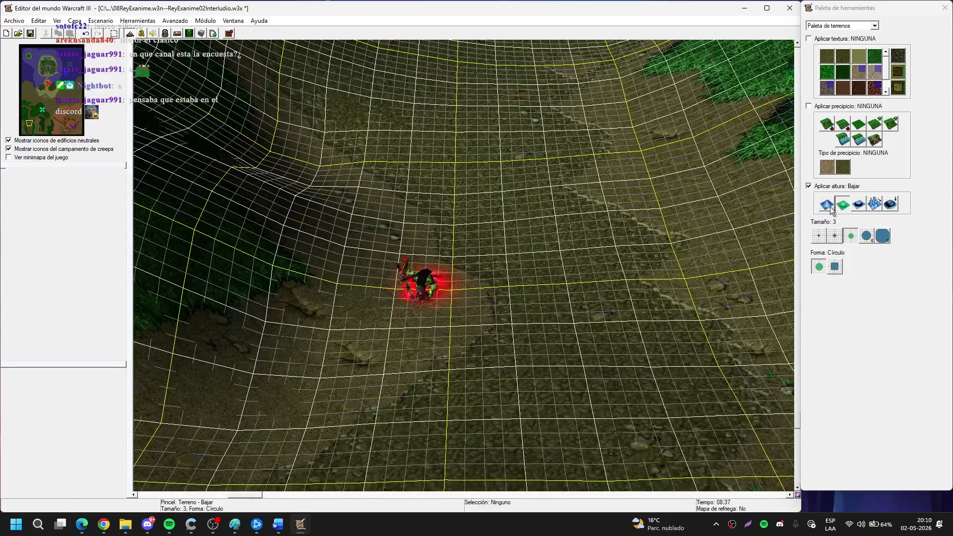
Choose the Alzar height brush at size 5, then cancel it with Esc.
{"action": "left_click", "coordinate": [827, 204]}
{"action": "left_click", "coordinate": [867, 237]}
{"action": "scroll", "coordinate": [398, 93], "scroll_direction": "up", "scroll_amount": 3}
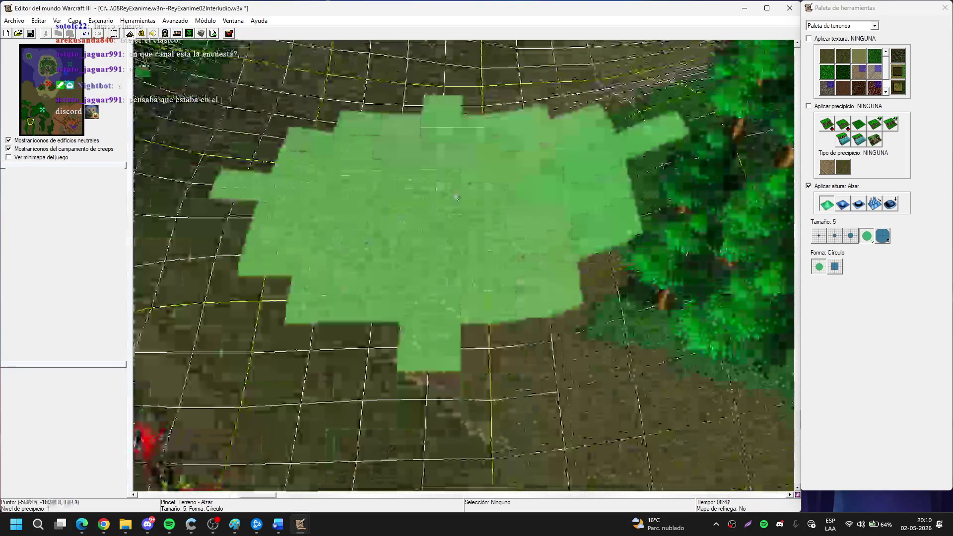
{"action": "scroll", "coordinate": [457, 197], "scroll_direction": "down", "scroll_amount": 5}
{"action": "scroll", "coordinate": [557, 87], "scroll_direction": "up", "scroll_amount": 2}
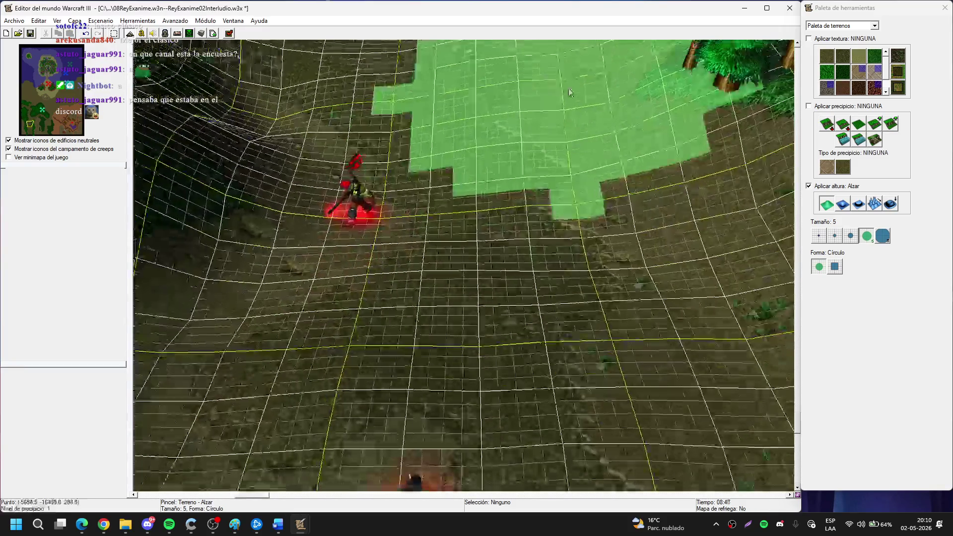
{"action": "scroll", "coordinate": [370, 191], "scroll_direction": "up", "scroll_amount": 2}
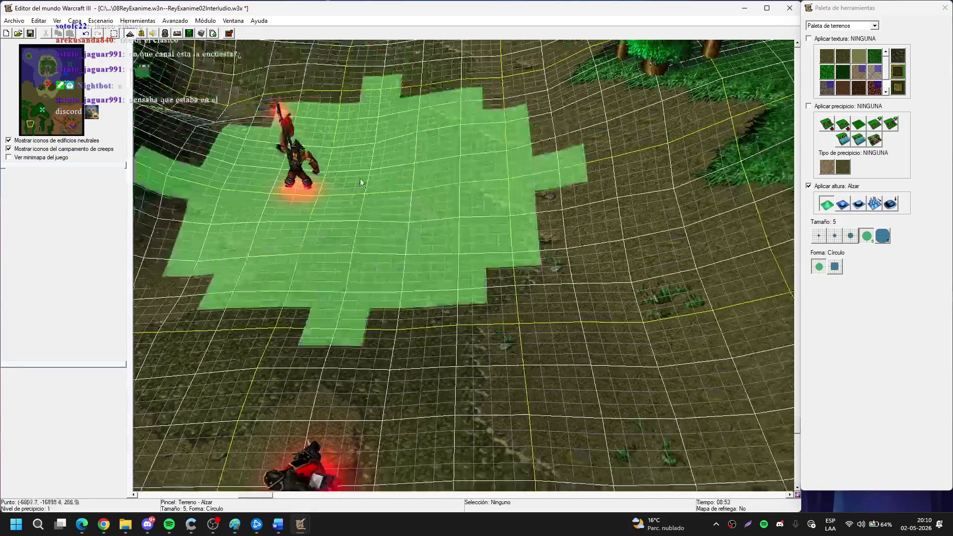
{"action": "scroll", "coordinate": [449, 162], "scroll_direction": "down", "scroll_amount": 3}
{"action": "key", "text": "Escape"}
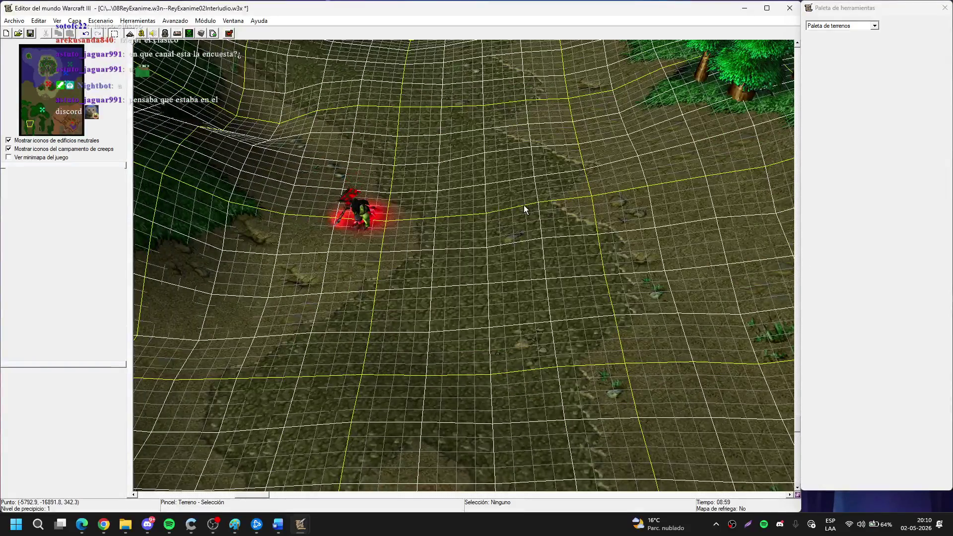
Place Drek'Thar right of Grom Hellscream, stop placing, and return to terrain tools.
{"action": "key", "text": "u"}
{"action": "left_click", "coordinate": [878, 141]}
{"action": "left_click", "coordinate": [533, 211]}
{"action": "right_click", "coordinate": [540, 300]}
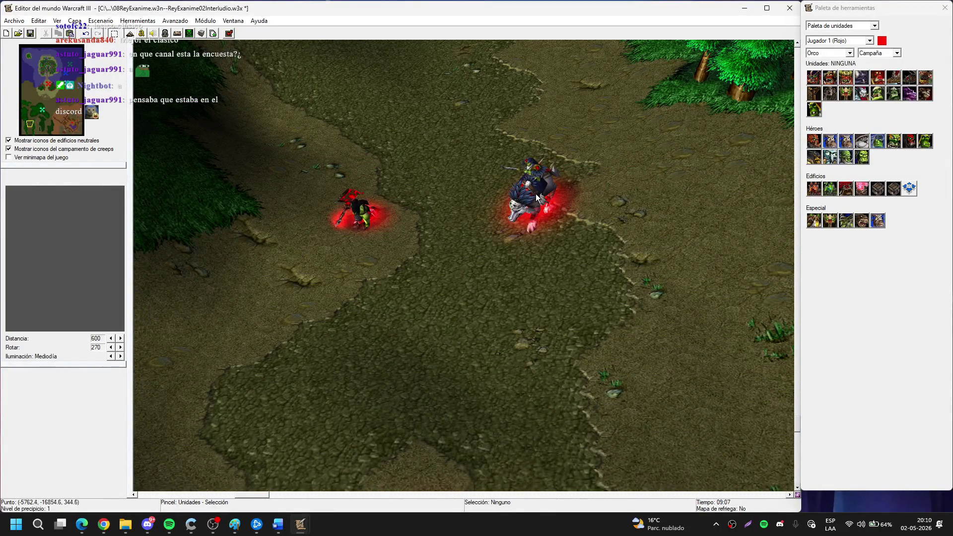
{"action": "left_click", "coordinate": [540, 299]}
{"action": "scroll", "coordinate": [552, 279], "scroll_direction": "down", "scroll_amount": 2}
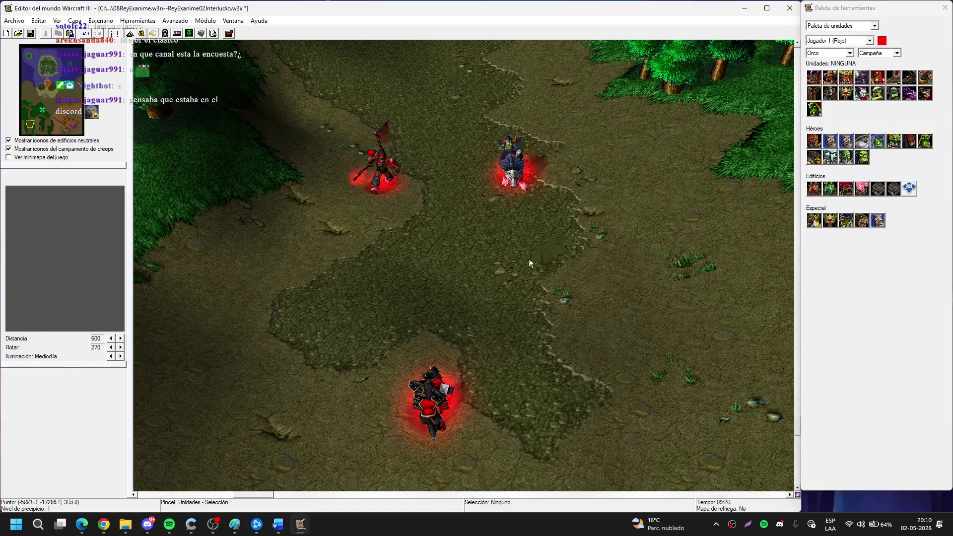
{"action": "scroll", "coordinate": [534, 258], "scroll_direction": "up", "scroll_amount": 2}
{"action": "key", "text": "ctrl+g"}
Raise the ground under Thrall with the size-3 Alzar brush, briefly trying smoothing.
{"action": "key", "text": "t"}
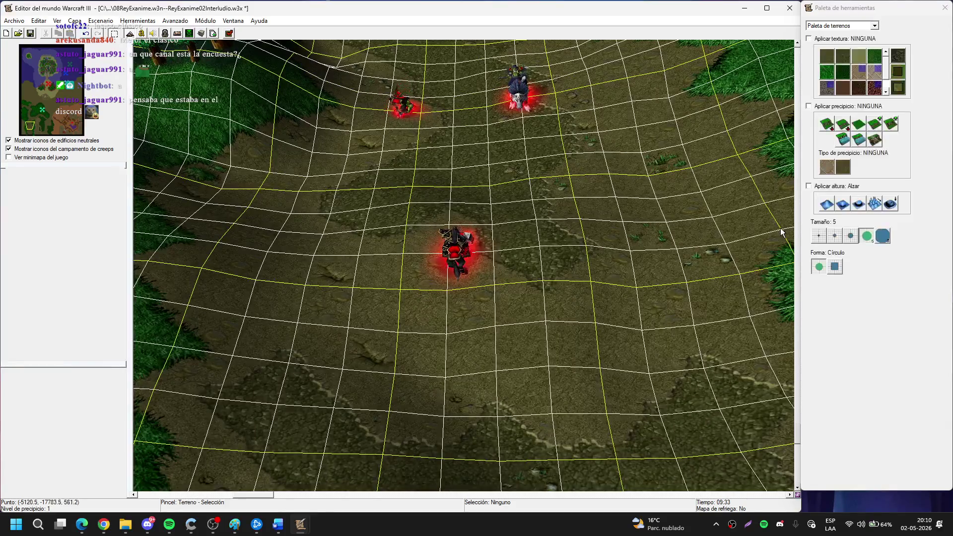
{"action": "left_click", "coordinate": [828, 204]}
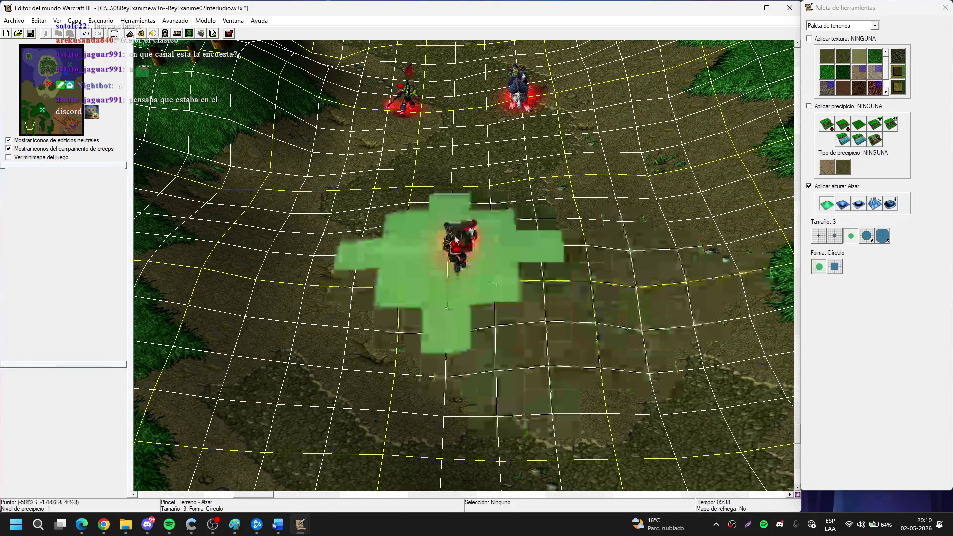
{"action": "left_click", "coordinate": [453, 263]}
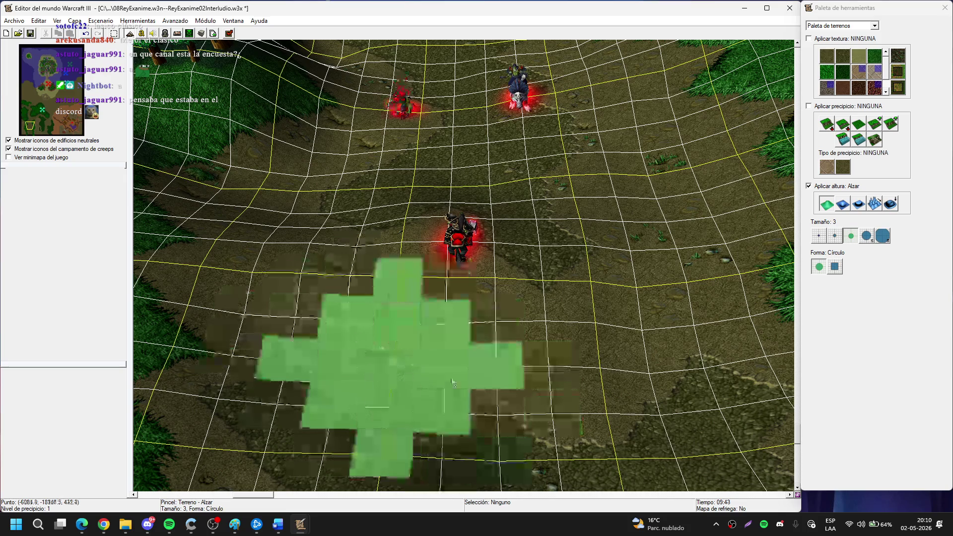
{"action": "left_click", "coordinate": [891, 204]}
{"action": "left_click", "coordinate": [827, 204]}
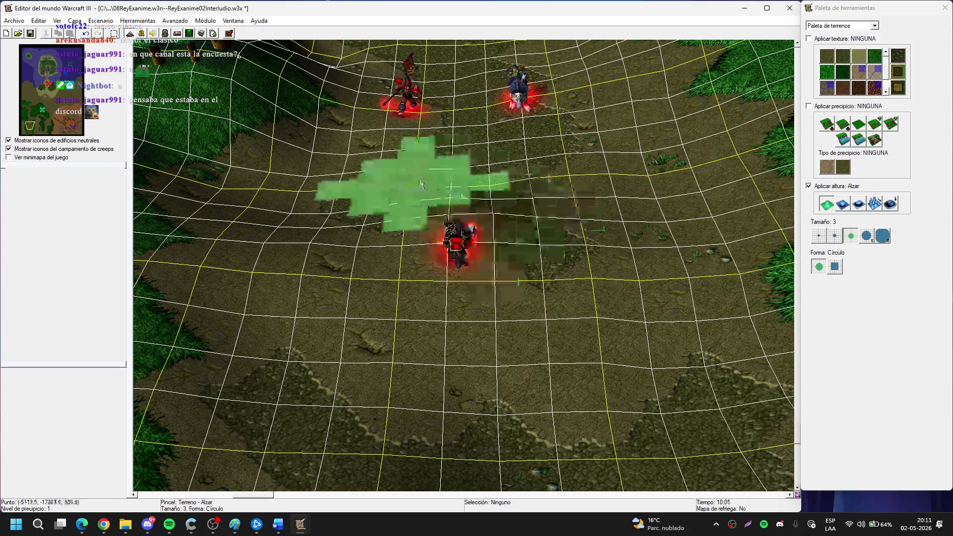
Cancel the raise-ground brush and recentre the view on the three heroes.
{"action": "left_click_drag", "start_coordinate": [257, 200], "coordinate": [495, 253]}
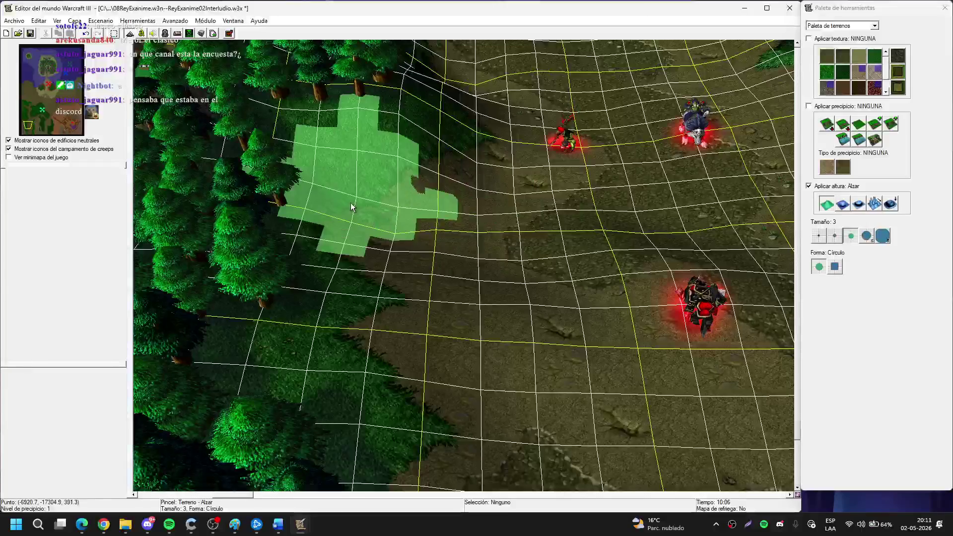
{"action": "key", "text": "Right"}
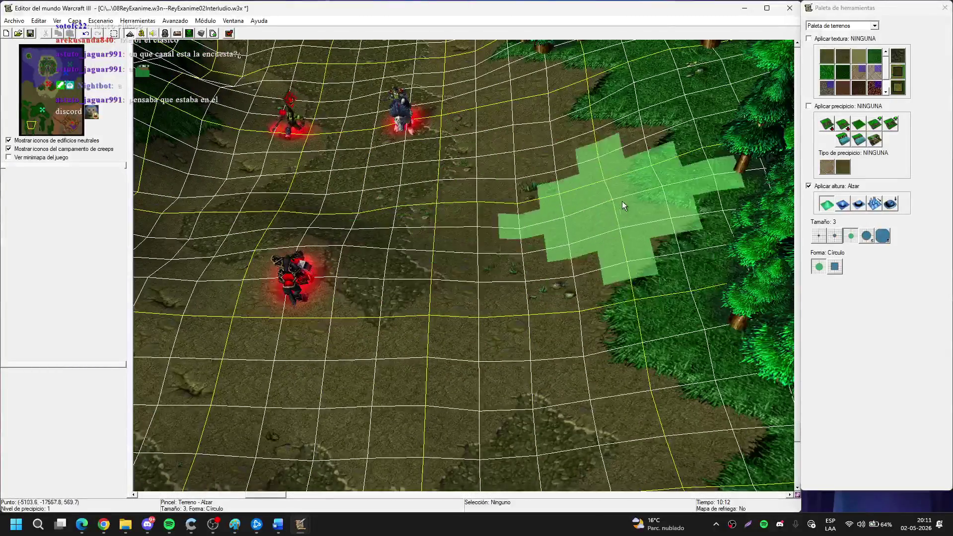
{"action": "key", "text": "Up"}
{"action": "key", "text": "Right"}
{"action": "key", "text": "Up"}
{"action": "key", "text": "Up"}
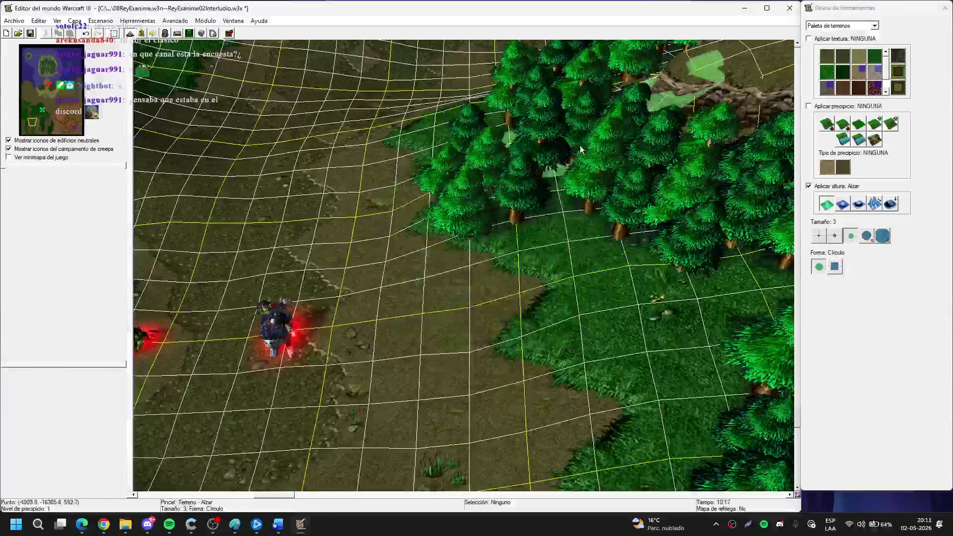
{"action": "key", "text": "Left"}
{"action": "key", "text": "Down"}
{"action": "key", "text": "Left"}
{"action": "right_click", "coordinate": [482, 199]}
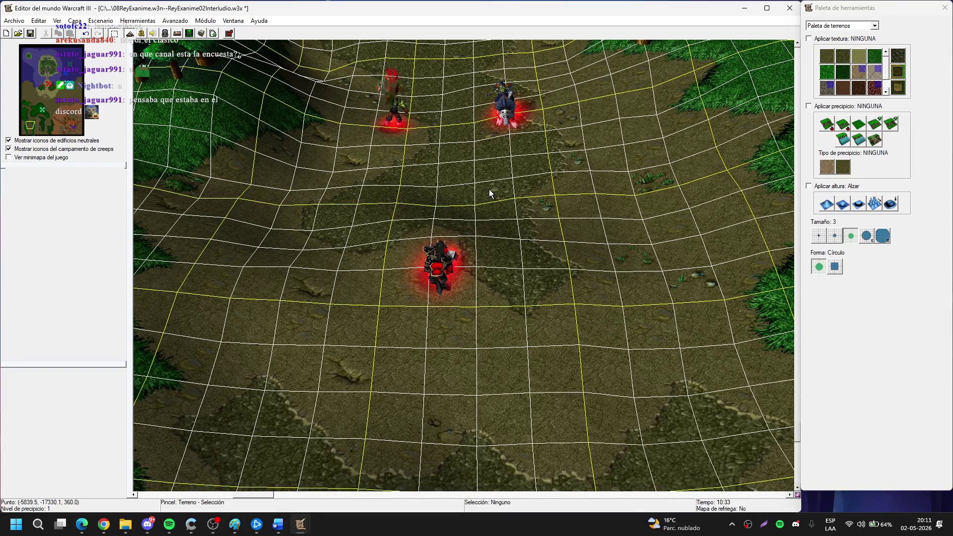
{"action": "mouse_move", "coordinate": [486, 197]}
{"action": "left_mouse_down"}
{"action": "mouse_move", "coordinate": [469, 269]}
{"action": "mouse_move", "coordinate": [504, 372]}
{"action": "left_mouse_up"}
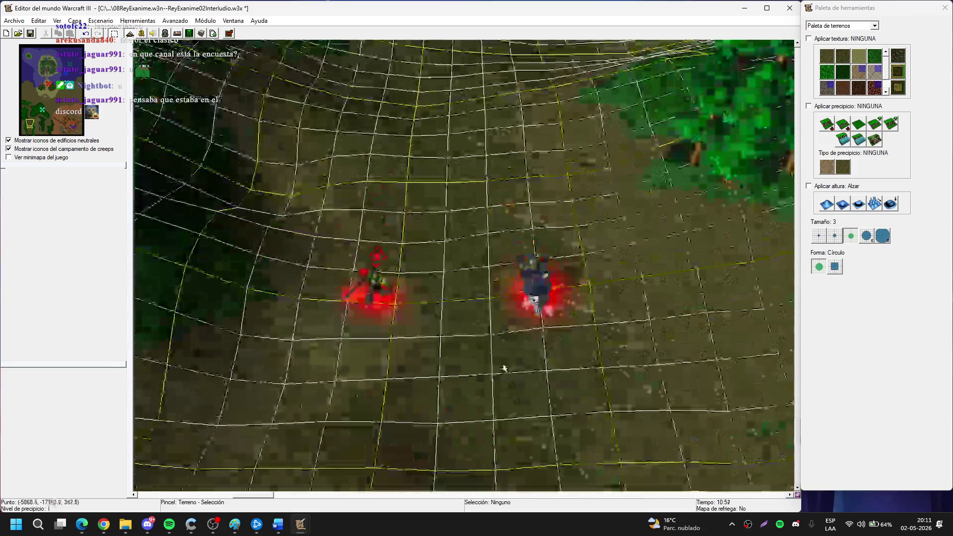
Keep the Campaña set and place the Garthok unit on the map near the heroes.
{"action": "key", "text": "u"}
{"action": "left_click", "coordinate": [880, 57]}
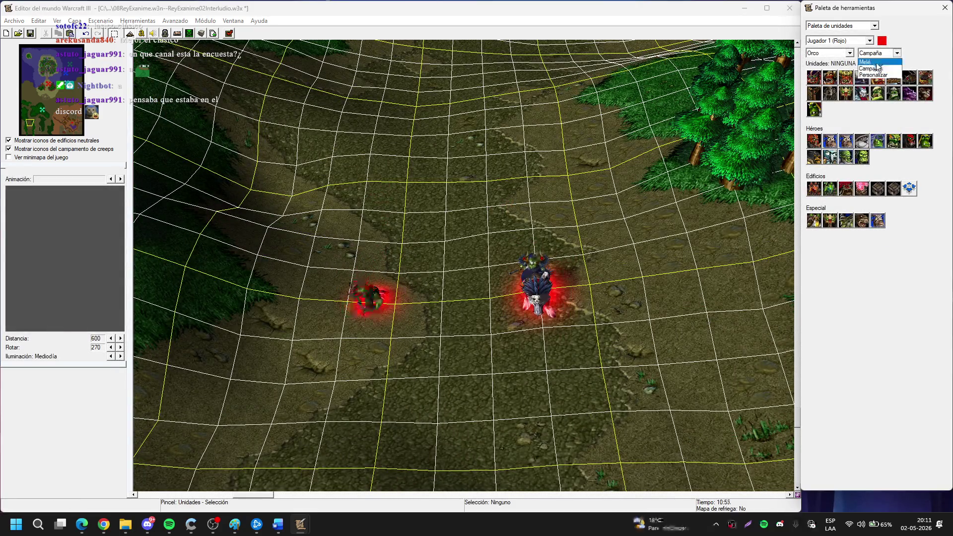
{"action": "left_click", "coordinate": [882, 71]}
{"action": "left_click", "coordinate": [877, 93]}
{"action": "scroll", "coordinate": [418, 272], "scroll_direction": "up", "scroll_amount": 2}
{"action": "left_click", "coordinate": [419, 273]}
{"action": "right_click", "coordinate": [418, 273]}
{"action": "left_click_drag", "start_coordinate": [421, 258], "coordinate": [458, 309]}
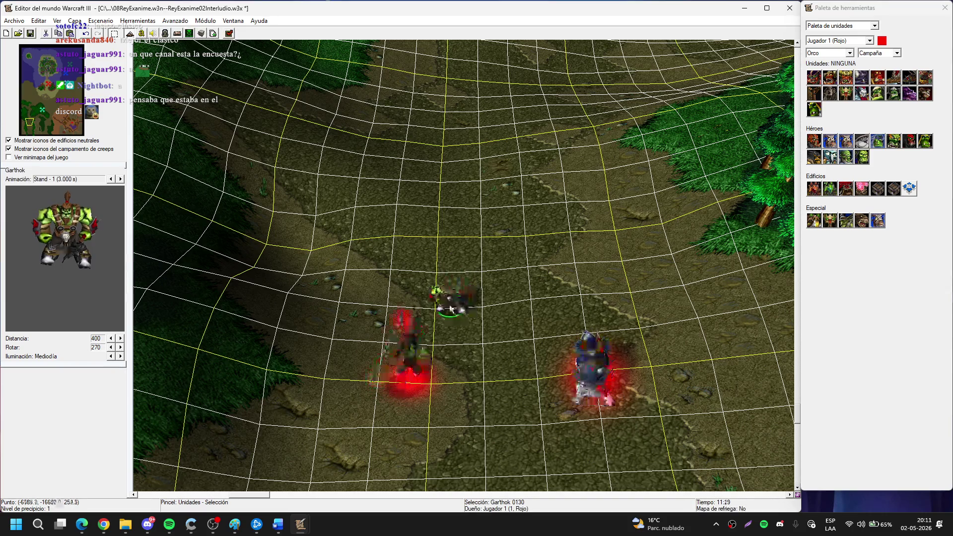
Place Nazgrel near the other heroes and switch the orc unit list to Melé.
{"action": "left_click", "coordinate": [899, 100]}
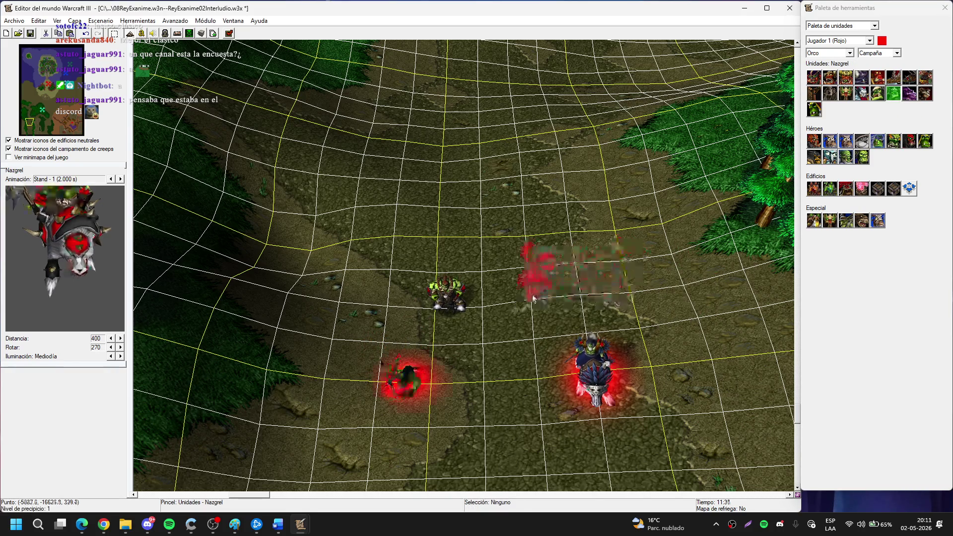
{"action": "left_click", "coordinate": [557, 309]}
{"action": "left_click", "coordinate": [896, 53]}
{"action": "left_click", "coordinate": [891, 63]}
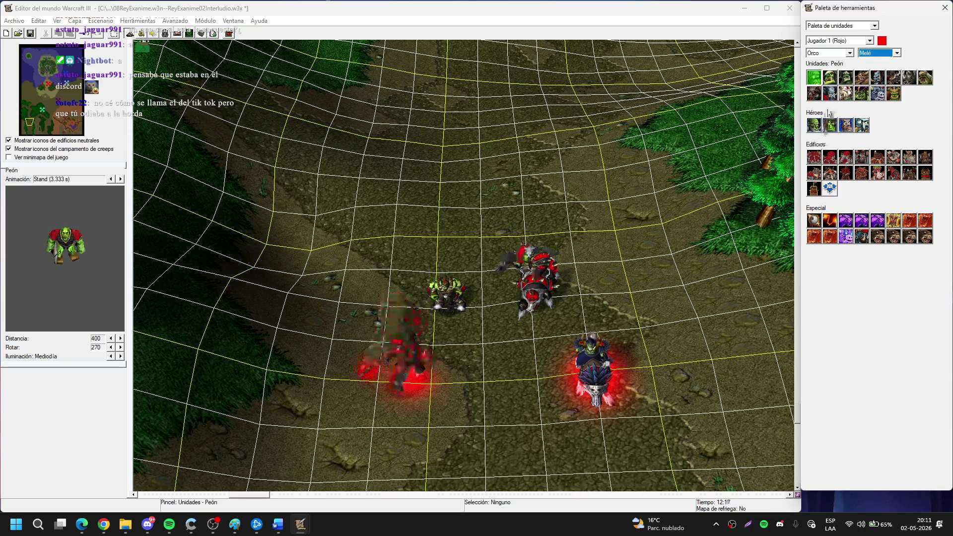
Start a row of Grunts across the valley north of the heroes.
{"action": "left_click", "coordinate": [829, 77]}
{"action": "key", "text": "Up"}
{"action": "key", "text": "Up"}
{"action": "key", "text": "Up"}
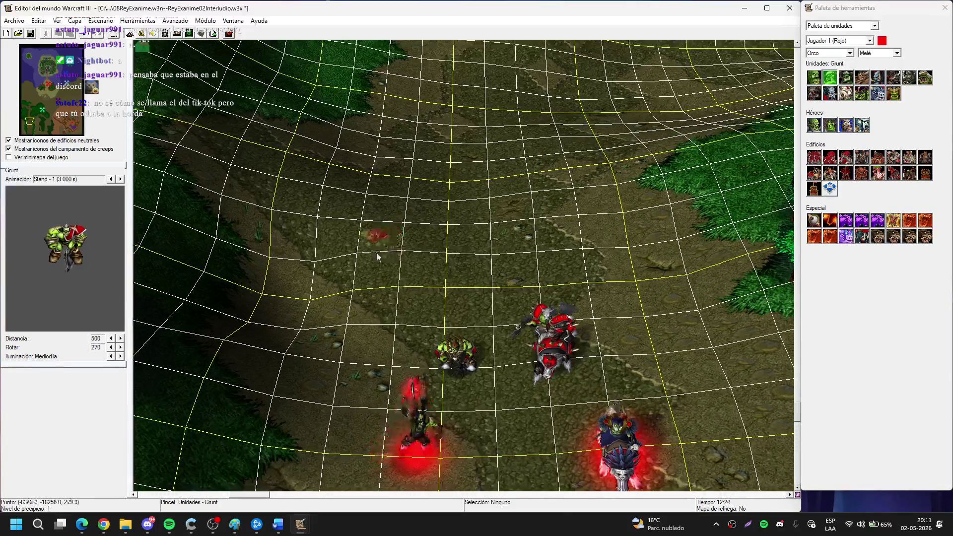
{"action": "left_click", "coordinate": [354, 241]}
{"action": "left_click", "coordinate": [394, 235]}
{"action": "left_click", "coordinate": [431, 237]}
{"action": "key", "text": "Right"}
{"action": "key", "text": "Up"}
{"action": "left_click", "coordinate": [422, 261]}
{"action": "left_click", "coordinate": [471, 252]}
Extend the Grunt mass at both ends of the row and at the back.
{"action": "left_click", "coordinate": [500, 270]}
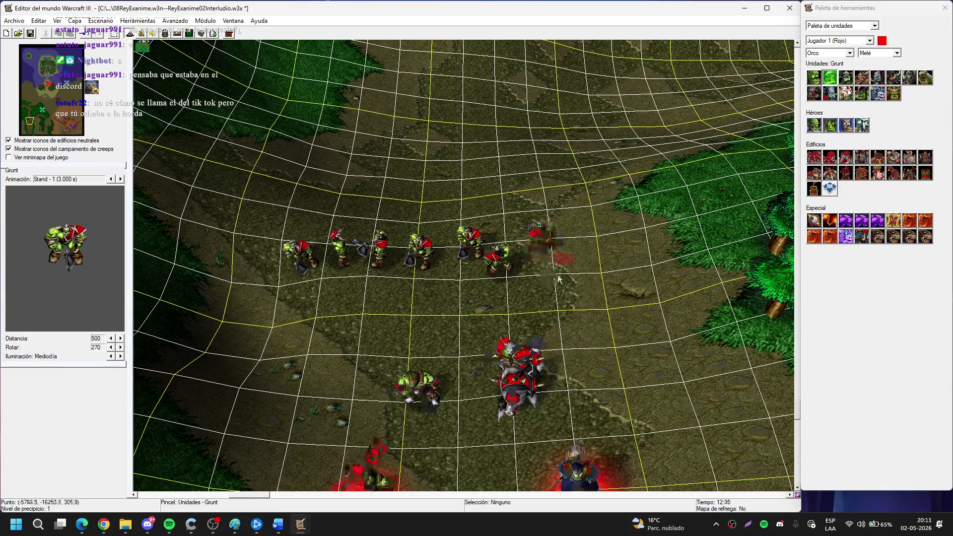
{"action": "left_click", "coordinate": [586, 259]}
{"action": "left_click", "coordinate": [609, 282]}
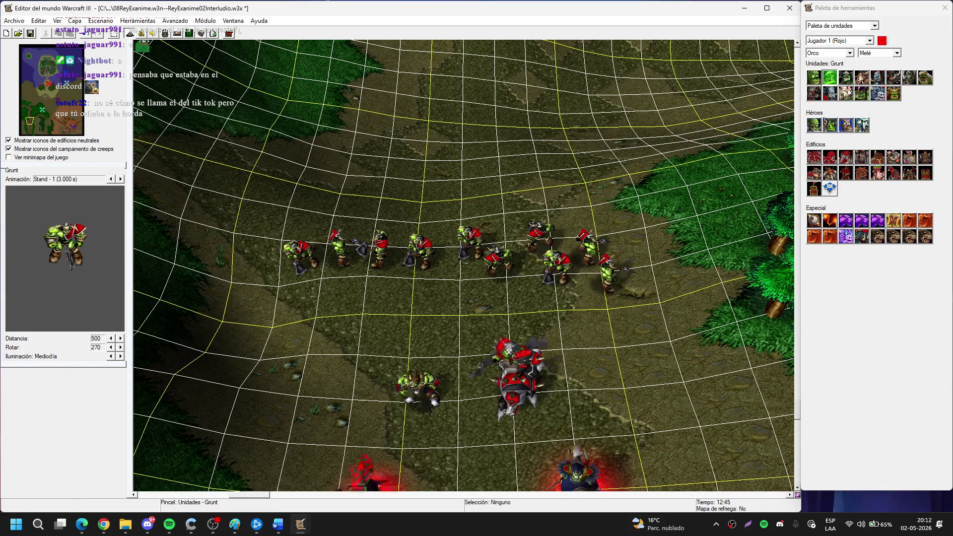
{"action": "left_click", "coordinate": [643, 251]}
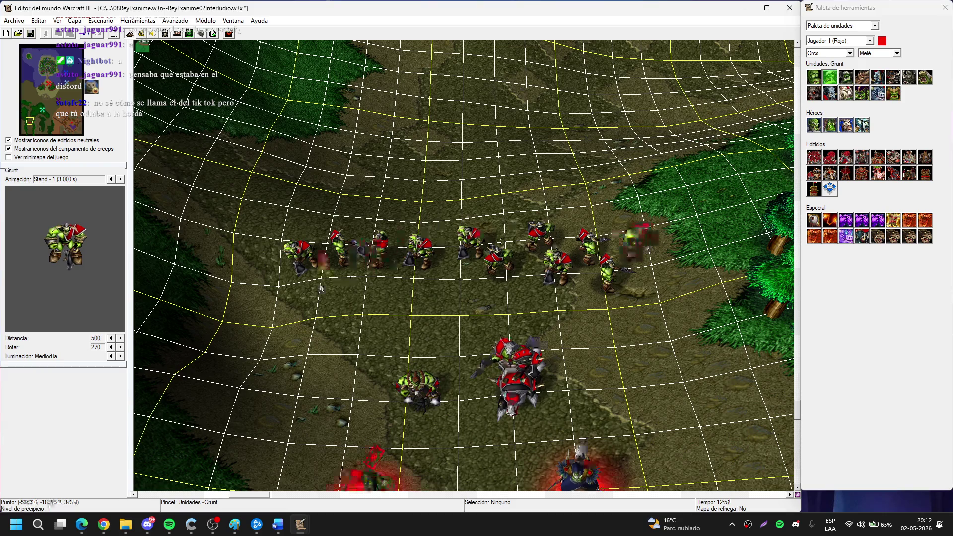
{"action": "left_click", "coordinate": [267, 293]}
{"action": "left_click", "coordinate": [261, 231]}
{"action": "left_click", "coordinate": [317, 216]}
{"action": "scroll", "coordinate": [379, 327], "scroll_direction": "up", "scroll_amount": 3}
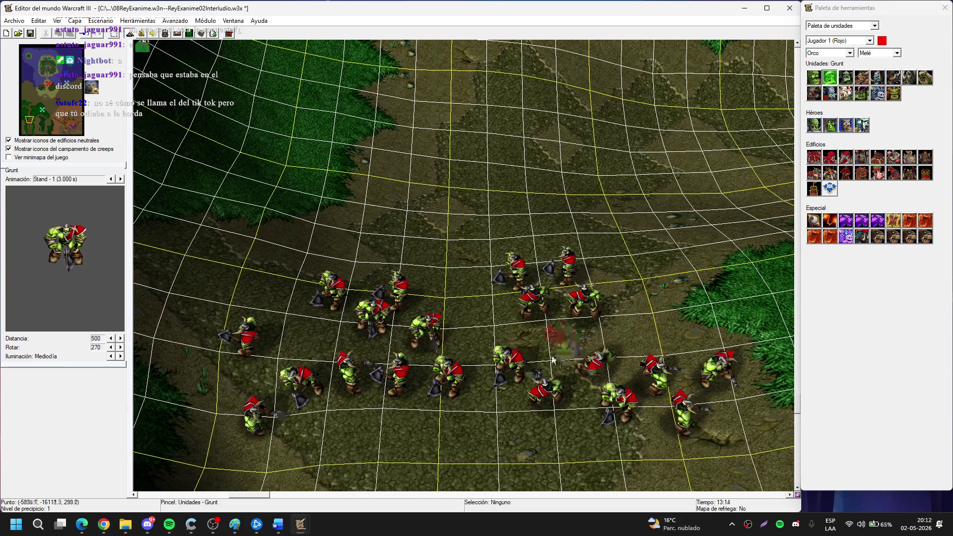
{"action": "key", "text": "Right"}
{"action": "key", "text": "Down"}
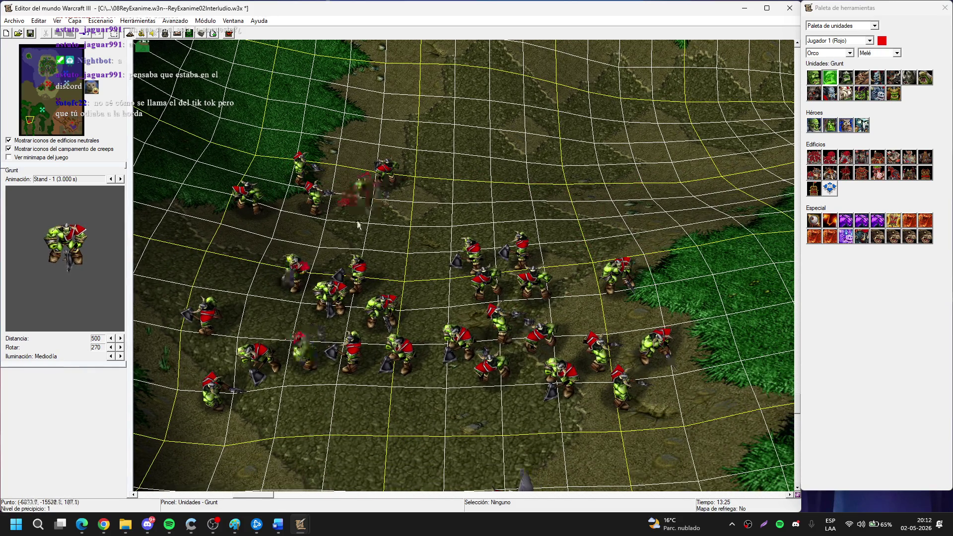
{"action": "left_click", "coordinate": [419, 214]}
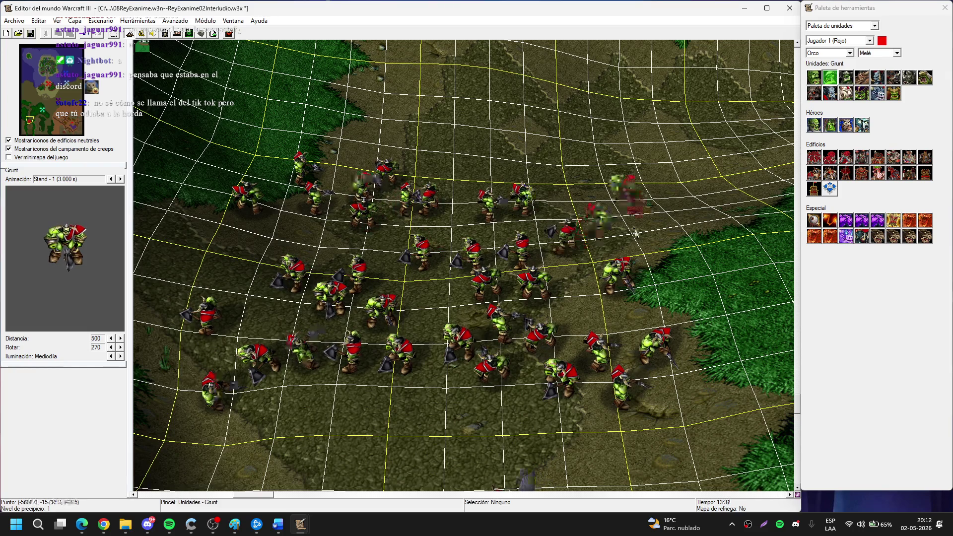
Select the Incursor wolf raider as the next unit to place.
{"action": "scroll", "coordinate": [459, 245], "scroll_direction": "down", "scroll_amount": 2}
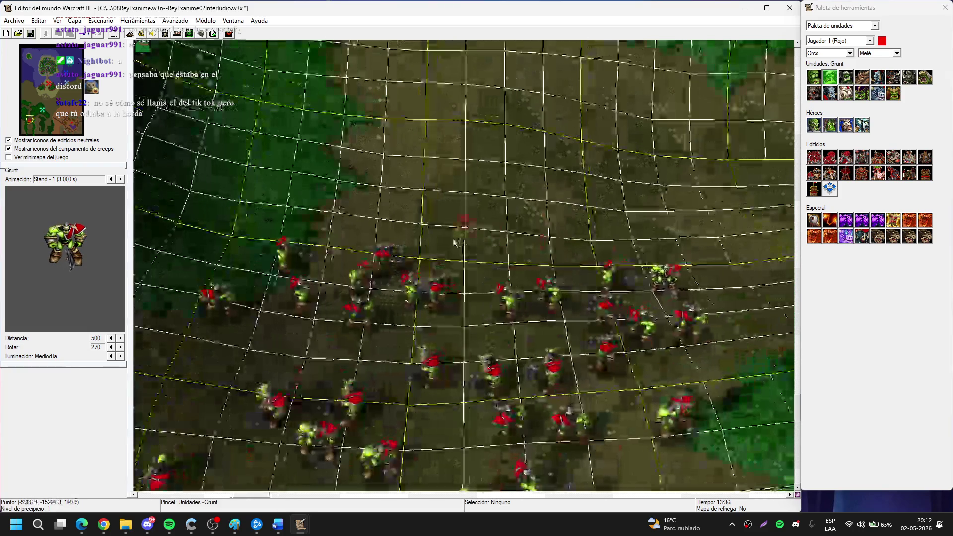
{"action": "scroll", "coordinate": [446, 180], "scroll_direction": "up", "scroll_amount": 2}
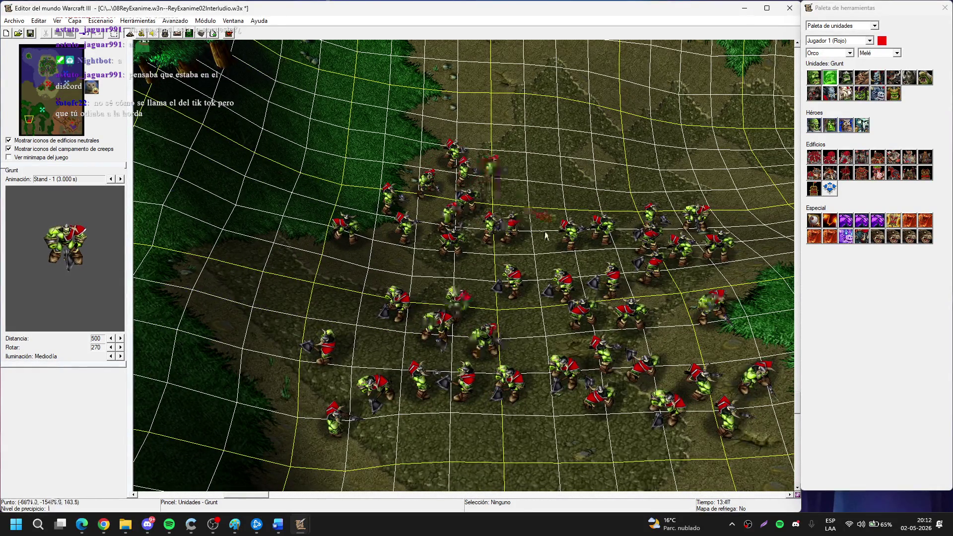
{"action": "scroll", "coordinate": [545, 235], "scroll_direction": "down", "scroll_amount": 2}
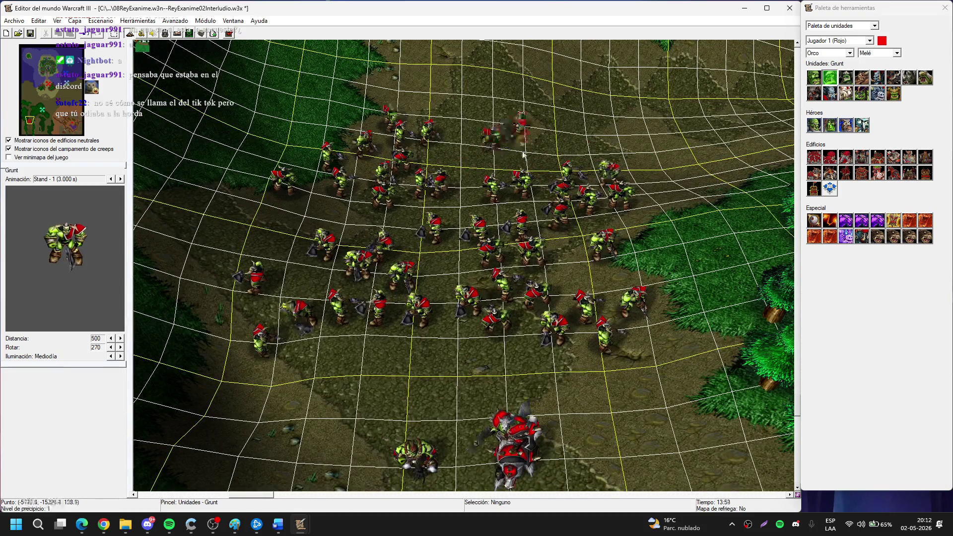
{"action": "left_click", "coordinate": [850, 78]}
{"action": "scroll", "coordinate": [365, 204], "scroll_direction": "up", "scroll_amount": 2}
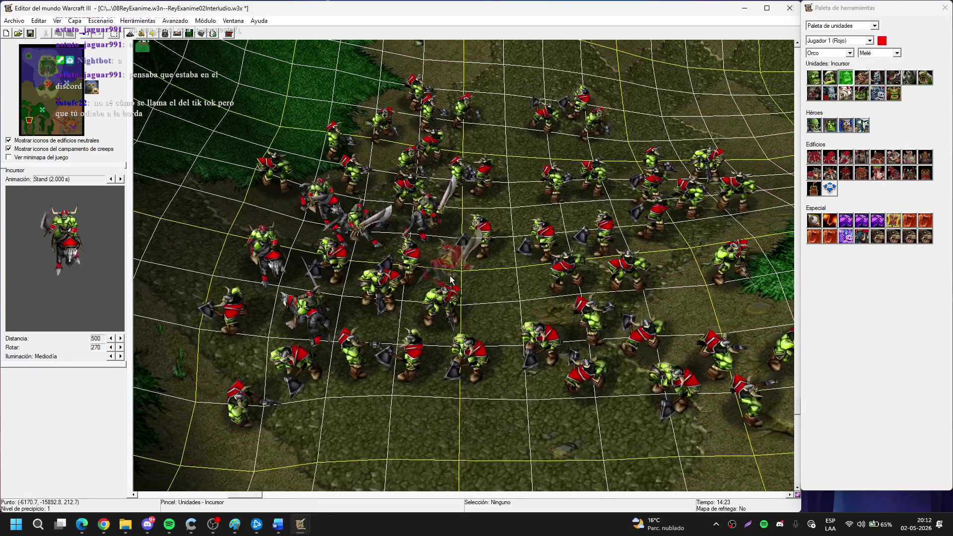
Scatter Incursor raiders among the Grunts and toward the army front.
{"action": "scroll", "coordinate": [387, 343], "scroll_direction": "up", "scroll_amount": 3}
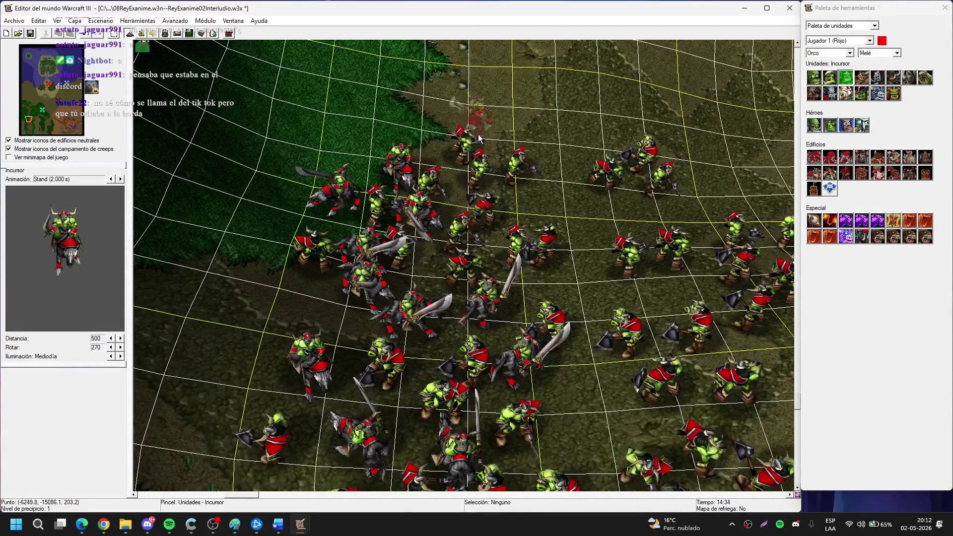
{"action": "left_click_drag", "start_coordinate": [374, 243], "coordinate": [424, 195]}
{"action": "left_click", "coordinate": [424, 195]}
{"action": "left_click", "coordinate": [404, 127]}
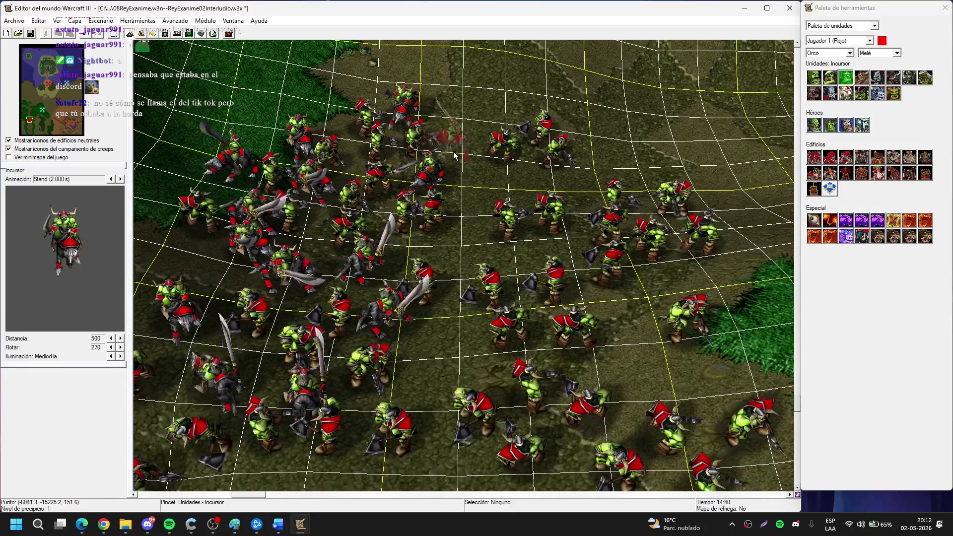
{"action": "left_click", "coordinate": [519, 268]}
{"action": "left_click", "coordinate": [589, 310]}
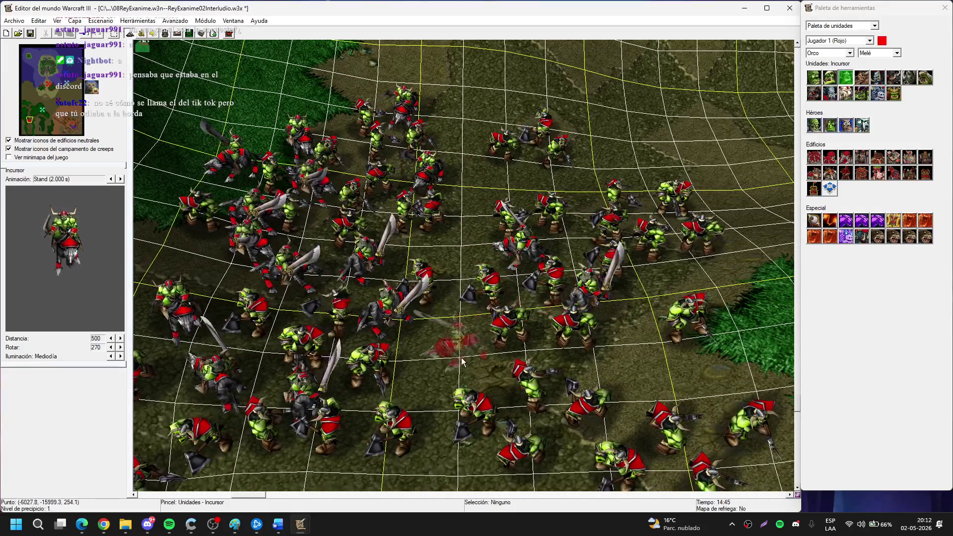
{"action": "left_click", "coordinate": [460, 358]}
{"action": "left_click", "coordinate": [620, 383]}
{"action": "left_click", "coordinate": [646, 318]}
{"action": "left_click_drag", "start_coordinate": [706, 282], "coordinate": [540, 338]}
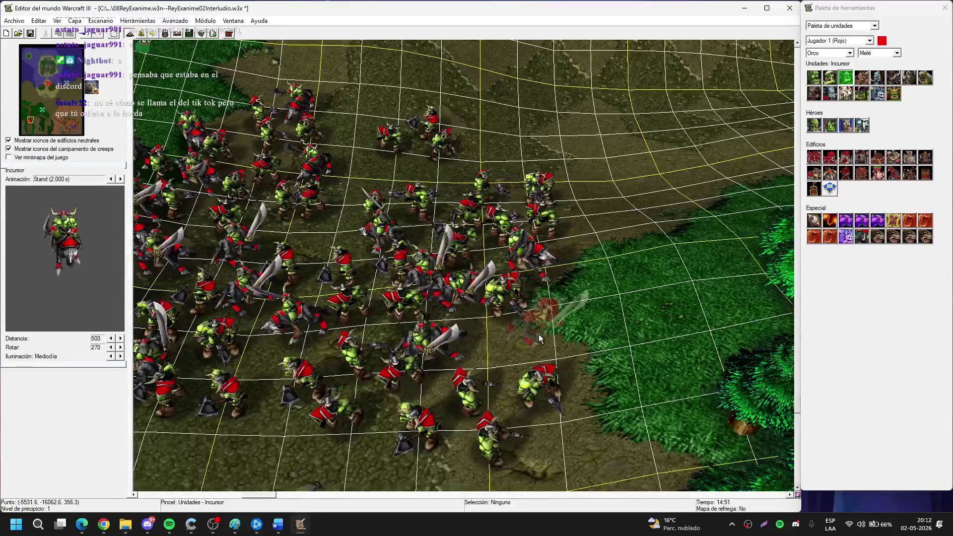
Stop placing, inspect individual Incursors, then resume and add a few more raiders.
{"action": "right_click", "coordinate": [538, 339]}
{"action": "left_click", "coordinate": [538, 339]}
{"action": "scroll", "coordinate": [538, 339], "scroll_direction": "up", "scroll_amount": 3}
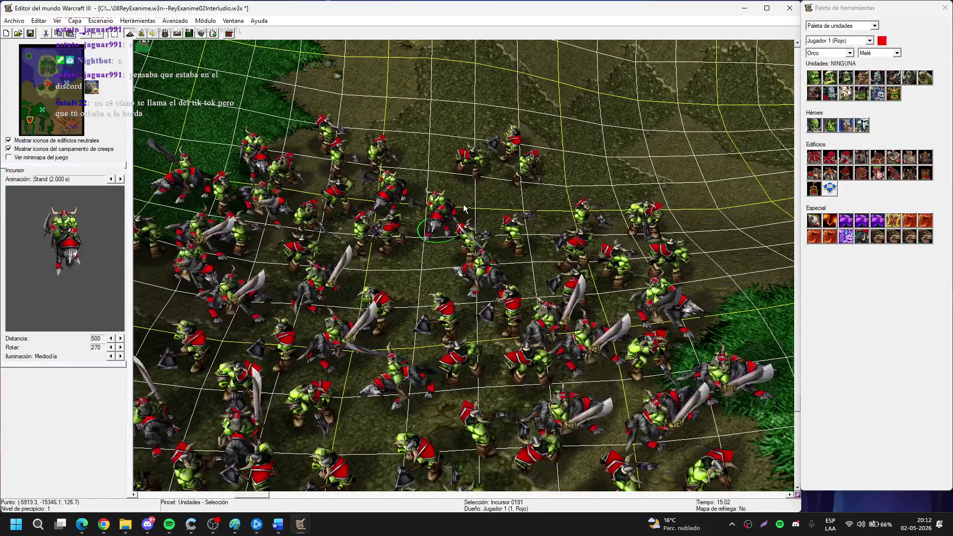
{"action": "left_click", "coordinate": [391, 260]}
{"action": "left_click", "coordinate": [846, 76]}
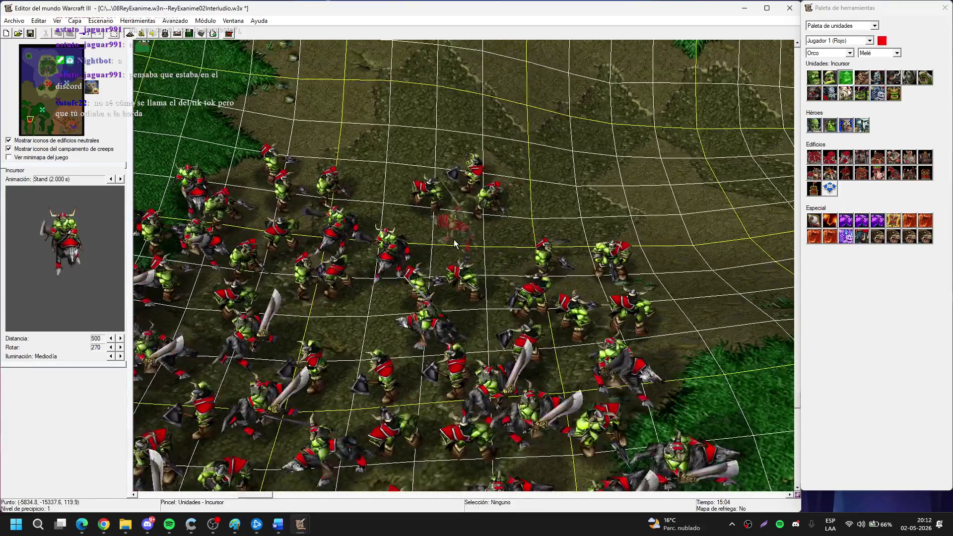
{"action": "right_click", "coordinate": [535, 197]}
{"action": "scroll", "coordinate": [502, 253], "scroll_direction": "down", "scroll_amount": 3}
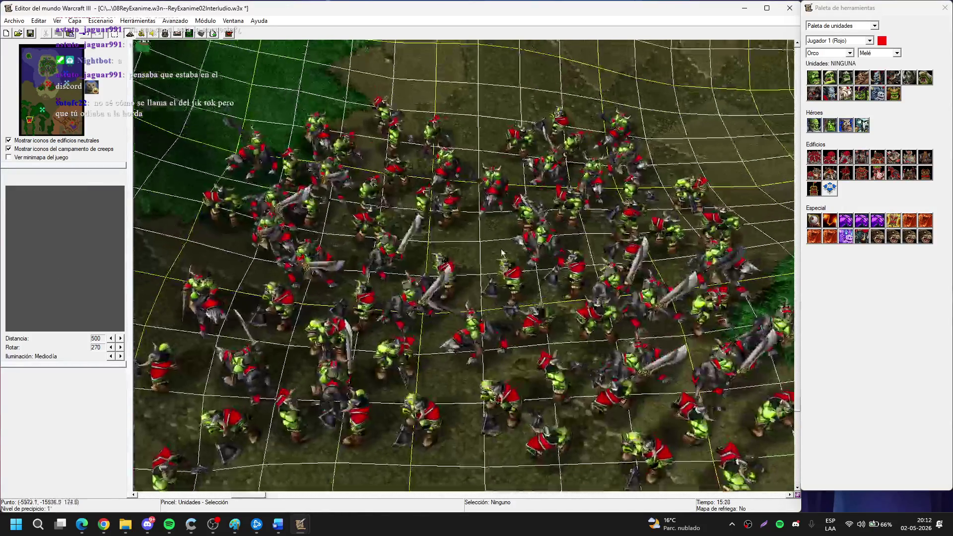
{"action": "scroll", "coordinate": [502, 254], "scroll_direction": "up", "scroll_amount": 1}
Place one Chamán in the middle of the army and stop placing units.
{"action": "left_click", "coordinate": [846, 93]}
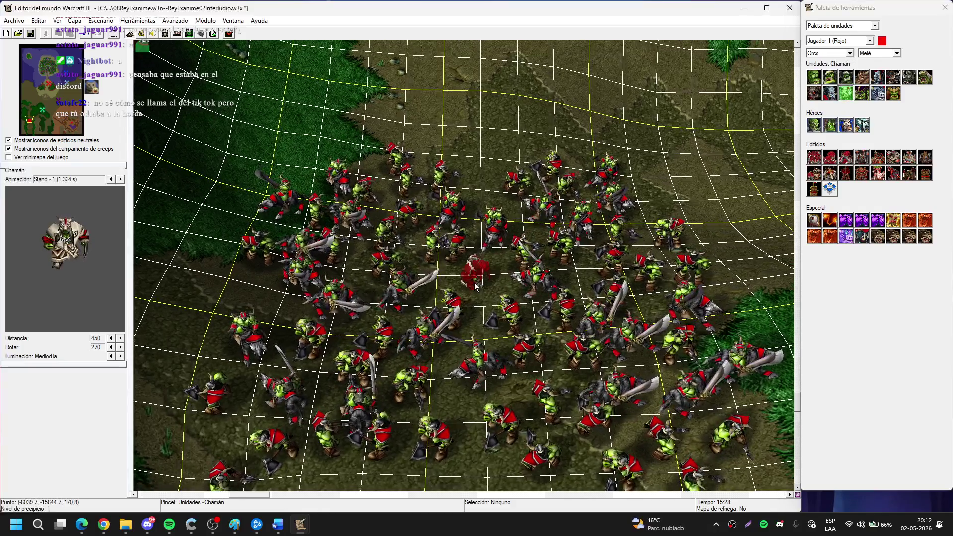
{"action": "left_click", "coordinate": [474, 285]}
{"action": "right_click", "coordinate": [471, 284]}
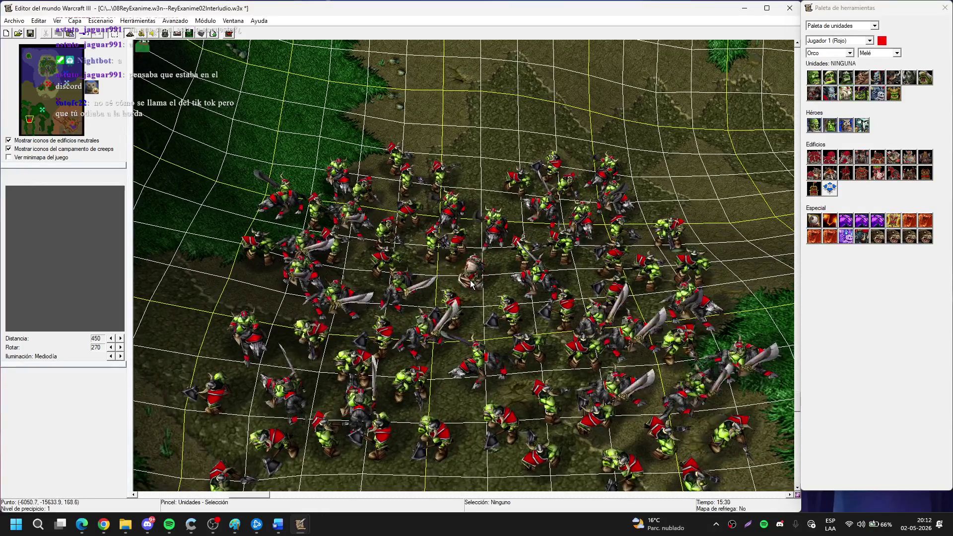
Pick Chamán again and pan across the army to place more shamans among the Grunts.
{"action": "left_click", "coordinate": [846, 92]}
{"action": "key", "text": "Left"}
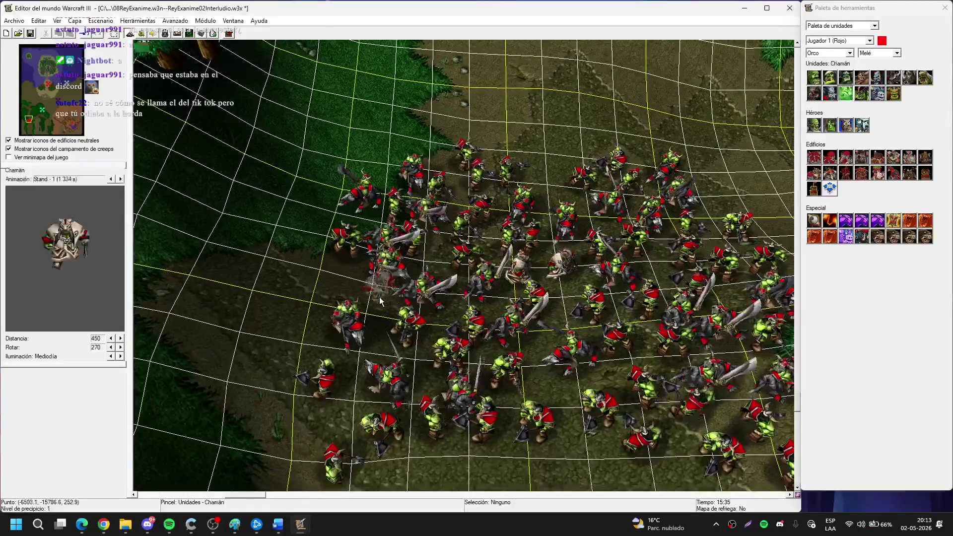
{"action": "key", "text": "Right"}
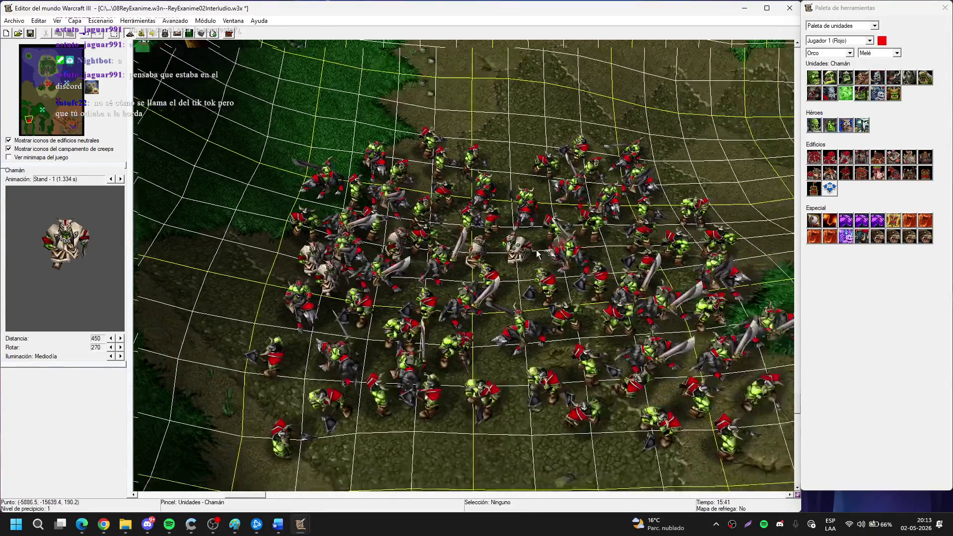
{"action": "key", "text": "Right"}
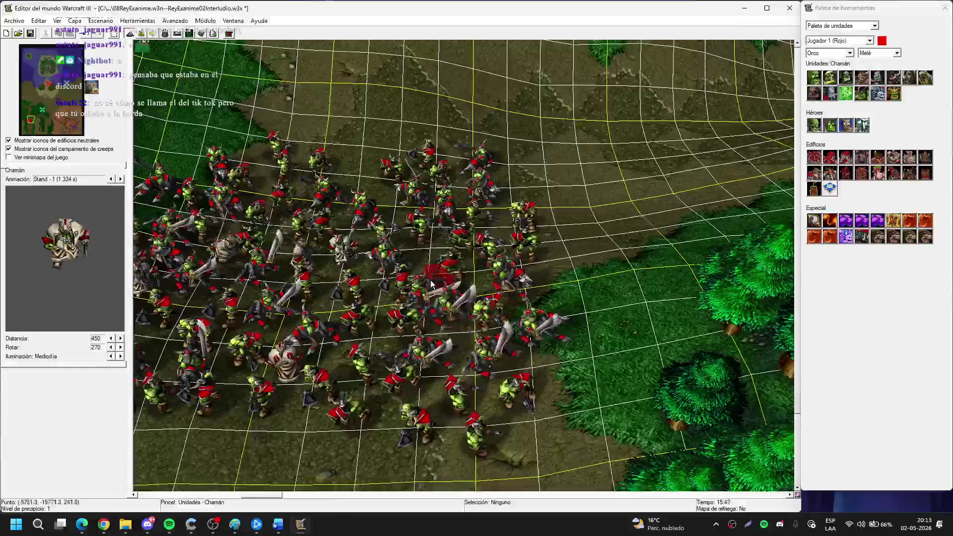
{"action": "key", "text": "Up"}
{"action": "key", "text": "Left"}
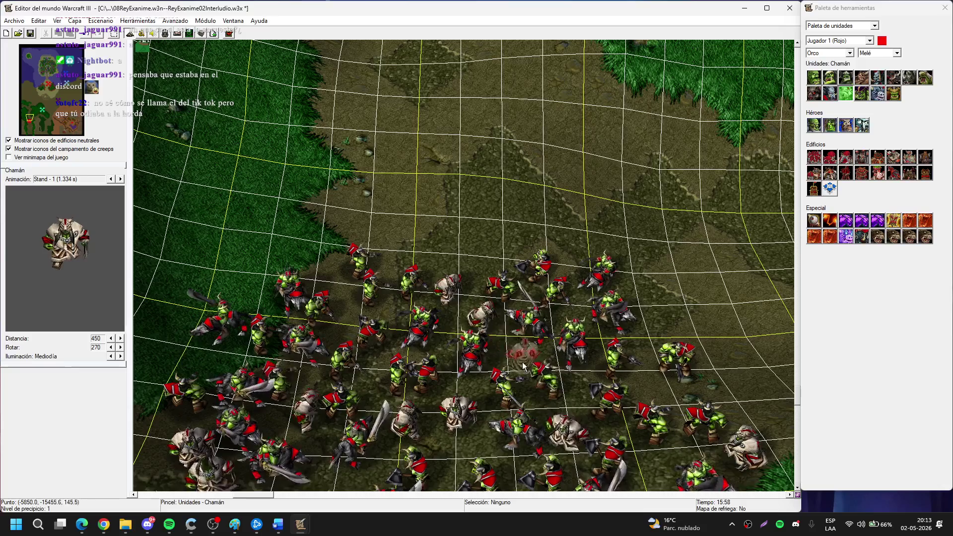
{"action": "key", "text": "Down"}
{"action": "key", "text": "Left"}
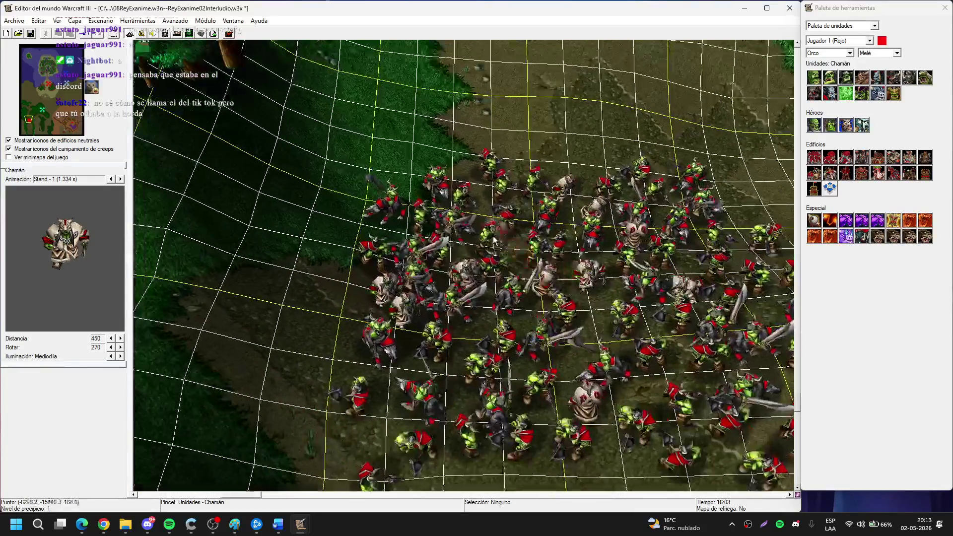
{"action": "key", "text": "Escape"}
{"action": "key", "text": "Up"}
Select a Grunt, re-pick Chamán for a final placement, then clear the unit brush with Esc.
{"action": "left_click", "coordinate": [447, 421]}
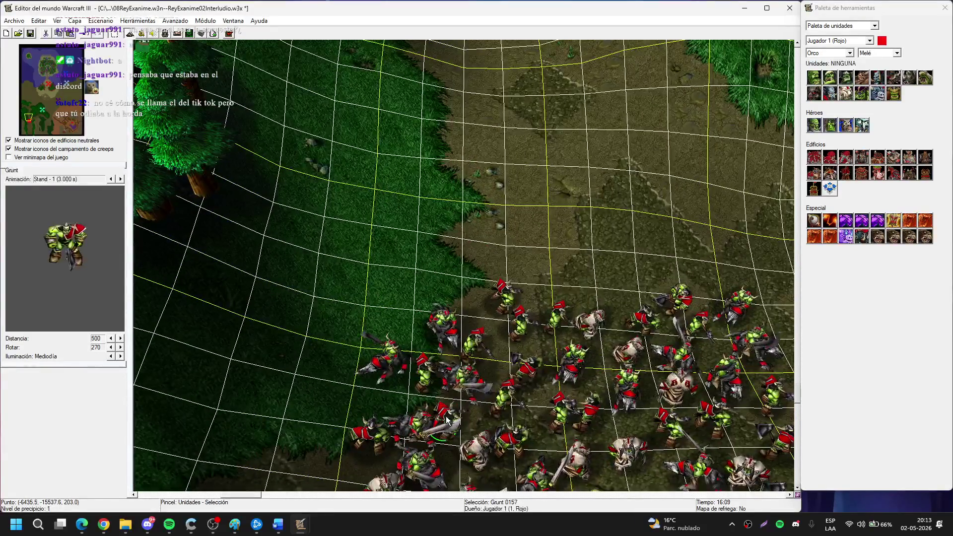
{"action": "scroll", "coordinate": [447, 421], "scroll_direction": "up", "scroll_amount": 1}
{"action": "left_click", "coordinate": [846, 93]}
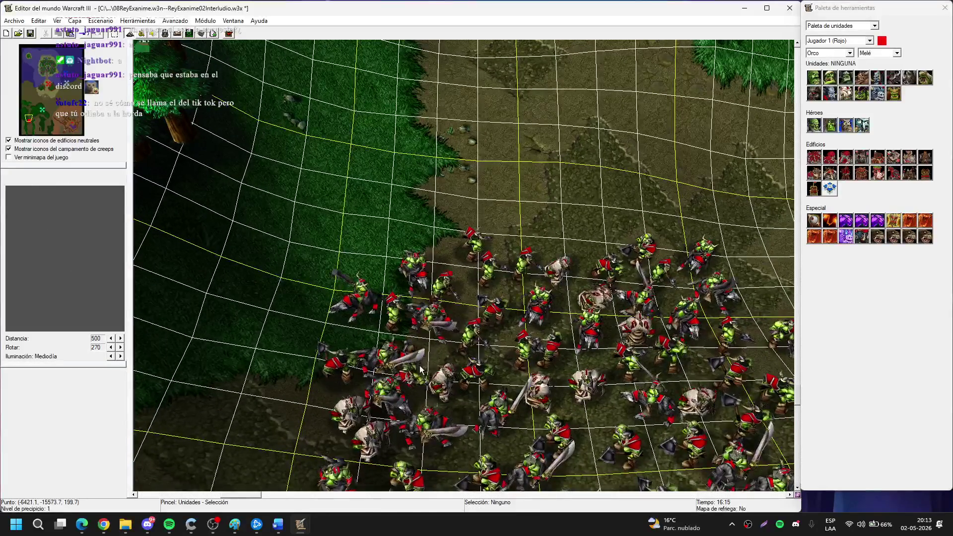
{"action": "key", "text": "Escape"}
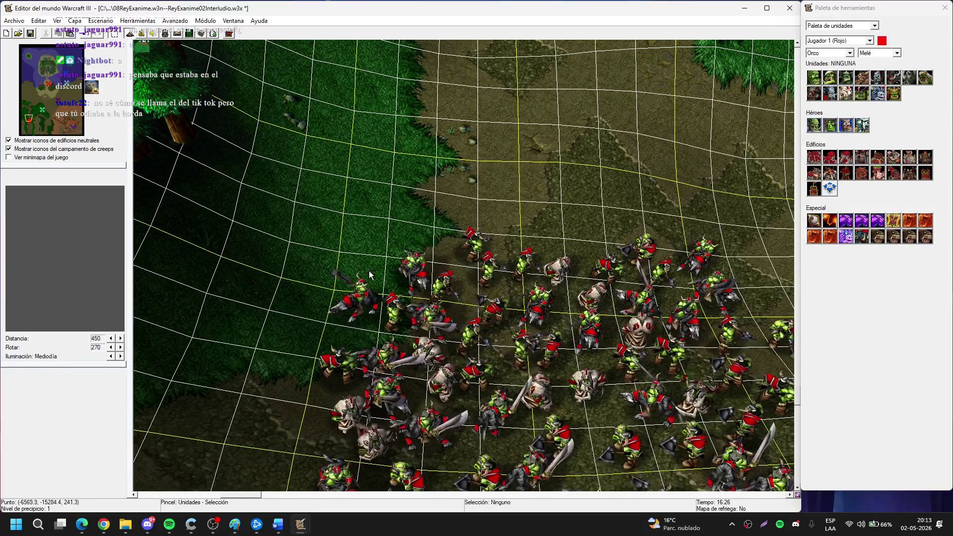
{"action": "left_click", "coordinate": [846, 93]}
{"action": "key", "text": "Down"}
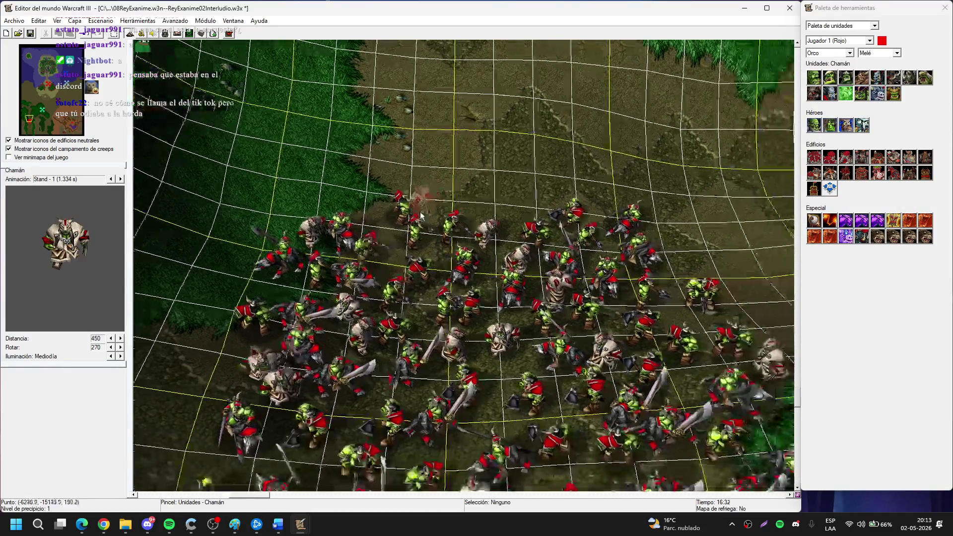
{"action": "key", "text": "Escape"}
{"action": "scroll", "coordinate": [348, 174], "scroll_direction": "down", "scroll_amount": 3}
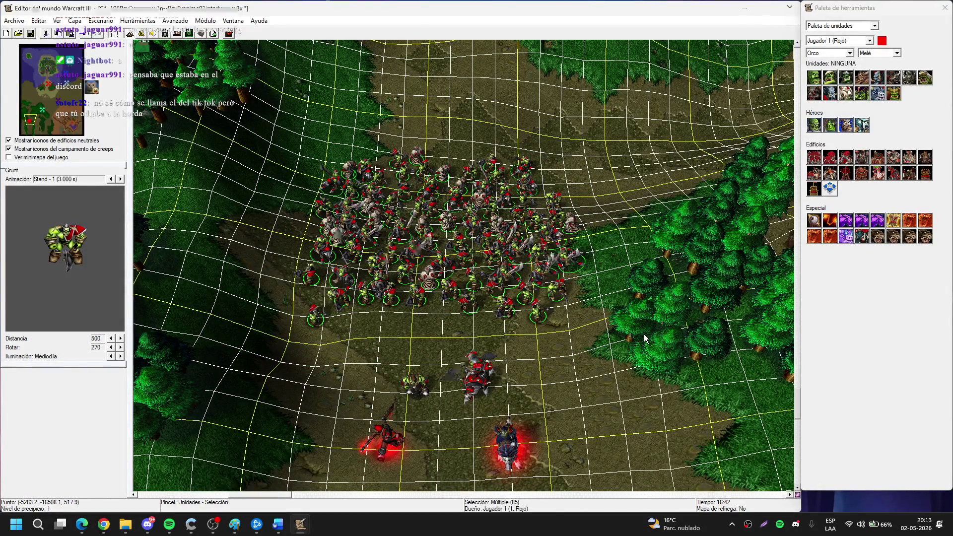
Set the General-tab facing (De frente) of all 85 army units to 270, then deselect them.
{"action": "key", "text": "Return"}
{"action": "left_click", "coordinate": [330, 222]}
{"action": "left_click", "coordinate": [391, 250]}
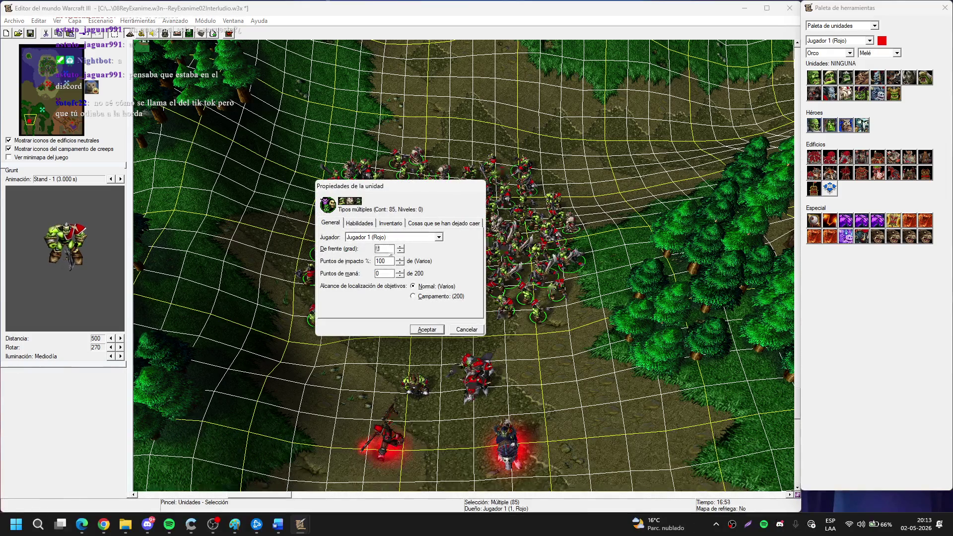
{"action": "type", "text": "270"}
{"action": "key", "text": "Tab"}
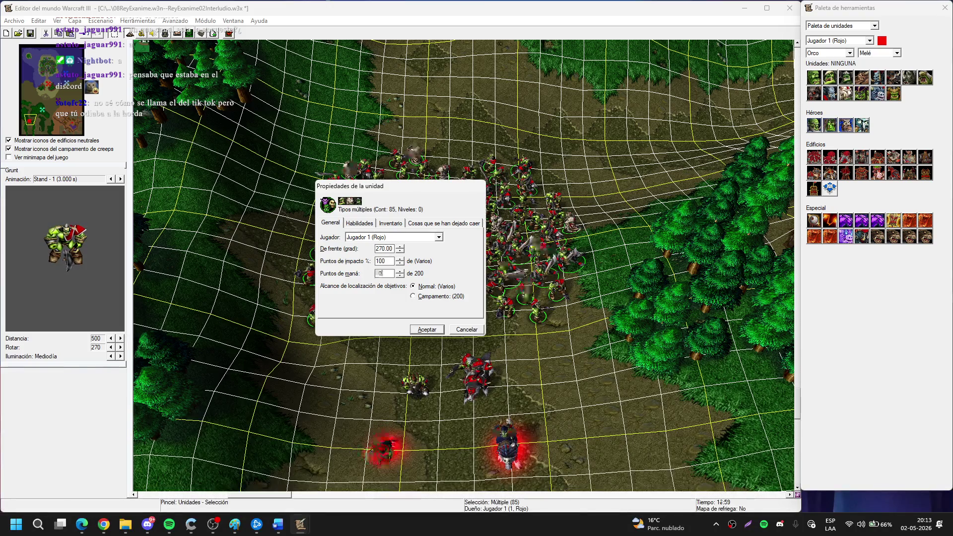
{"action": "key", "text": "Return"}
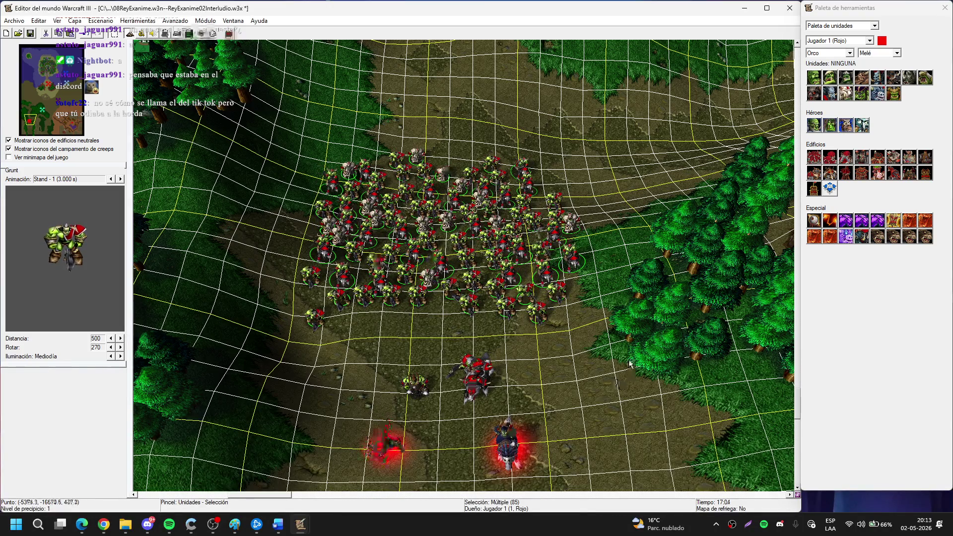
{"action": "left_click", "coordinate": [629, 364]}
{"action": "scroll", "coordinate": [519, 273], "scroll_direction": "up", "scroll_amount": 4}
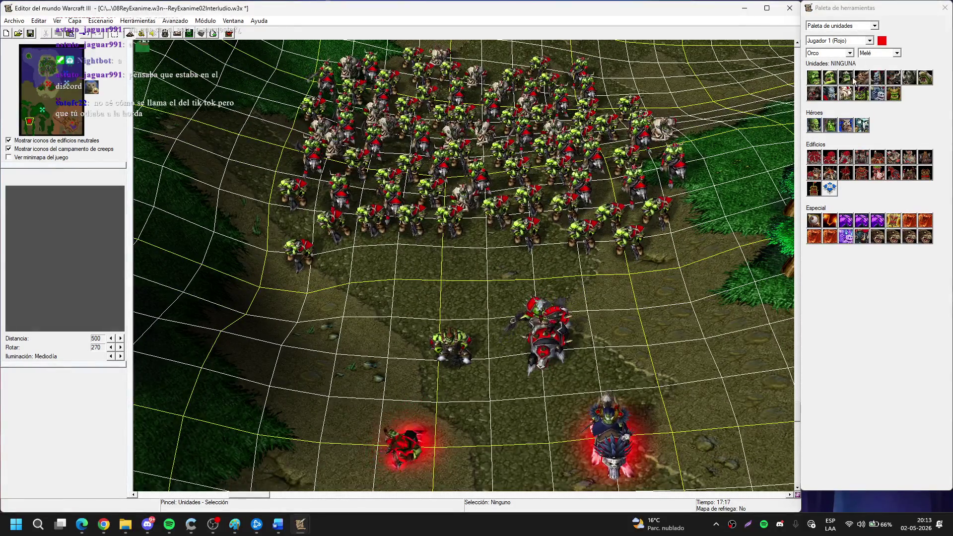
Place three Grunts along the army's front row and check them with a box selection.
{"action": "left_click", "coordinate": [830, 77]}
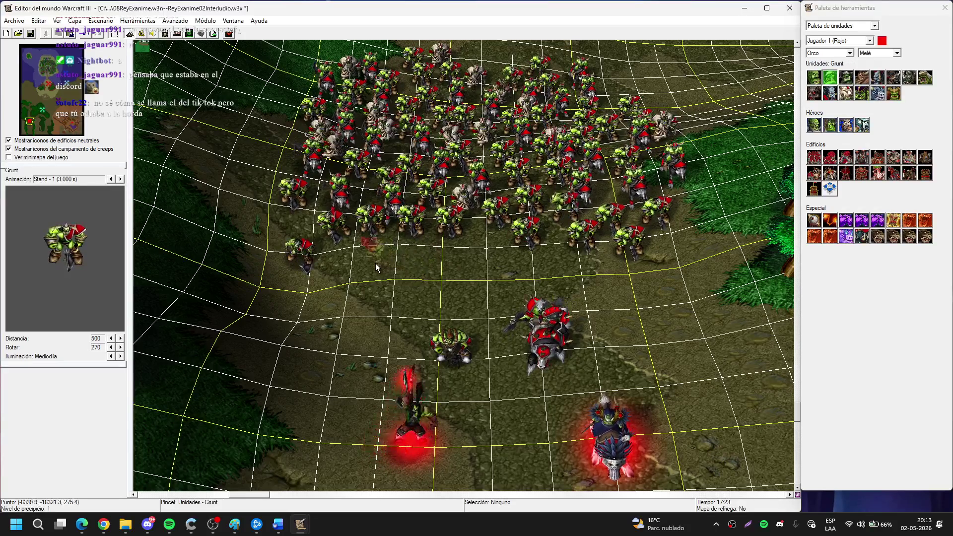
{"action": "left_click", "coordinate": [375, 263]}
{"action": "left_click", "coordinate": [427, 263]}
{"action": "left_click", "coordinate": [483, 256]}
{"action": "key", "text": "Escape"}
{"action": "left_click_drag", "start_coordinate": [362, 290], "coordinate": [471, 258]}
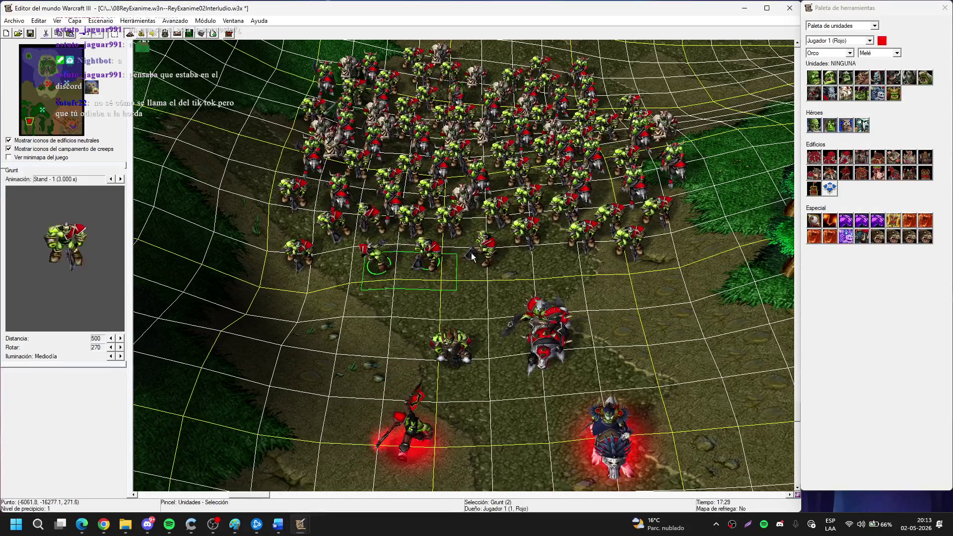
{"action": "key", "text": "Down"}
{"action": "left_click", "coordinate": [527, 213]}
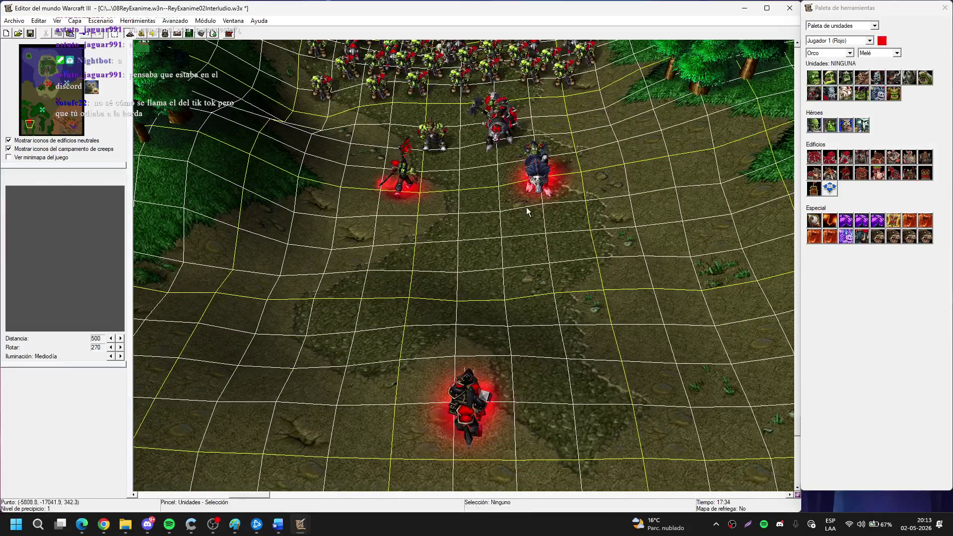
{"action": "key", "text": "Up"}
{"action": "key", "text": "Up"}
{"action": "key", "text": "Up"}
Place a Demoledor at the army's upper-left edge.
{"action": "scroll", "coordinate": [580, 347], "scroll_direction": "up", "scroll_amount": 3}
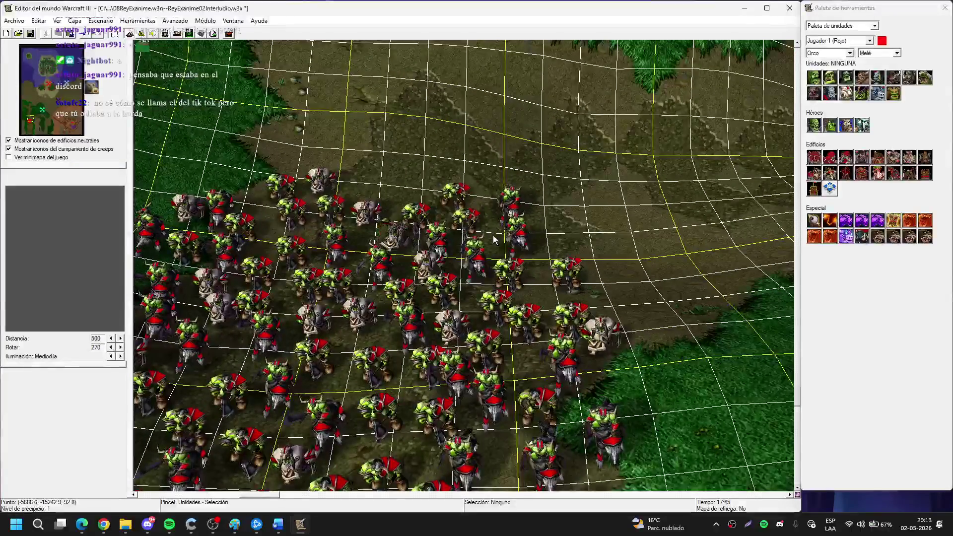
{"action": "scroll", "coordinate": [503, 285], "scroll_direction": "down", "scroll_amount": 3}
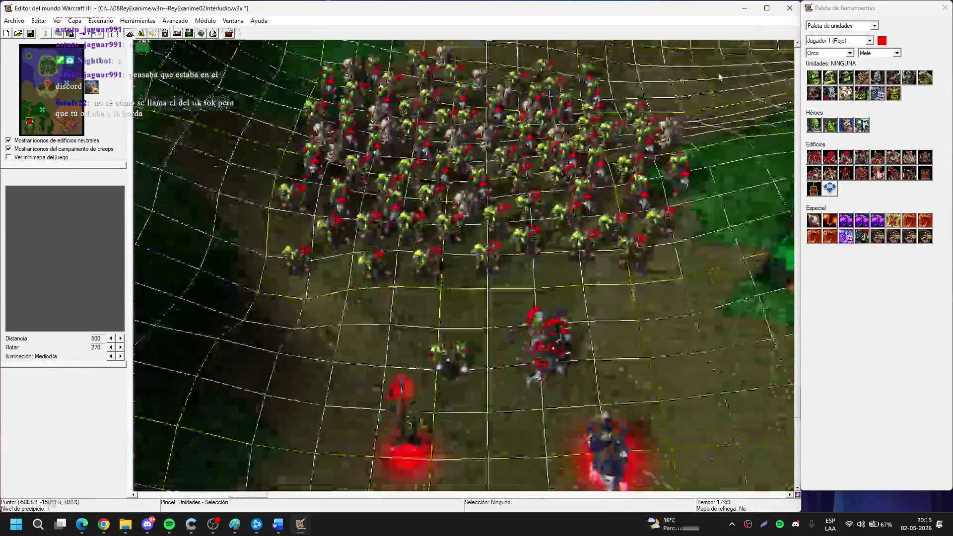
{"action": "left_click", "coordinate": [893, 77]}
{"action": "scroll", "coordinate": [310, 260], "scroll_direction": "up", "scroll_amount": 2}
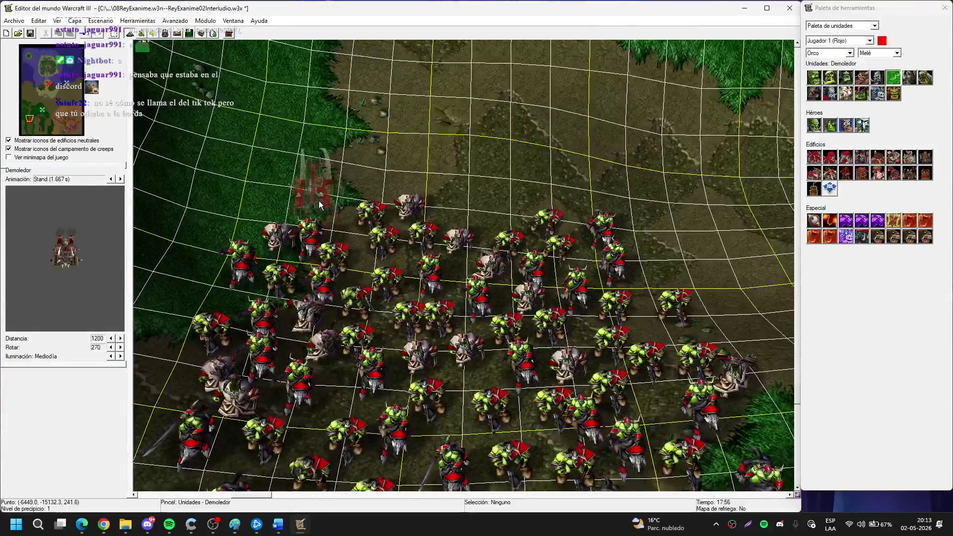
{"action": "left_click", "coordinate": [318, 196]}
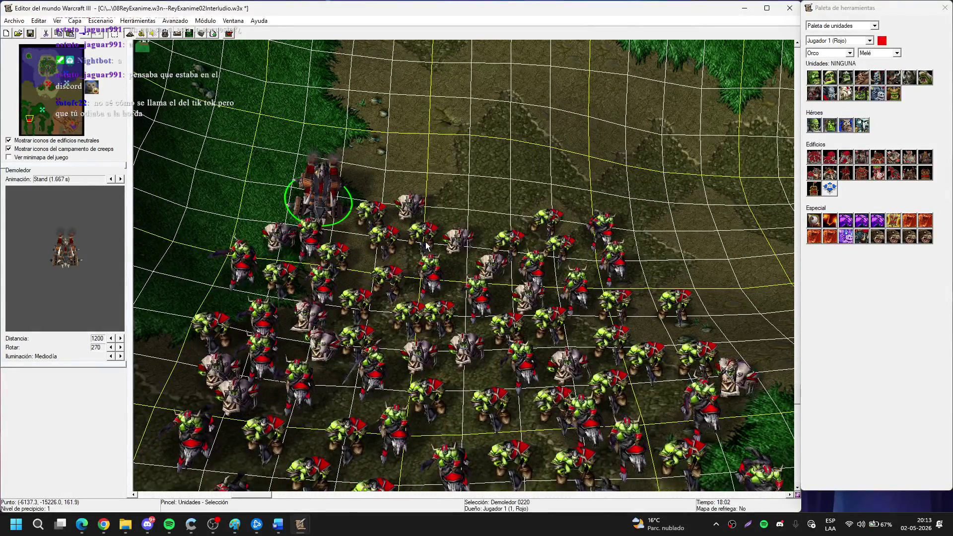
{"action": "key", "text": "Escape"}
{"action": "left_click", "coordinate": [879, 53]}
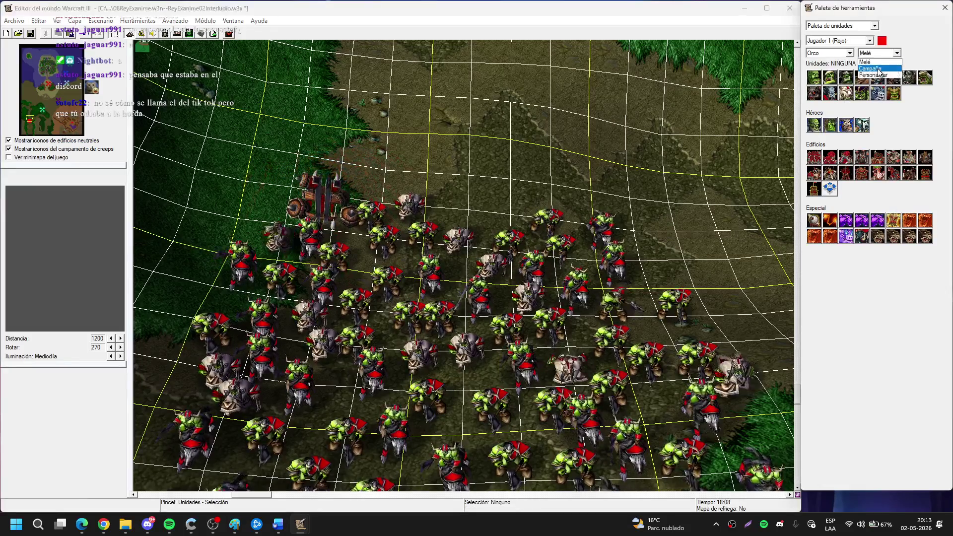
Switch to the Personalizar unit set and place three Catapultas along the army's top edge.
{"action": "left_click", "coordinate": [892, 76]}
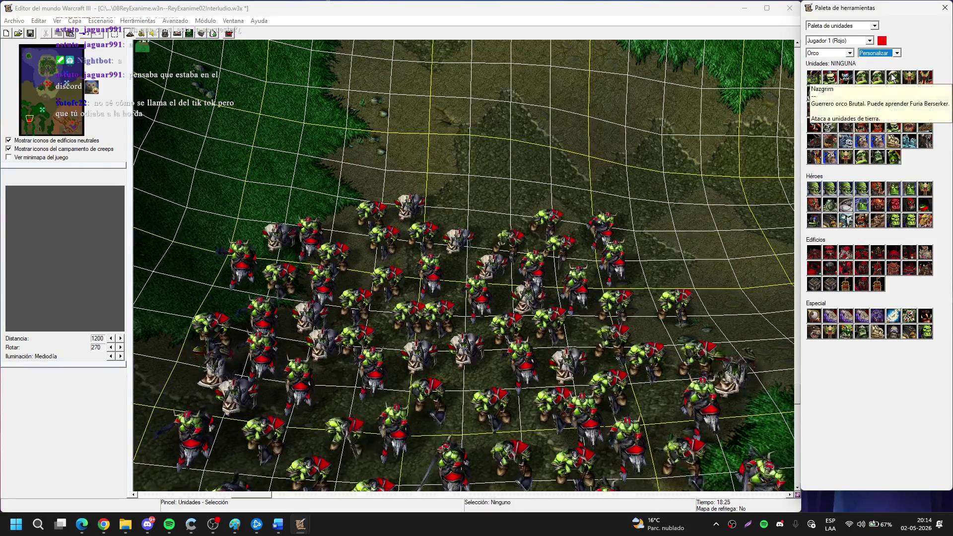
{"action": "left_click", "coordinate": [893, 93]}
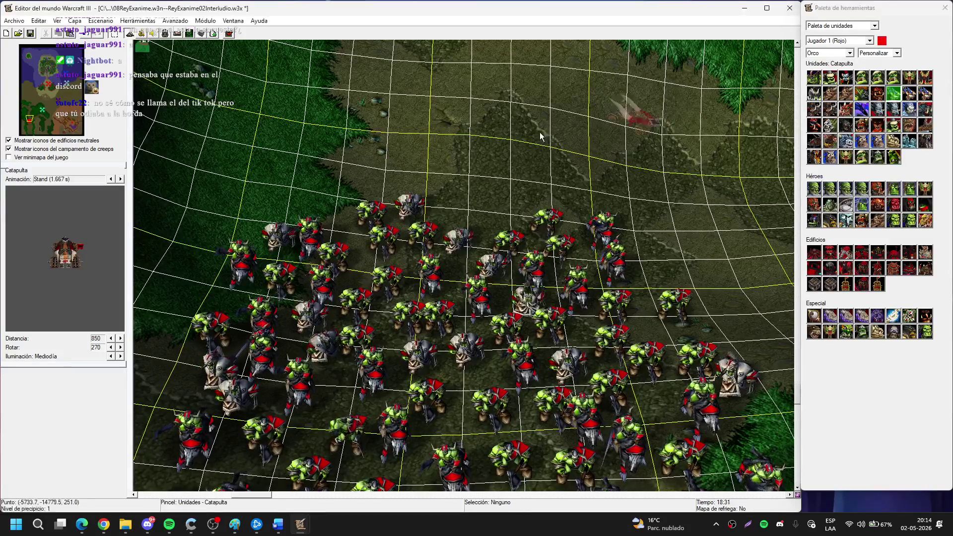
{"action": "left_click", "coordinate": [301, 201]}
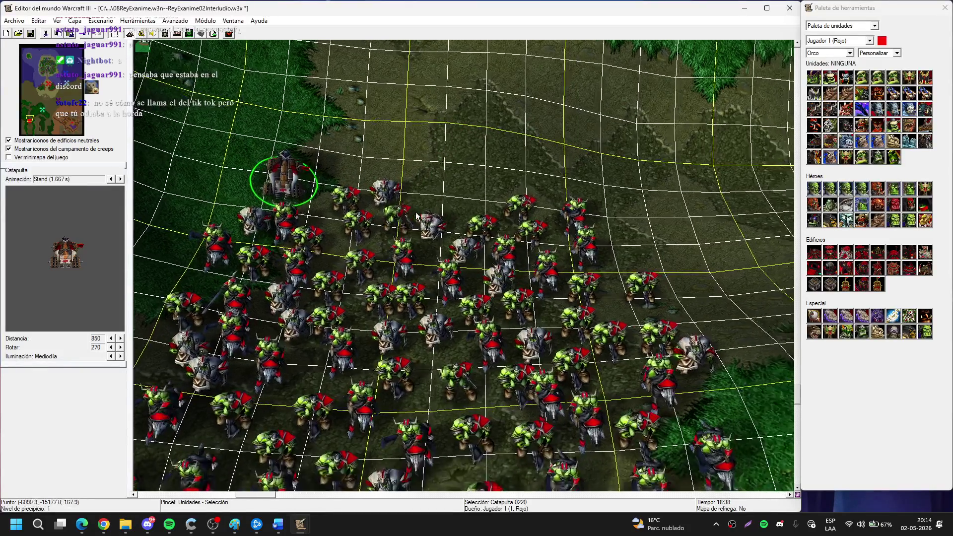
{"action": "left_click", "coordinate": [894, 93]}
{"action": "left_click", "coordinate": [422, 192]}
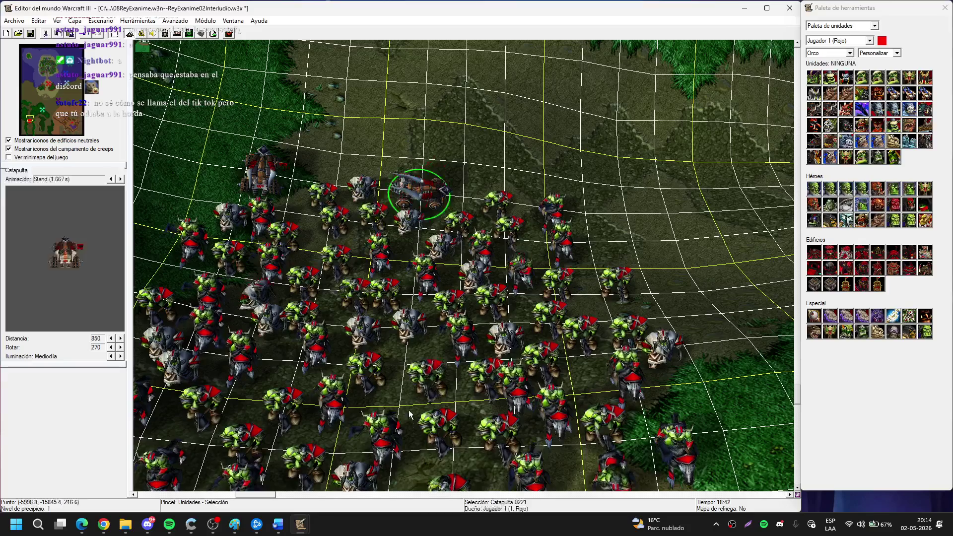
{"action": "left_click", "coordinate": [611, 248]}
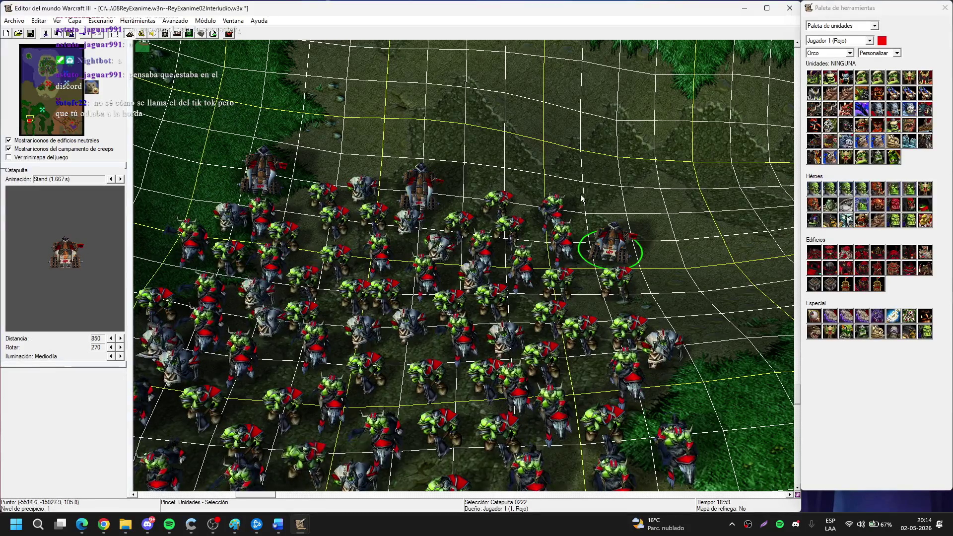
{"action": "key", "text": "Down"}
{"action": "key", "text": "Left"}
{"action": "left_click", "coordinate": [878, 77]}
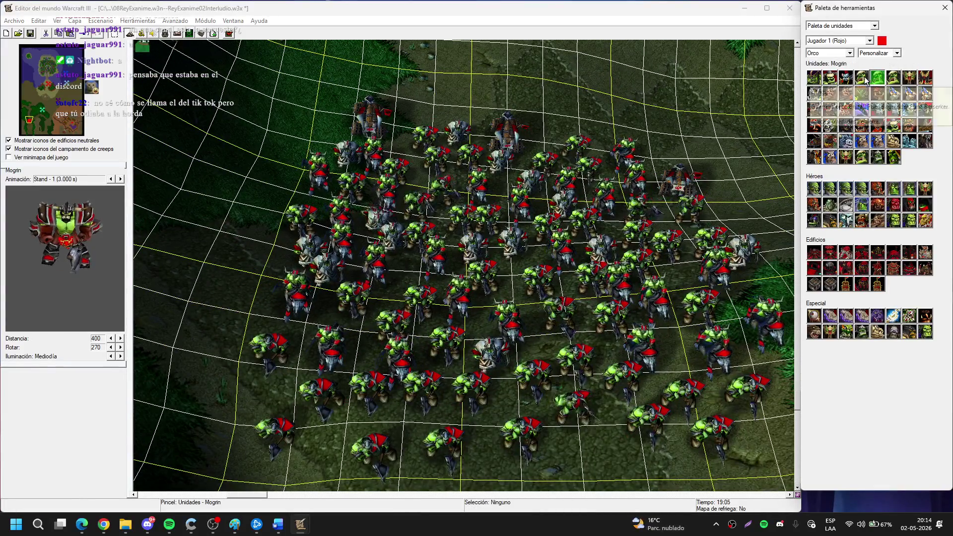
Place the hero Mogrin at the army's front-left.
{"action": "key", "text": "Down"}
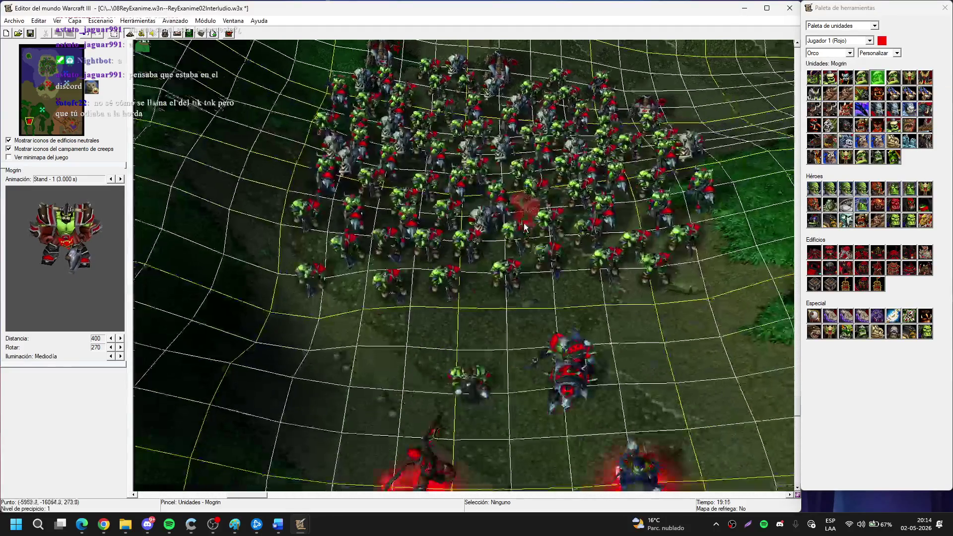
{"action": "key", "text": "Down"}
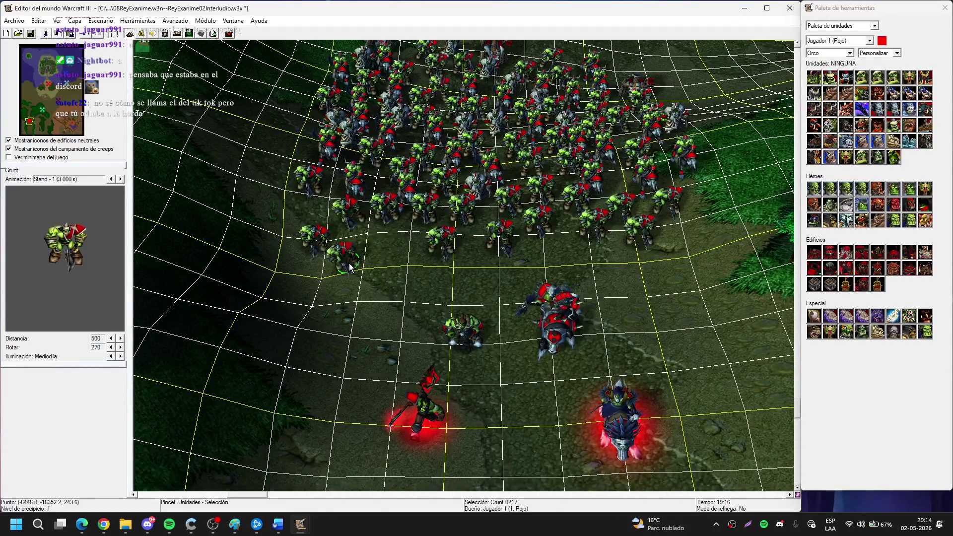
{"action": "left_click", "coordinate": [390, 255]}
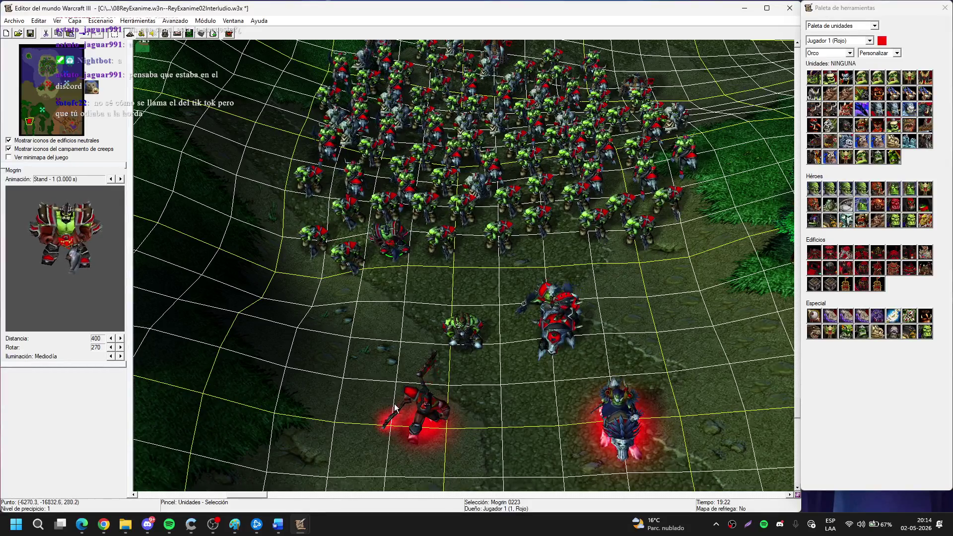
{"action": "left_click_drag", "start_coordinate": [623, 253], "coordinate": [525, 268]}
Place Nazgrim at the army's front centre and check him beside the Grunts.
{"action": "left_click", "coordinate": [894, 77]}
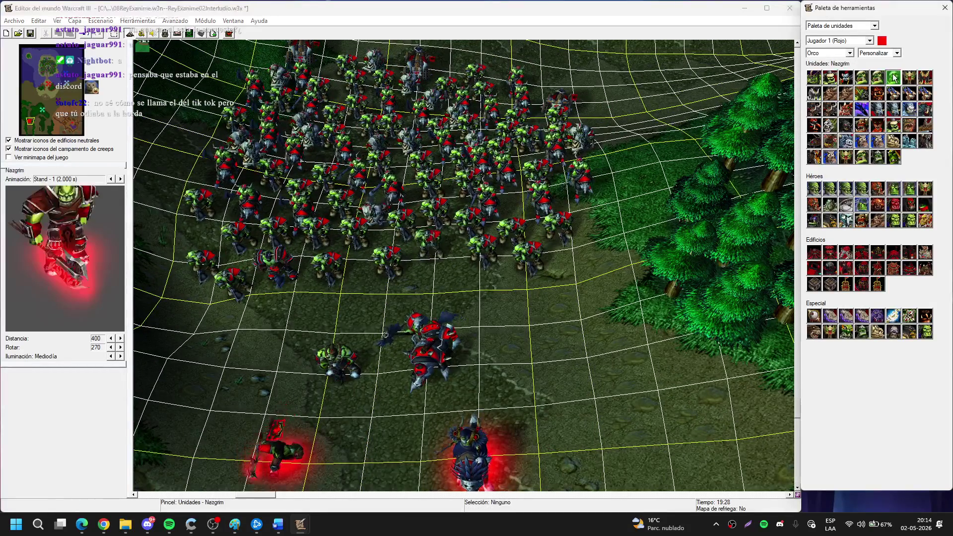
{"action": "left_click", "coordinate": [444, 266]}
{"action": "right_click", "coordinate": [444, 265]}
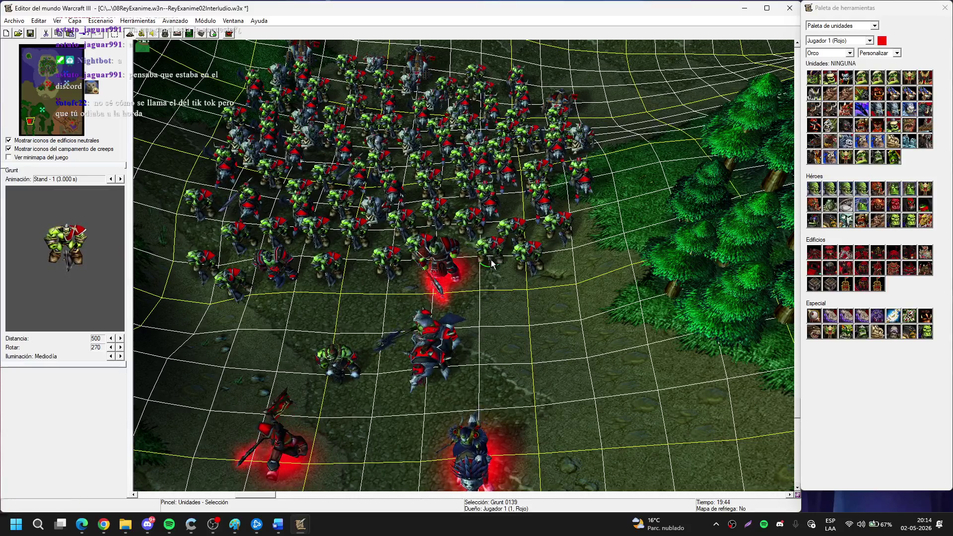
{"action": "left_click", "coordinate": [547, 261]}
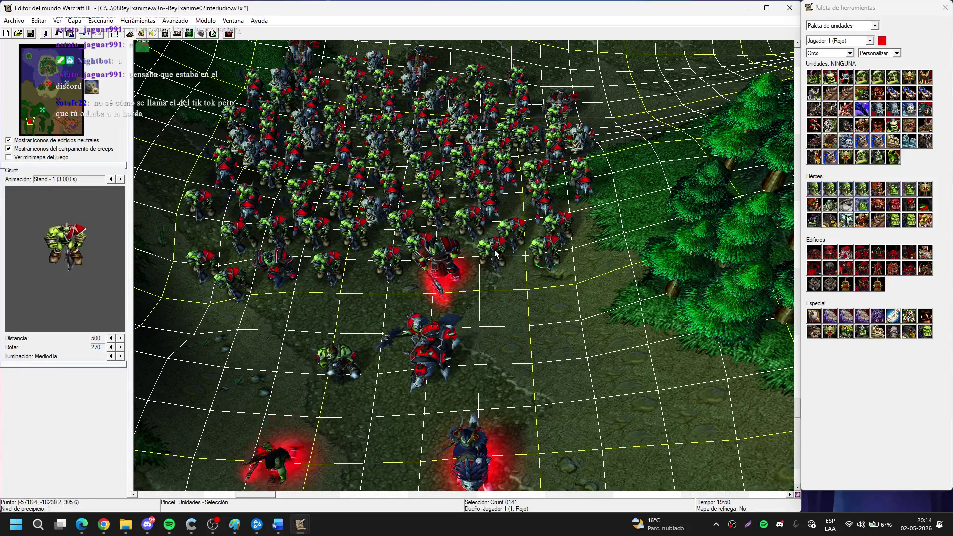
{"action": "left_click", "coordinate": [456, 271]}
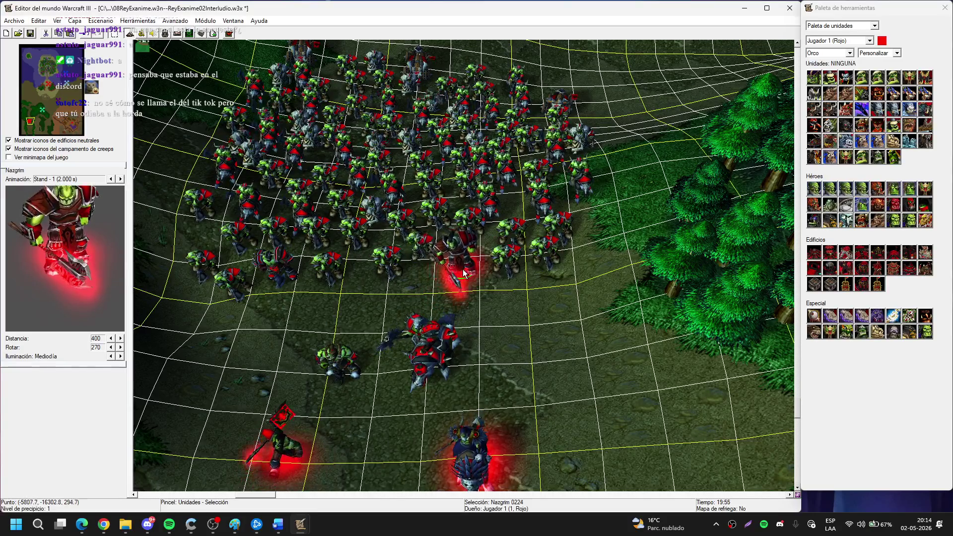
{"action": "scroll", "coordinate": [503, 346], "scroll_direction": "down", "scroll_amount": 3}
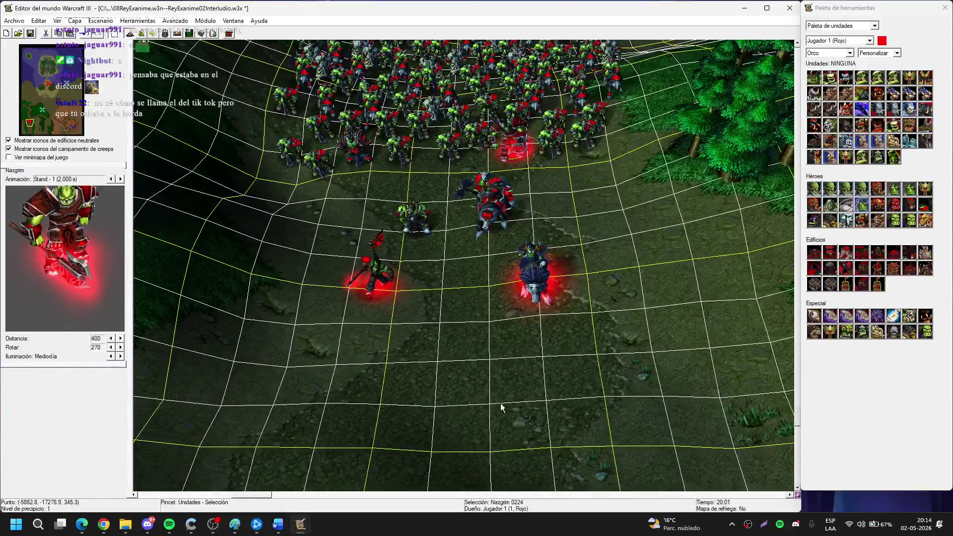
{"action": "left_click", "coordinate": [464, 352]}
{"action": "scroll", "coordinate": [525, 225], "scroll_direction": "up", "scroll_amount": 3}
{"action": "scroll", "coordinate": [525, 225], "scroll_direction": "down", "scroll_amount": 2}
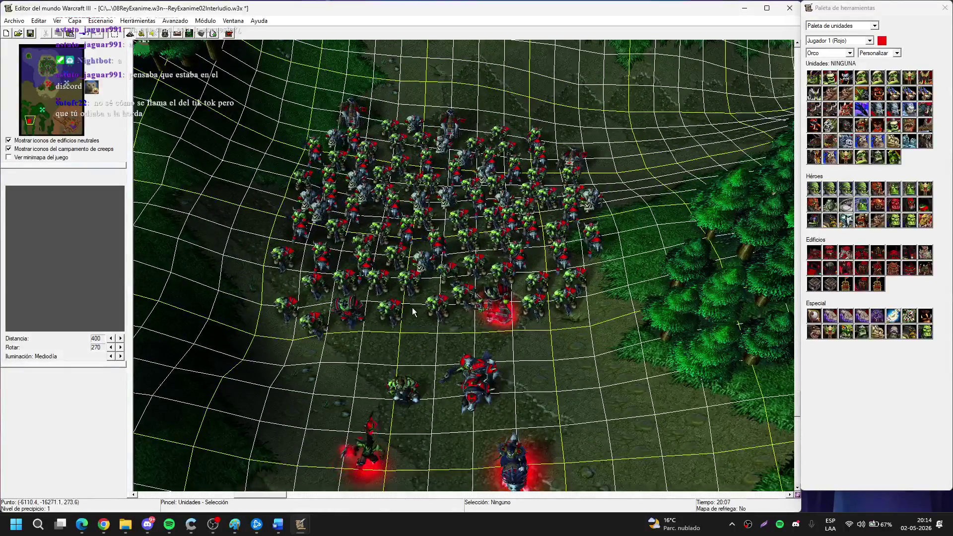
{"action": "scroll", "coordinate": [673, 267], "scroll_direction": "down", "scroll_amount": 2}
{"action": "key", "text": "t"}
{"action": "left_click", "coordinate": [826, 204]}
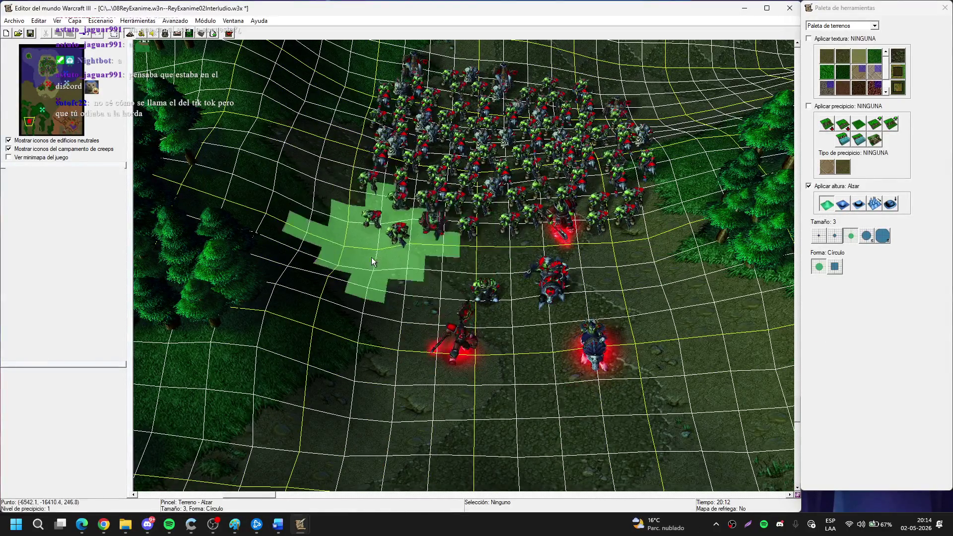
{"action": "scroll", "coordinate": [504, 263], "scroll_direction": "up", "scroll_amount": 1}
{"action": "scroll", "coordinate": [504, 263], "scroll_direction": "up", "scroll_amount": 2}
{"action": "left_click", "coordinate": [867, 237]}
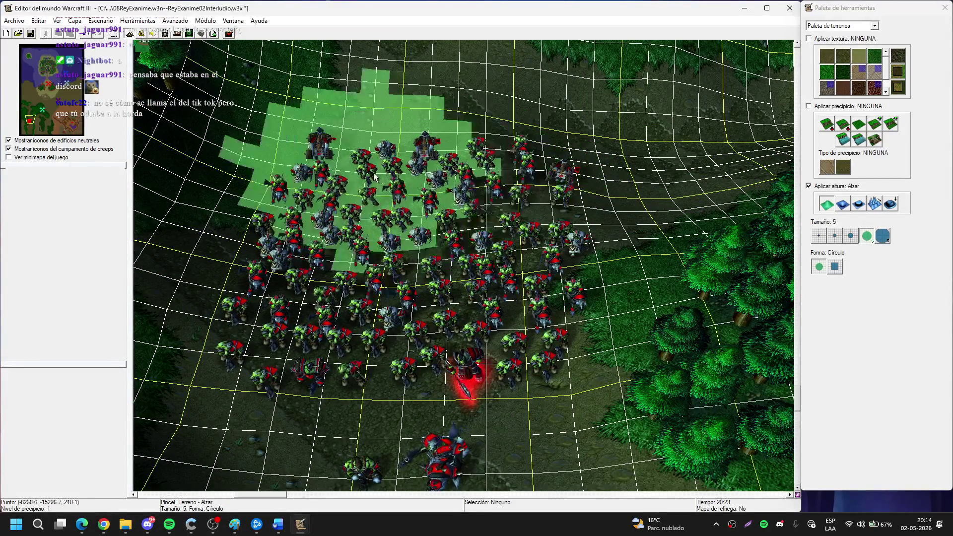
{"action": "key", "text": "Escape"}
{"action": "scroll", "coordinate": [574, 285], "scroll_direction": "down", "scroll_amount": 1}
{"action": "key", "text": "u"}
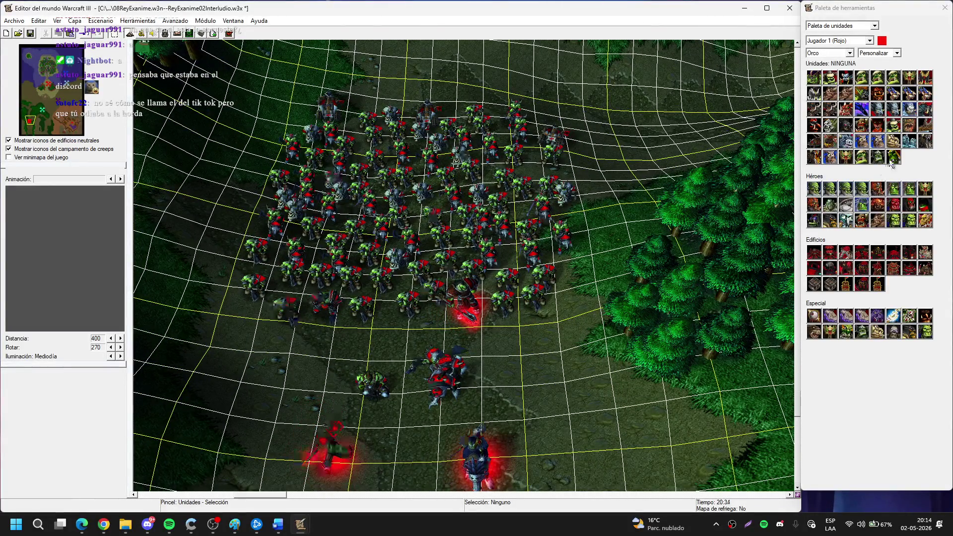
Place a Lancero orco spearman in the middle of the massed orc army.
{"action": "left_click", "coordinate": [894, 124]}
{"action": "scroll", "coordinate": [349, 267], "scroll_direction": "up", "scroll_amount": 3}
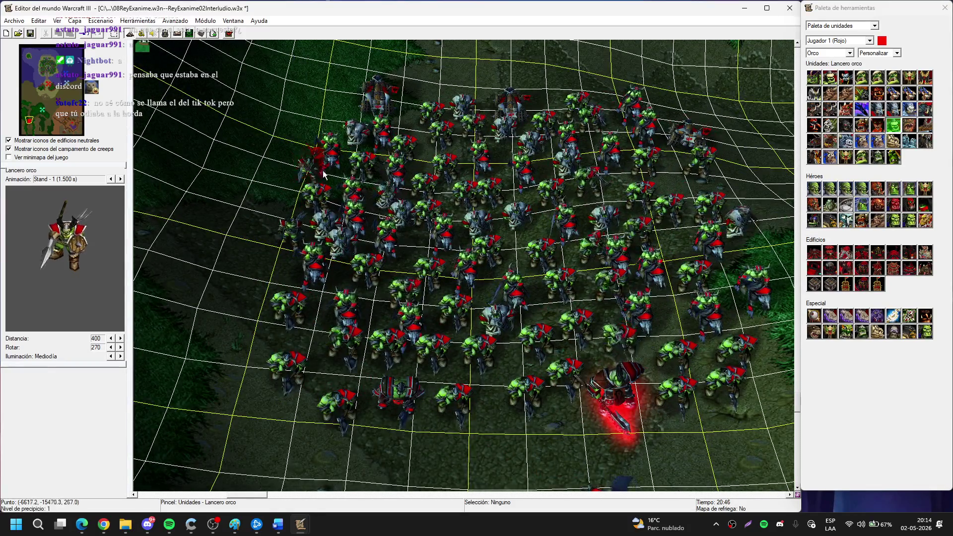
{"action": "scroll", "coordinate": [360, 208], "scroll_direction": "up", "scroll_amount": 2}
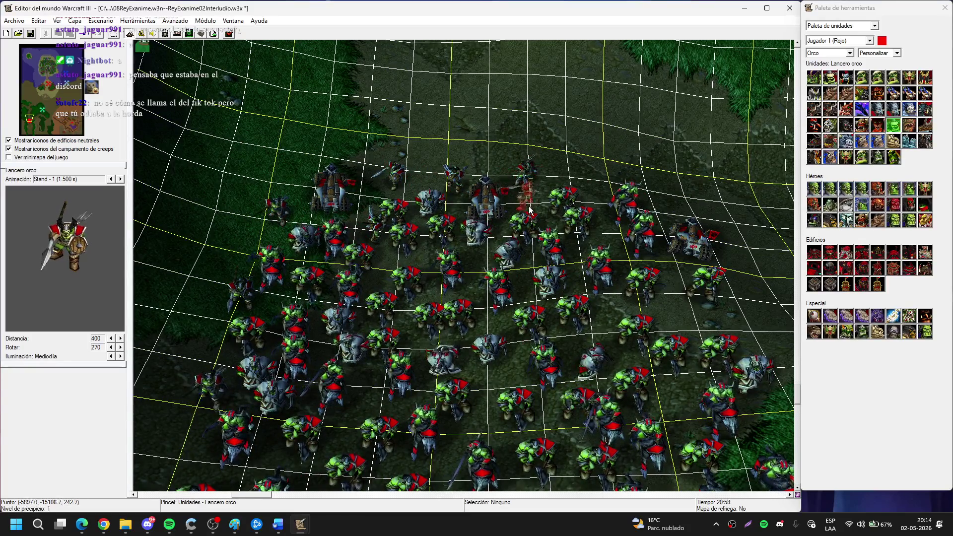
{"action": "key", "text": "Right"}
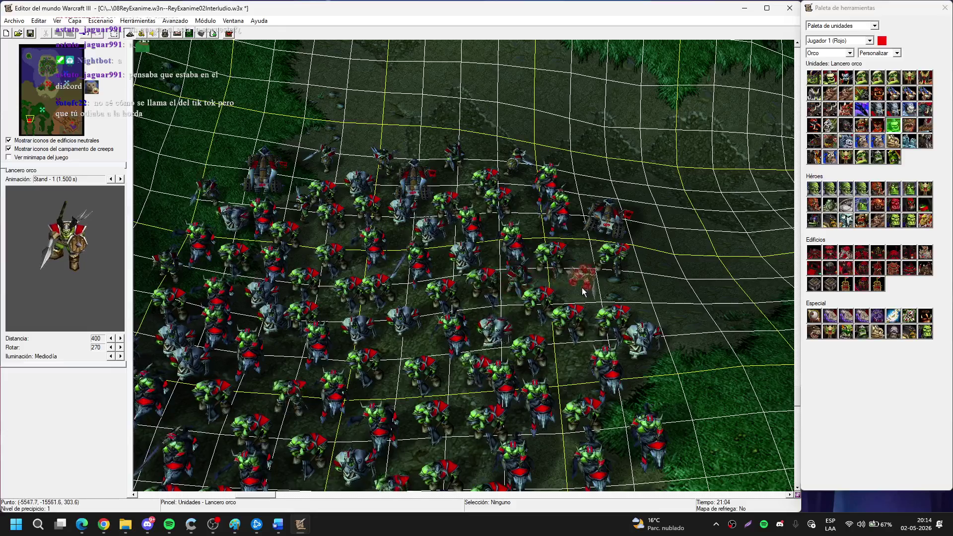
{"action": "key", "text": "Right"}
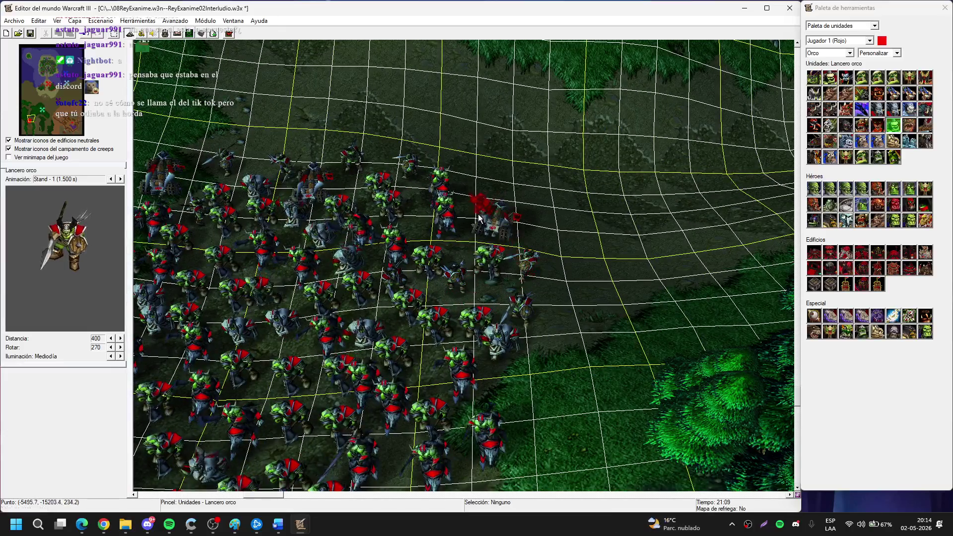
{"action": "right_click", "coordinate": [502, 205]}
{"action": "scroll", "coordinate": [506, 248], "scroll_direction": "down", "scroll_amount": 5}
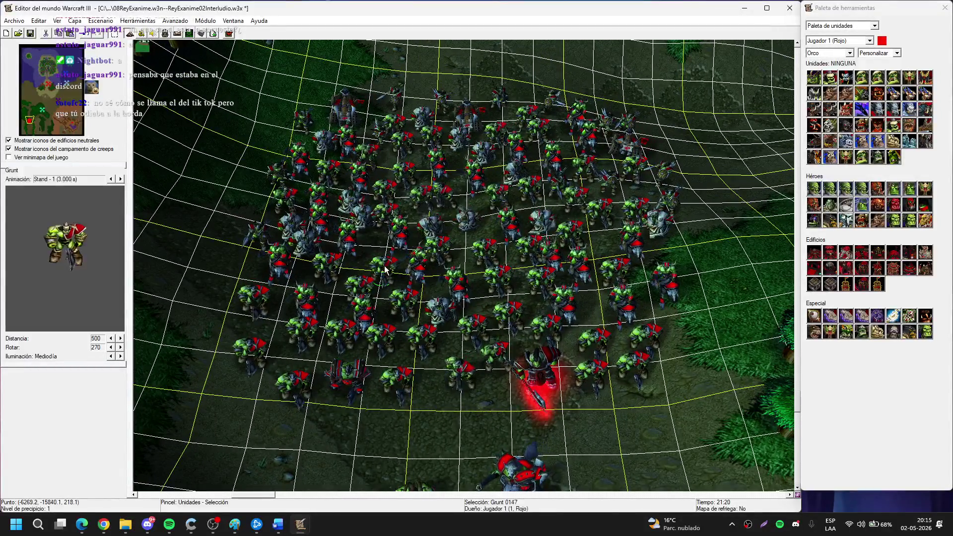
{"action": "scroll", "coordinate": [406, 305], "scroll_direction": "up", "scroll_amount": 2}
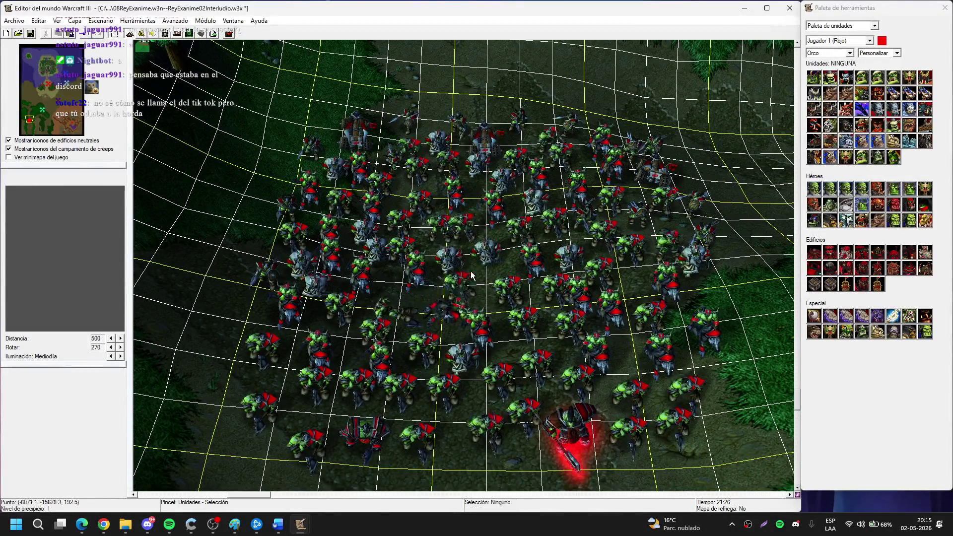
{"action": "left_click", "coordinate": [392, 336]}
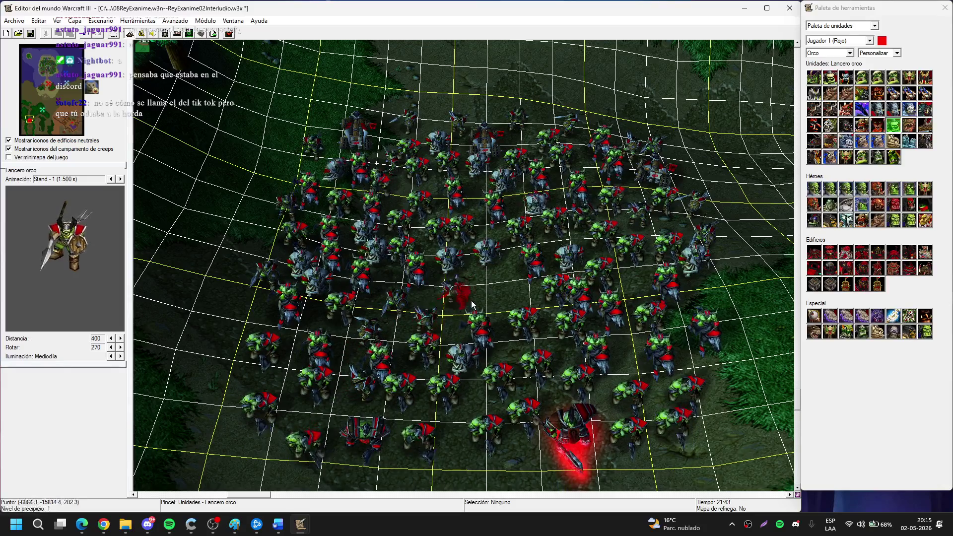
{"action": "right_click", "coordinate": [491, 292]}
{"action": "left_click", "coordinate": [486, 285]}
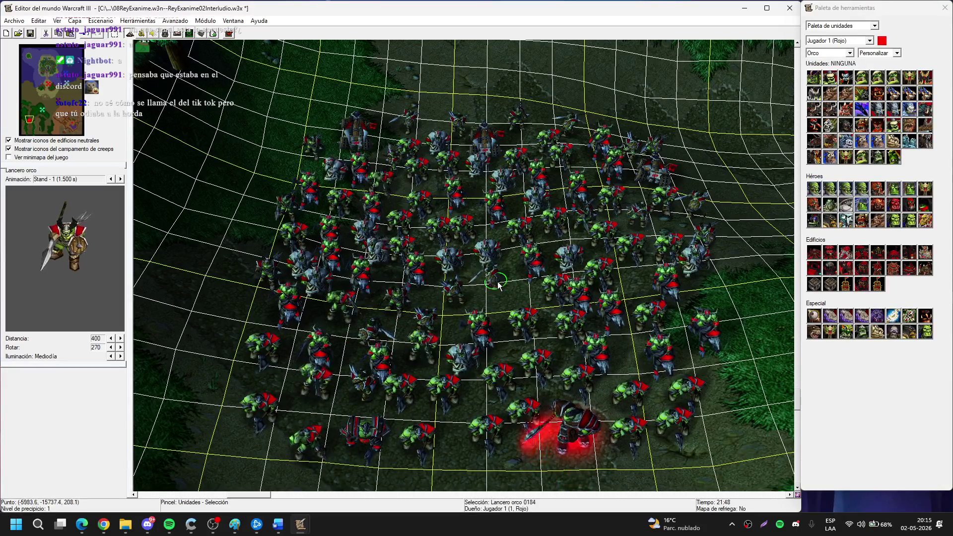
{"action": "right_click", "coordinate": [514, 311]}
{"action": "scroll", "coordinate": [515, 310], "scroll_direction": "down", "scroll_amount": 3}
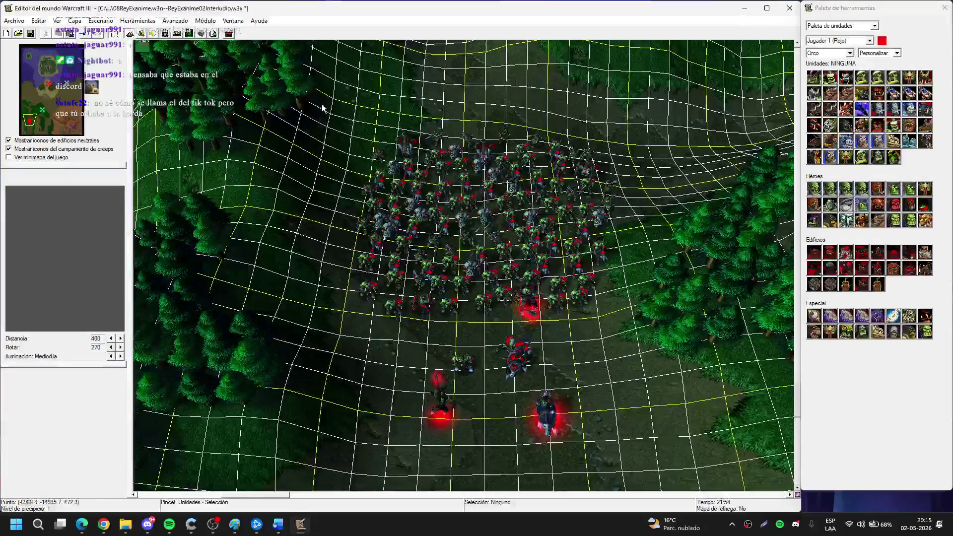
Box-select all 108 army units, dismiss Unit Properties, and close the World Editor.
{"action": "left_click_drag", "start_coordinate": [323, 107], "coordinate": [680, 323]}
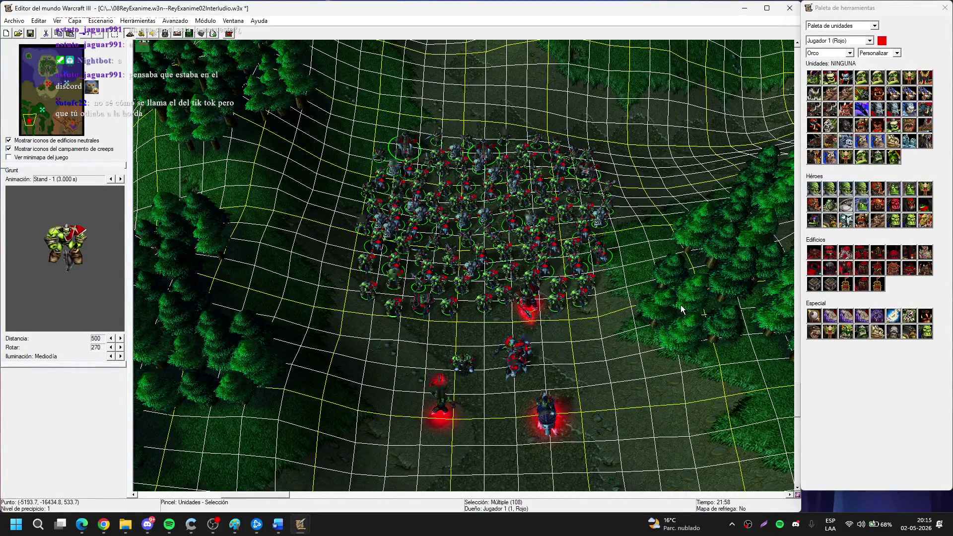
{"action": "key", "text": "Return"}
{"action": "key", "text": "Escape"}
{"action": "left_click", "coordinate": [540, 316]}
{"action": "scroll", "coordinate": [541, 316], "scroll_direction": "up", "scroll_amount": 3}
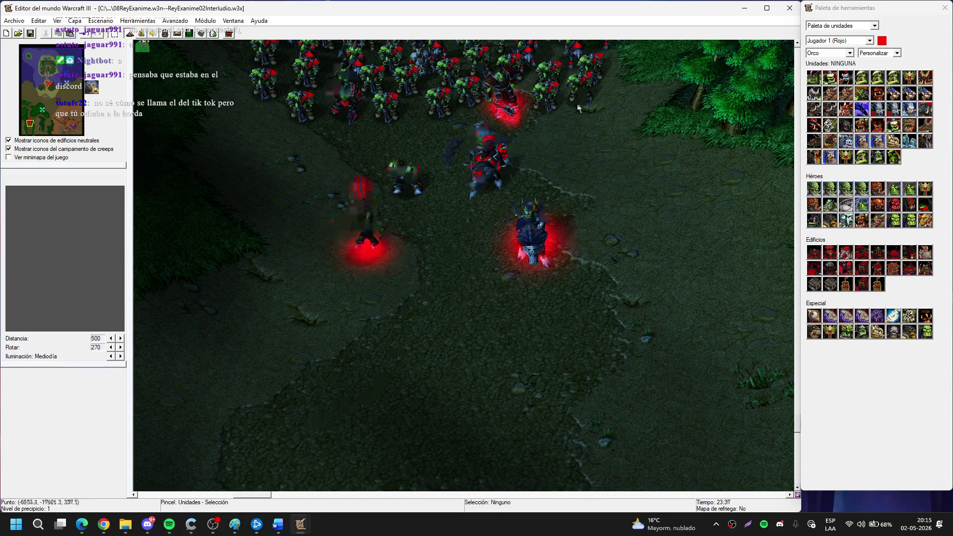
{"action": "left_click", "coordinate": [790, 8]}
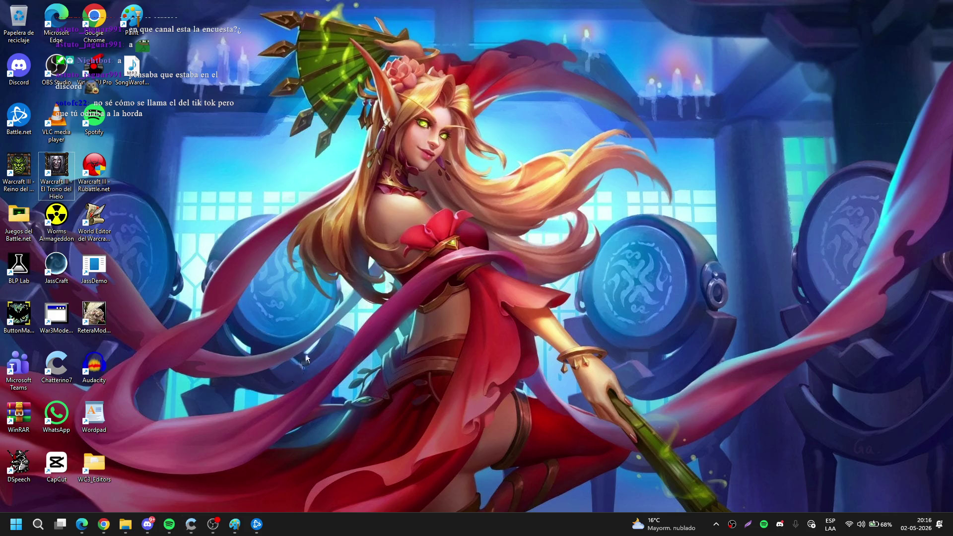
Close the Wowpedia, image search and Epic War tabs, open YouTube in a new tab, and pause Spotify.
{"action": "left_click", "coordinate": [90, 528]}
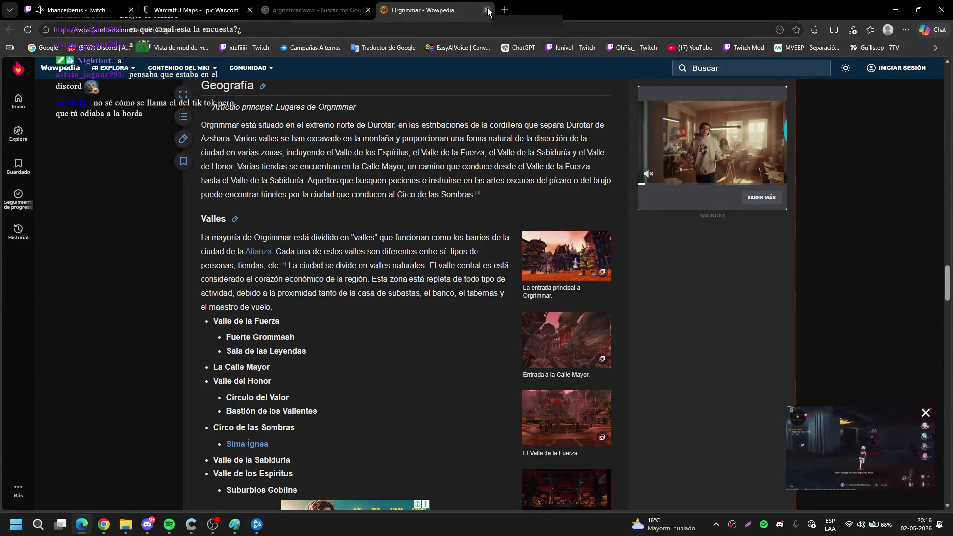
{"action": "left_click", "coordinate": [487, 10]}
{"action": "left_click", "coordinate": [367, 10]}
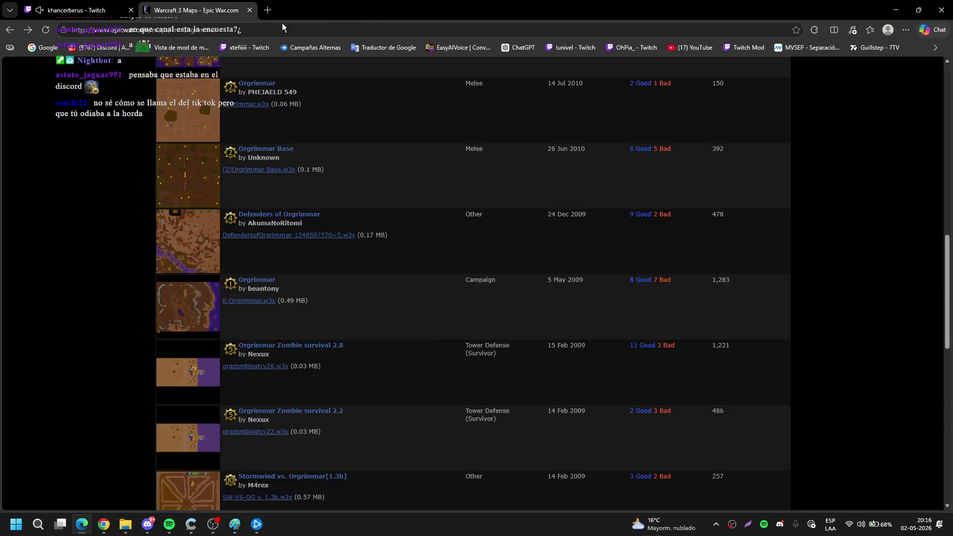
{"action": "left_click", "coordinate": [249, 10]}
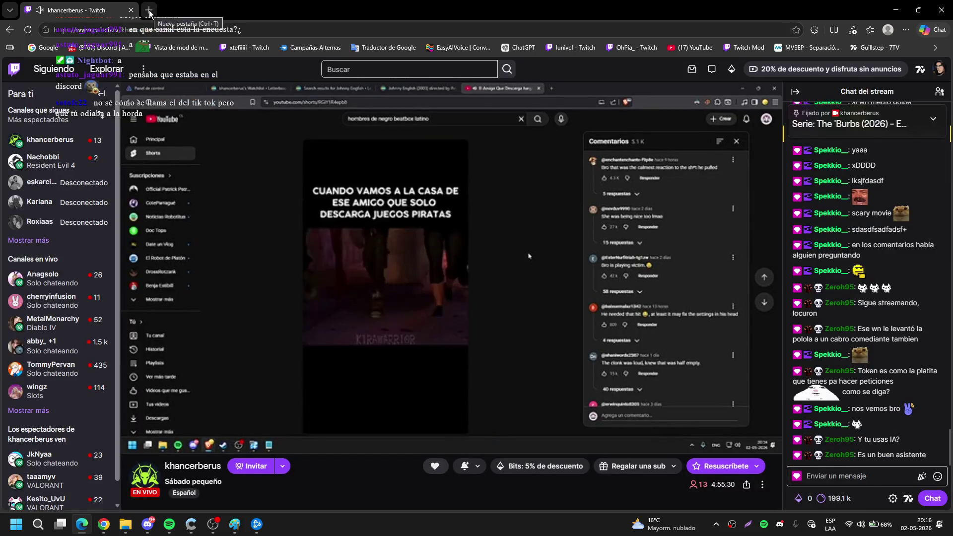
{"action": "left_click", "coordinate": [148, 10]}
{"action": "left_click", "coordinate": [288, 167]}
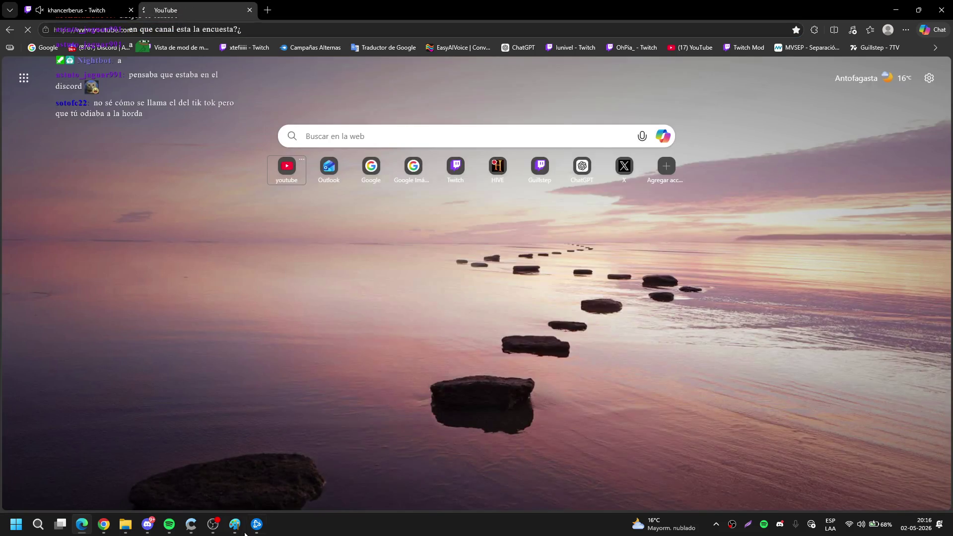
{"action": "mouse_move", "coordinate": [169, 524]}
{"action": "left_click", "coordinate": [176, 496]}
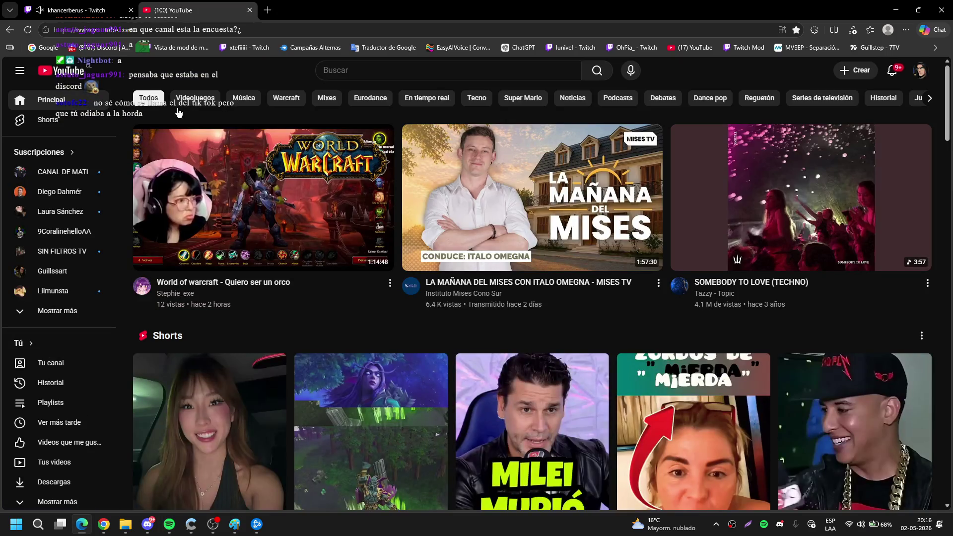
Open the saved LA GUERRA DE LAS CONSOLAS playlist and play part 4.
{"action": "left_click", "coordinate": [63, 403]}
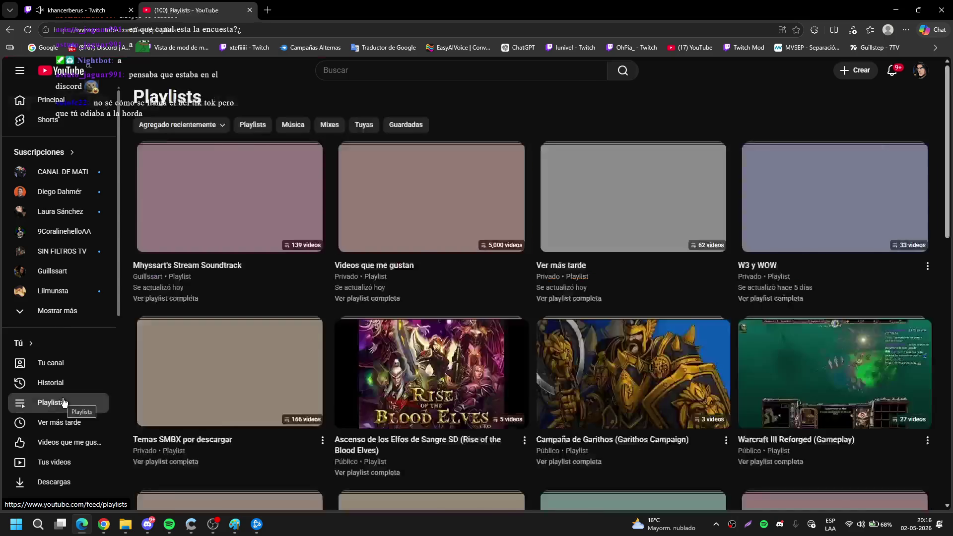
{"action": "scroll", "coordinate": [713, 108], "scroll_direction": "down", "scroll_amount": 5}
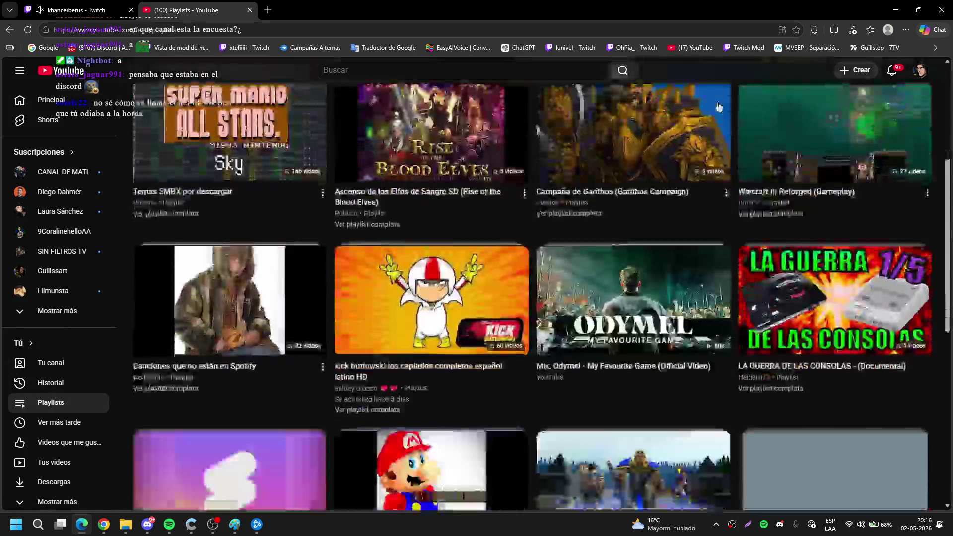
{"action": "left_click", "coordinate": [780, 394]}
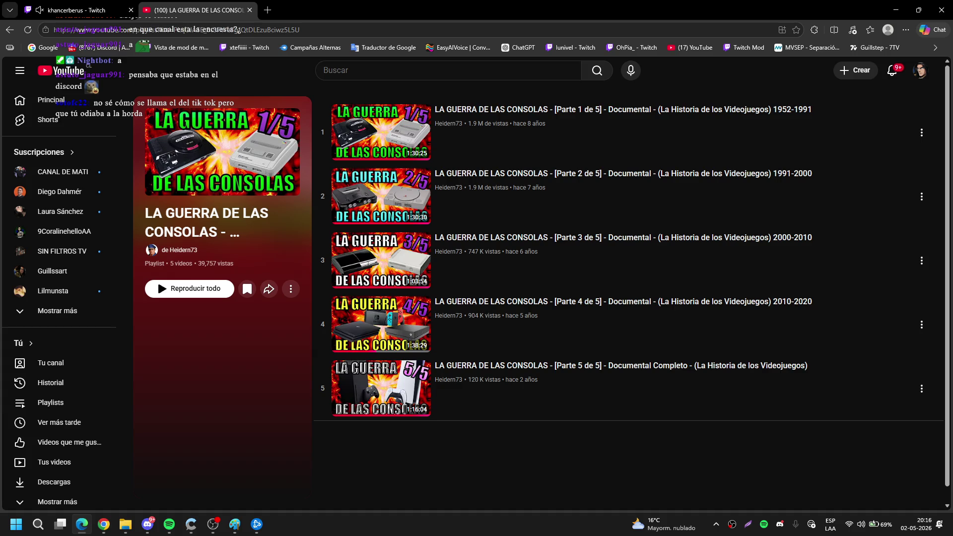
{"action": "left_click", "coordinate": [377, 322]}
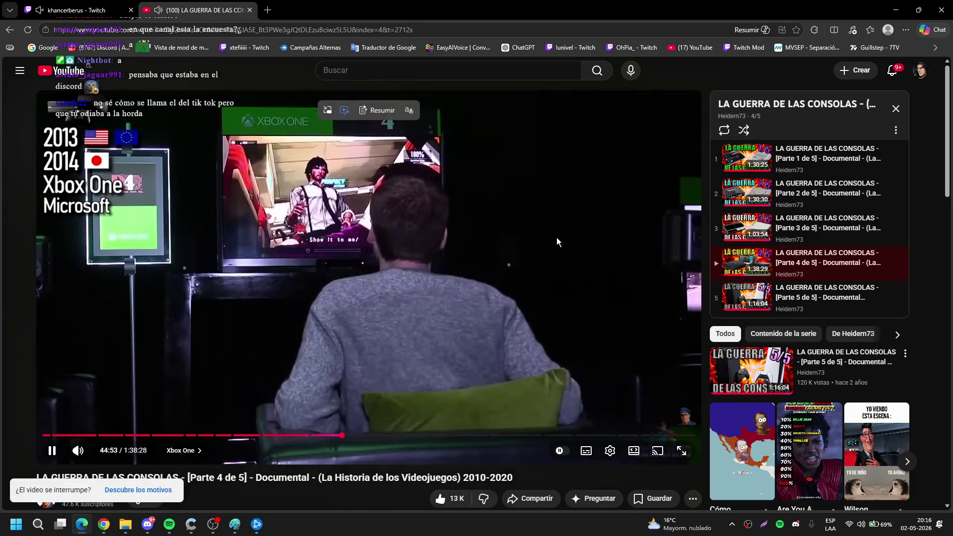
Resume the part 4 documentary video and switch the player to full screen.
{"action": "left_click", "coordinate": [556, 237]}
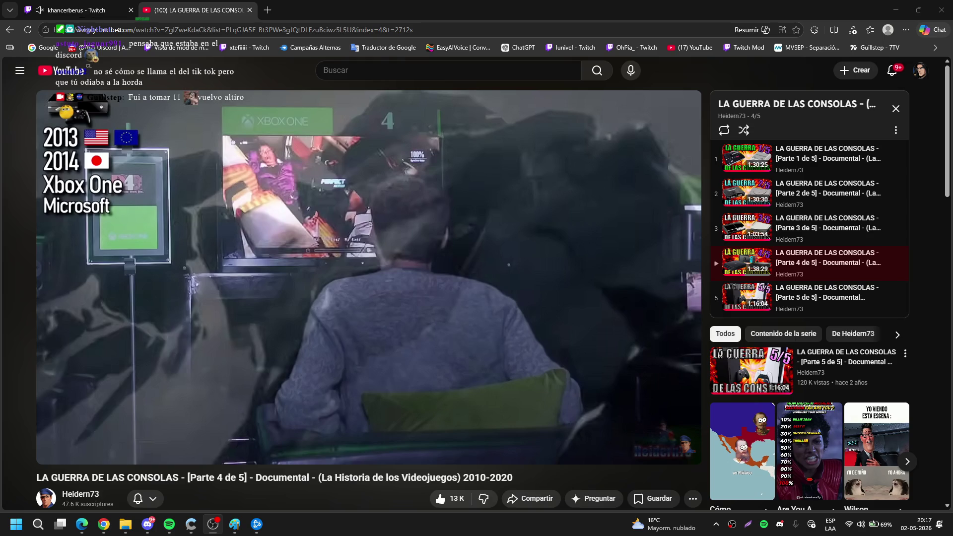
{"action": "mouse_move", "coordinate": [370, 285]}
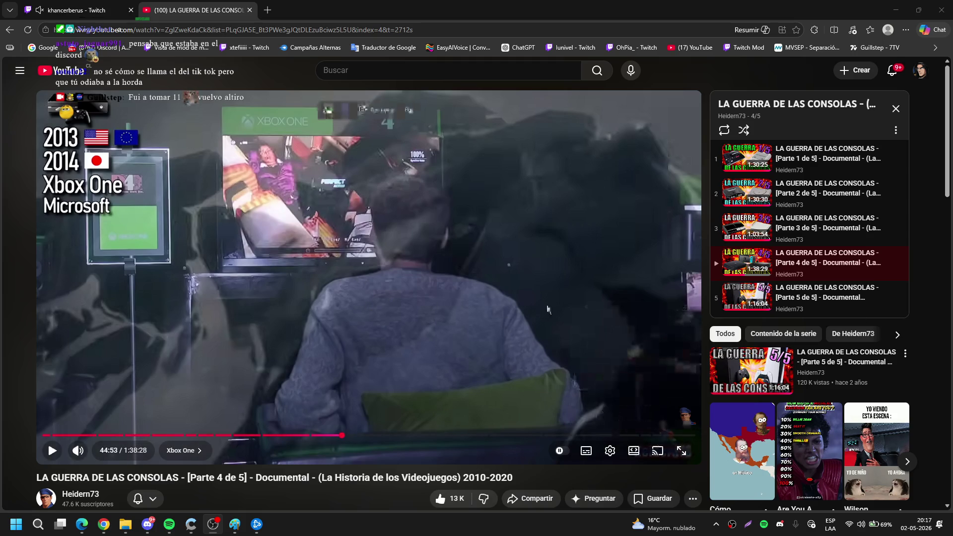
{"action": "left_click", "coordinate": [586, 365]}
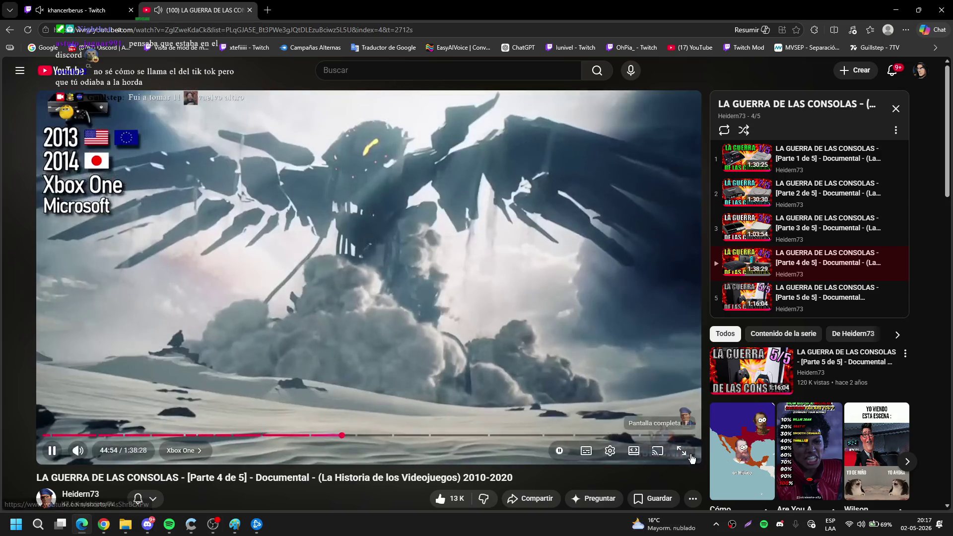
{"action": "left_click", "coordinate": [690, 454]}
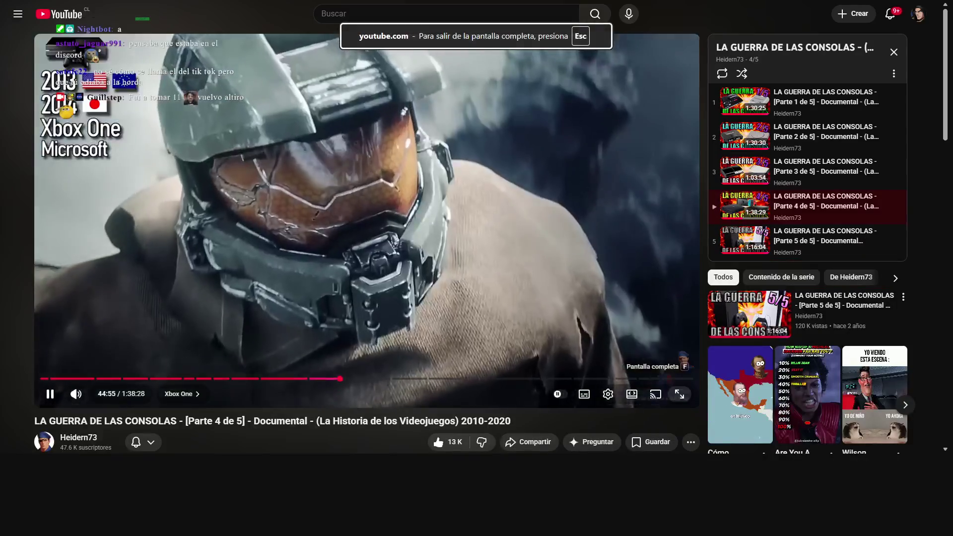